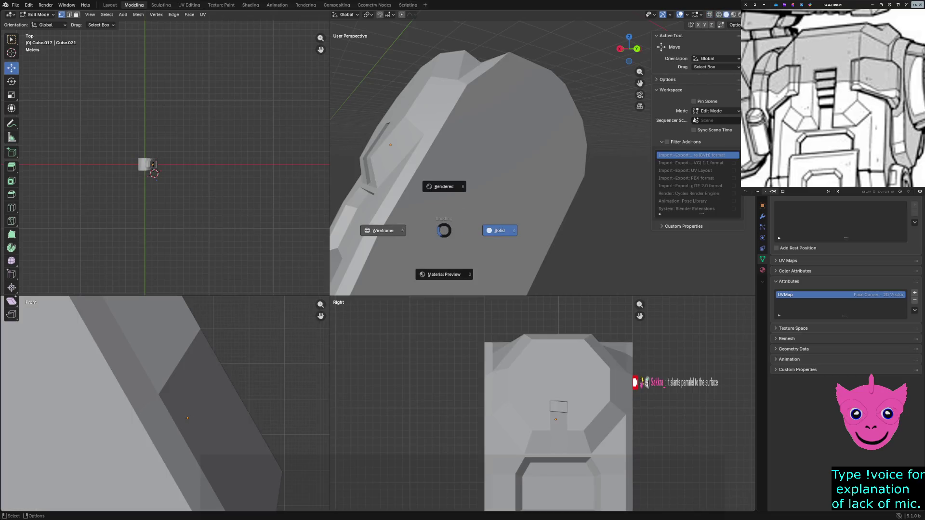
# Step: Inspect the small inset piece in the slot under wireframe, material and solid shading
pyautogui.press('4')
pyautogui.moveTo(471, 180)
pyautogui.mouseDown(button='middle')
pyautogui.moveTo(442, 173)
pyautogui.moveTo(463, 152)
pyautogui.mouseUp(button='middle')
pyautogui.hotkey('shift', 'z')
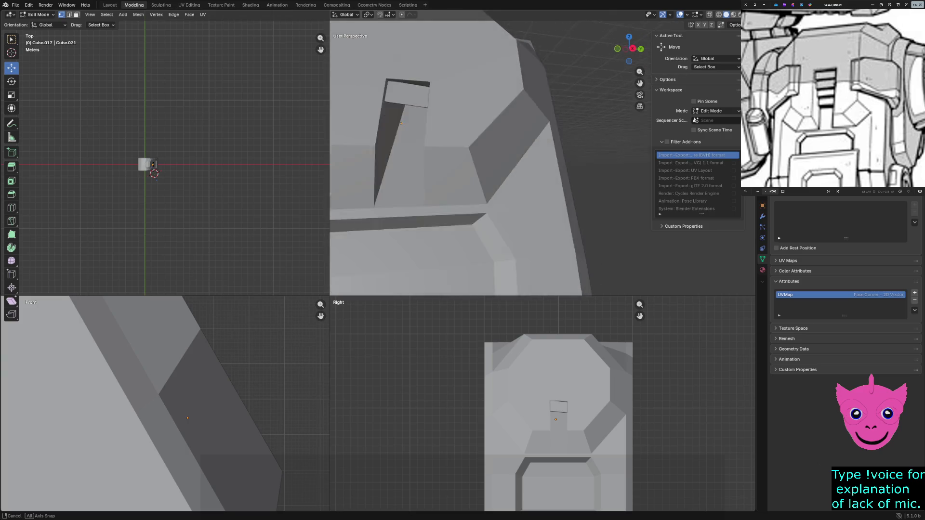
pyautogui.click(151, 164)
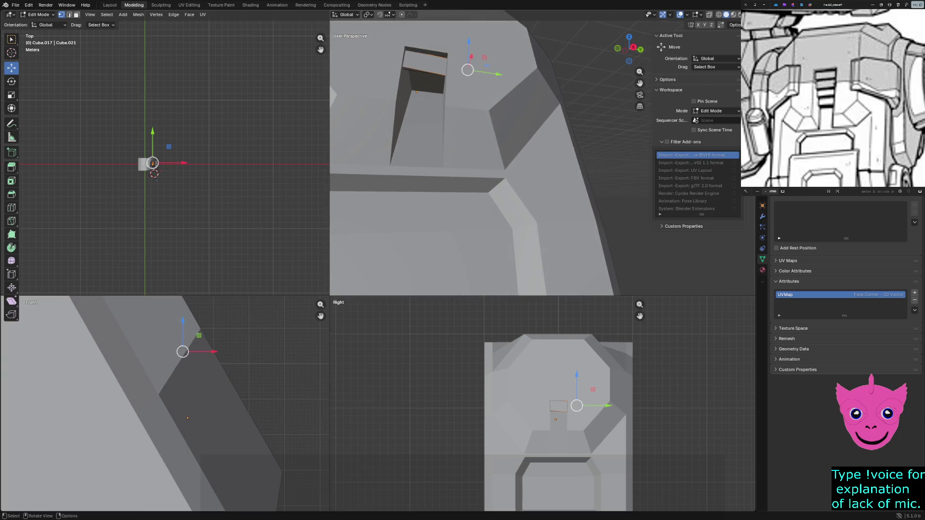
pyautogui.press('z')
pyautogui.press('2')
pyautogui.press('z')
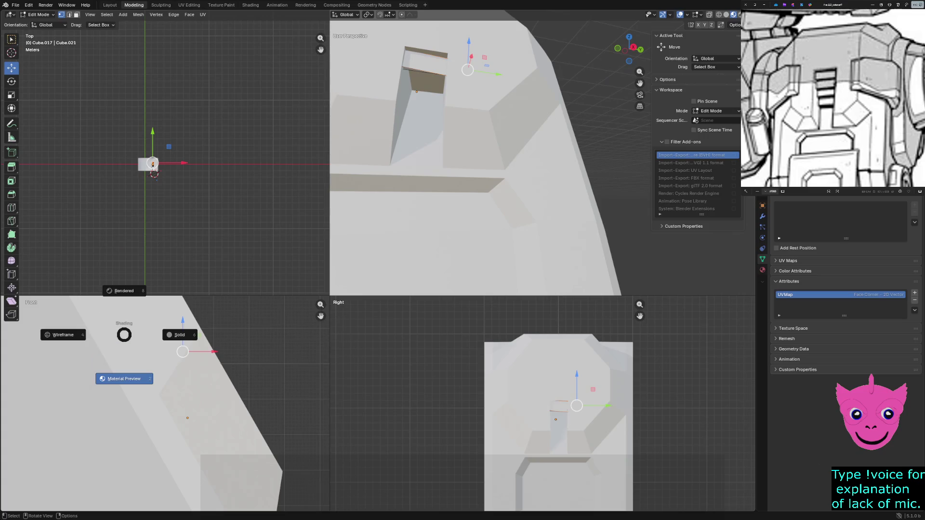
pyautogui.press('4')
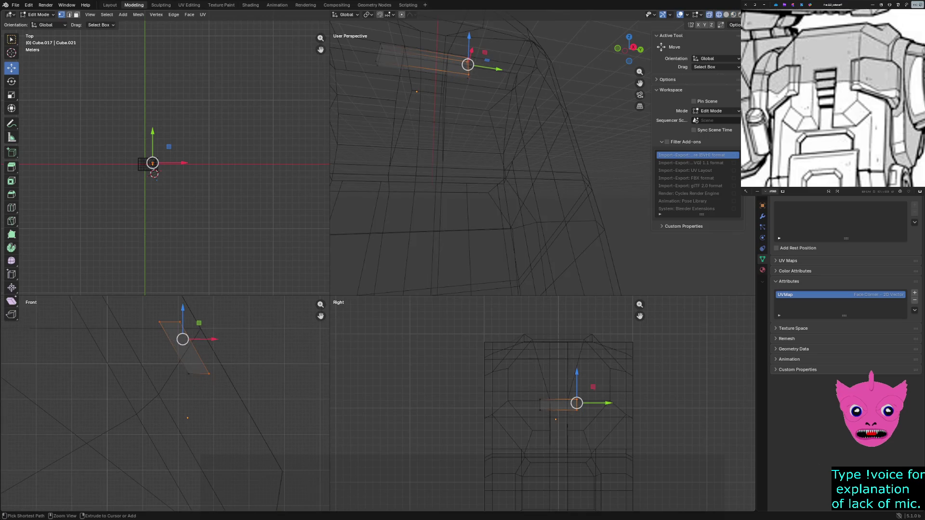
pyautogui.hotkey('alt', 'a')
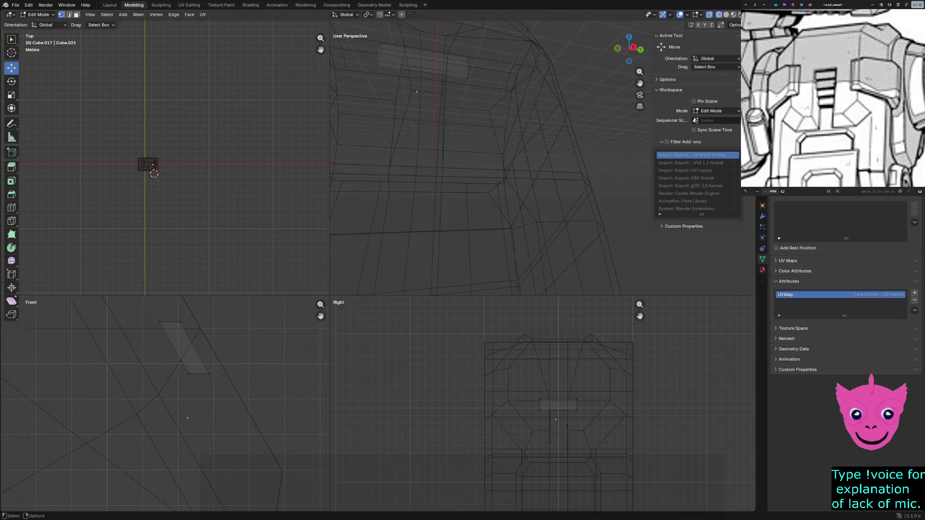
# Step: Move one edge of the inset piece down and left, check the slot in solid shading, and return to object mode
pyautogui.click(208, 373)
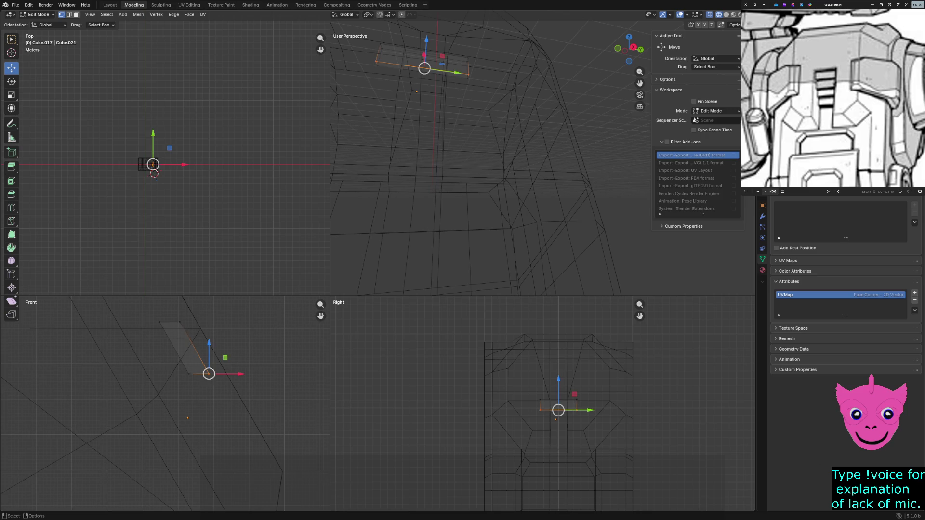
pyautogui.moveTo(209, 373)
pyautogui.mouseDown()
pyautogui.moveTo(196, 361)
pyautogui.moveTo(204, 365)
pyautogui.mouseUp()
pyautogui.hotkey('ctrl', 'z')
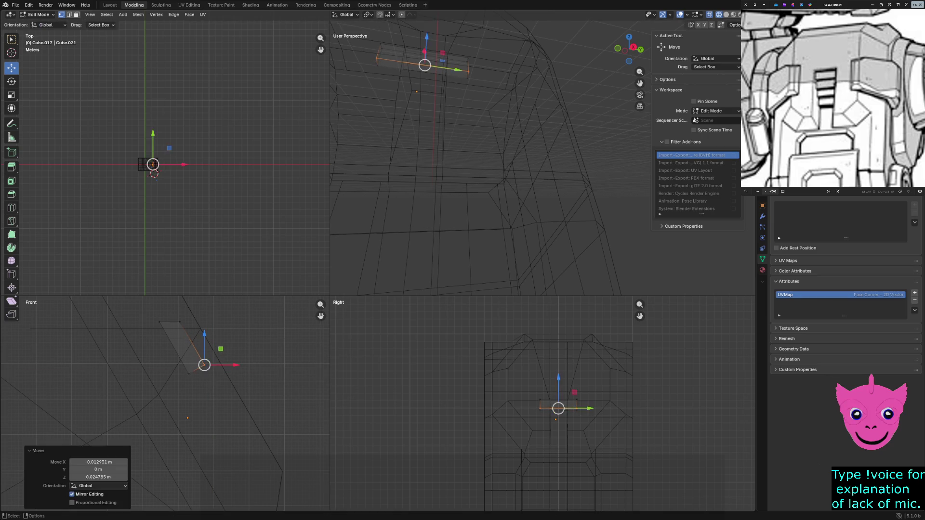
pyautogui.press('z')
pyautogui.click(480, 145)
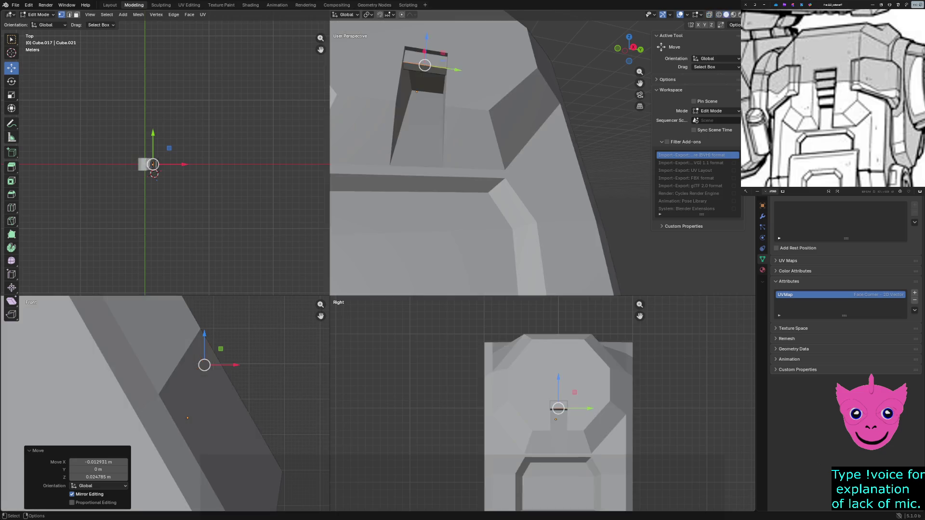
pyautogui.moveTo(470, 159)
pyautogui.mouseDown(button='middle')
pyautogui.moveTo(433, 188)
pyautogui.moveTo(462, 181)
pyautogui.mouseUp(button='middle')
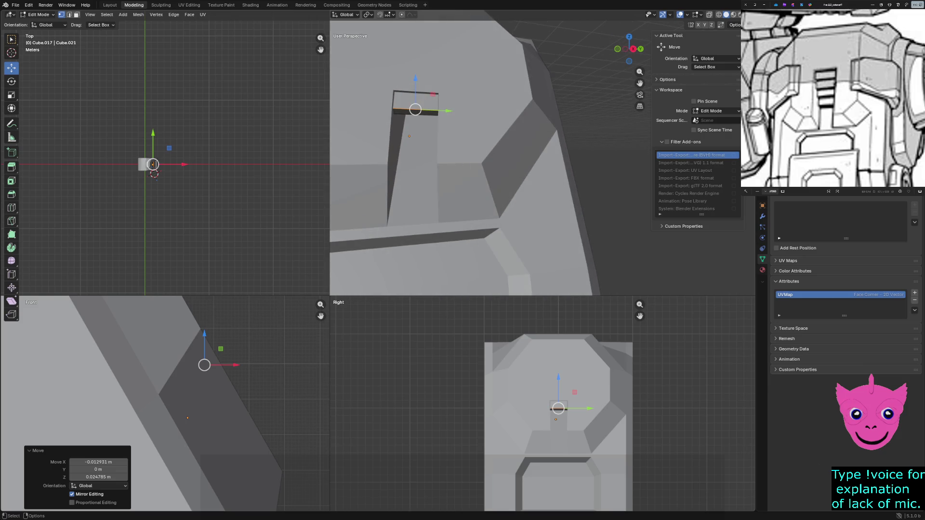
pyautogui.hotkey('alt', 'a')
pyautogui.press('Tab')
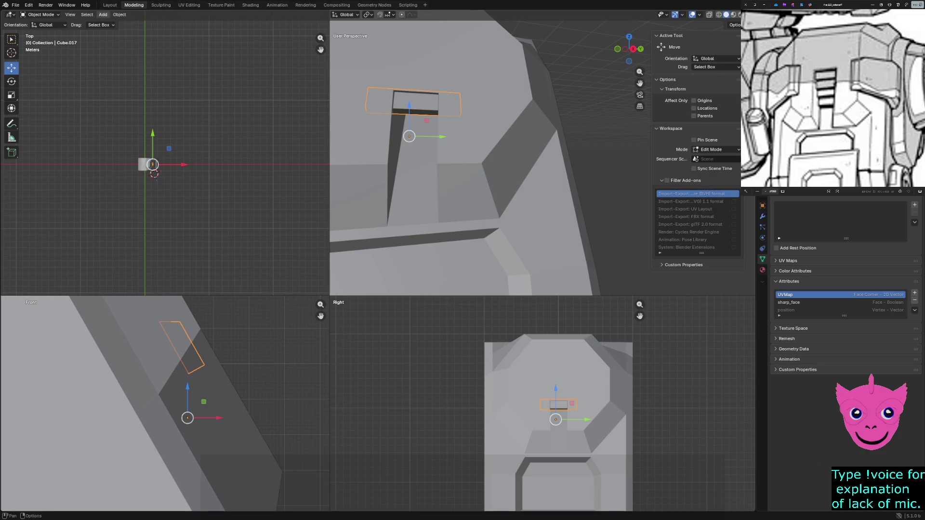
# Step: Create a linked duplicate of the plate piece placed below the original, then view it in wireframe
pyautogui.click(119, 15)
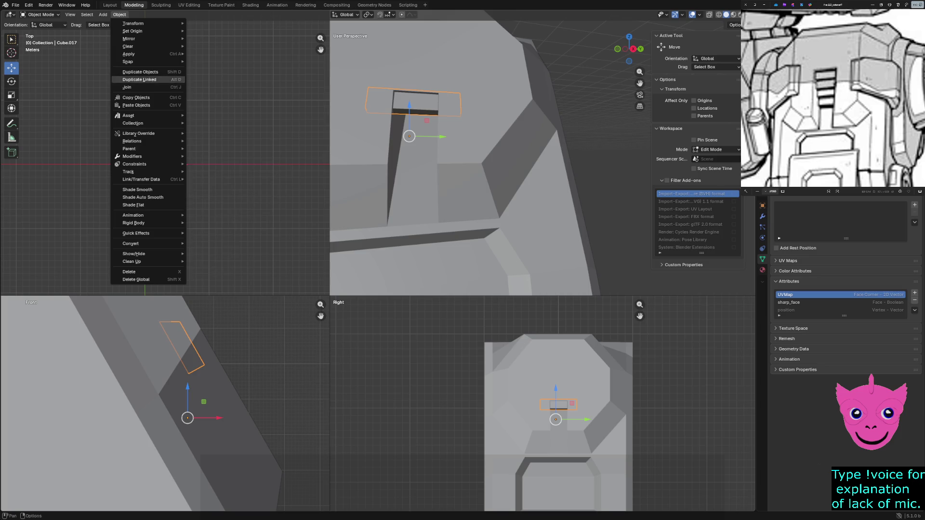
pyautogui.click(141, 72)
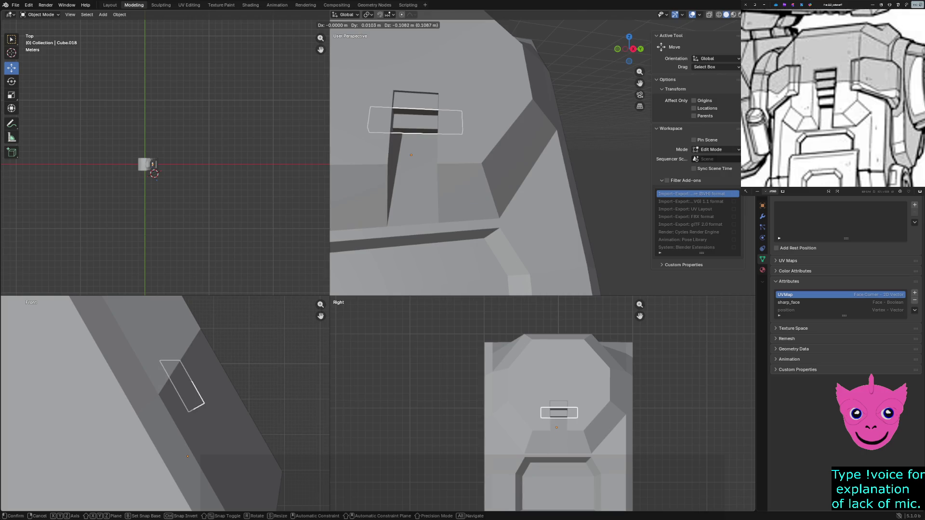
pyautogui.click(153, 164)
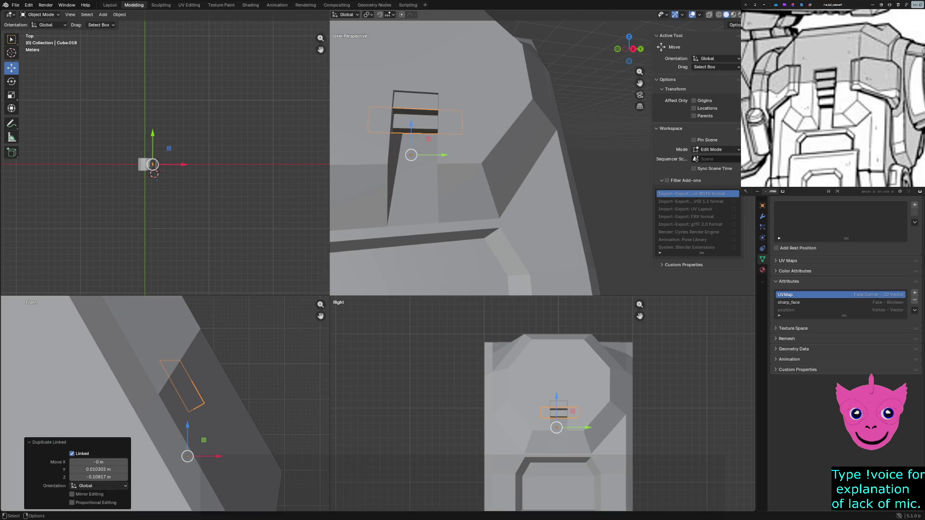
pyautogui.scroll(3, 165, 158)
pyautogui.hotkey('ctrl', 'z')
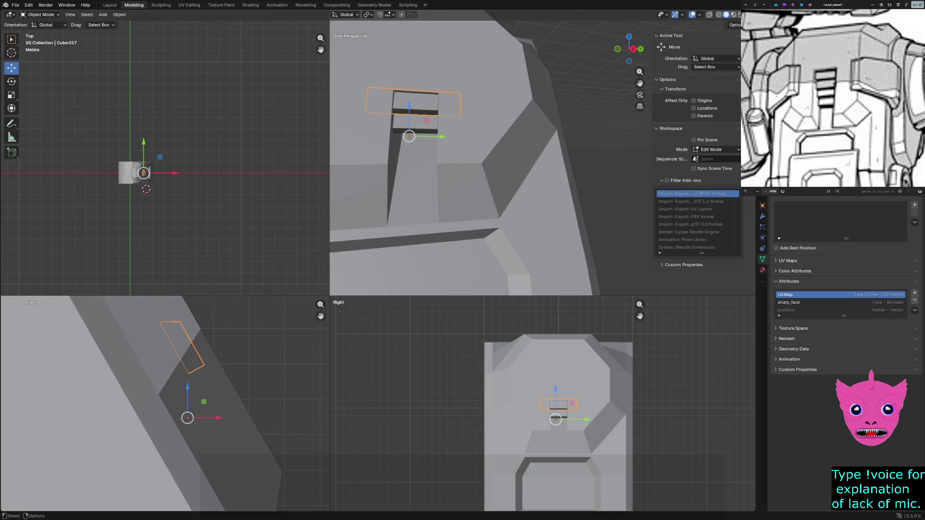
pyautogui.scroll(3, 166, 150)
pyautogui.scroll(3, 542, 405)
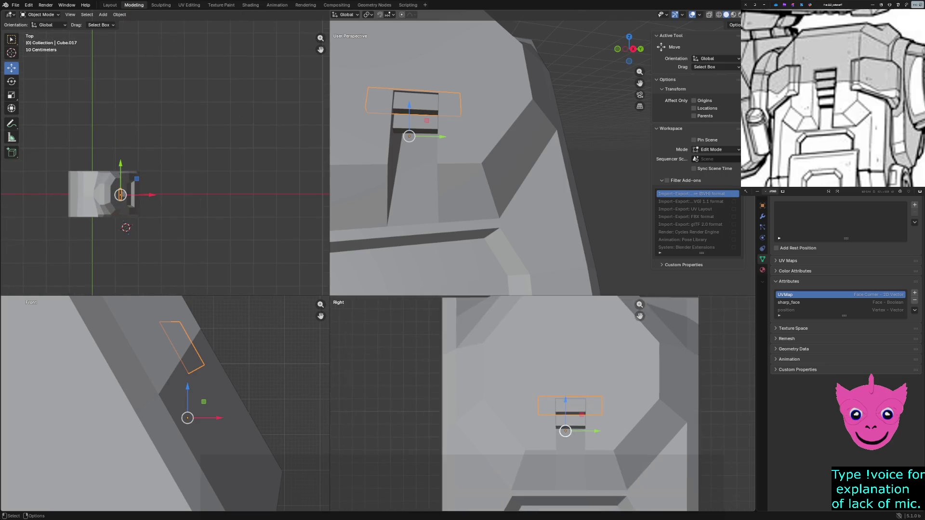
pyautogui.scroll(5, 542, 406)
pyautogui.press('z')
pyautogui.click(516, 418)
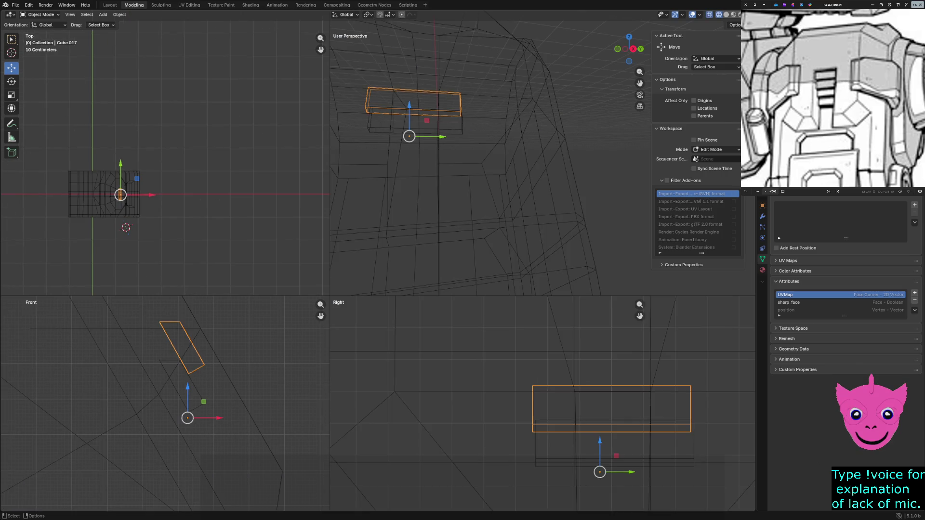
# Step: Shorten the shared plate mesh by sliding each end face inward along Y
pyautogui.press('a')
pyautogui.hotkey('ctrl', 'z')
pyautogui.press('Tab')
pyautogui.click(538, 409)
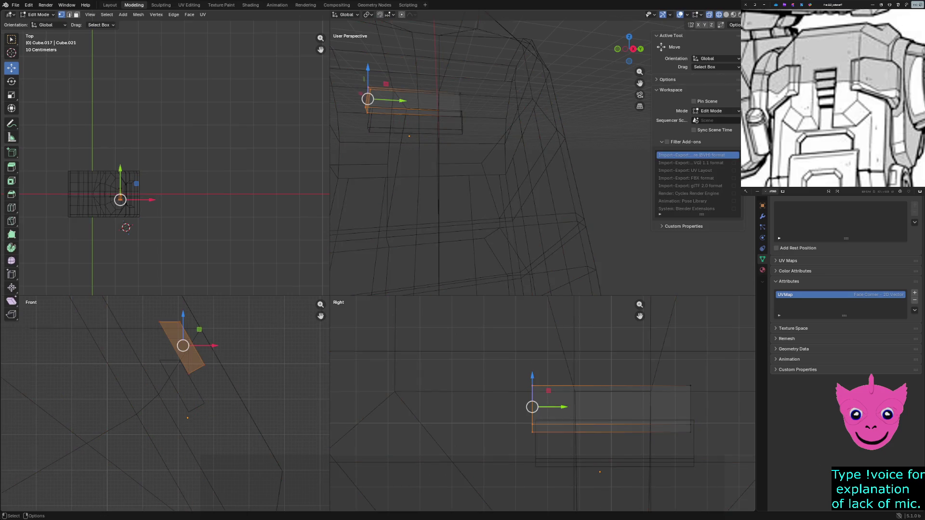
pyautogui.moveTo(556, 407); pyautogui.dragTo(590, 407)
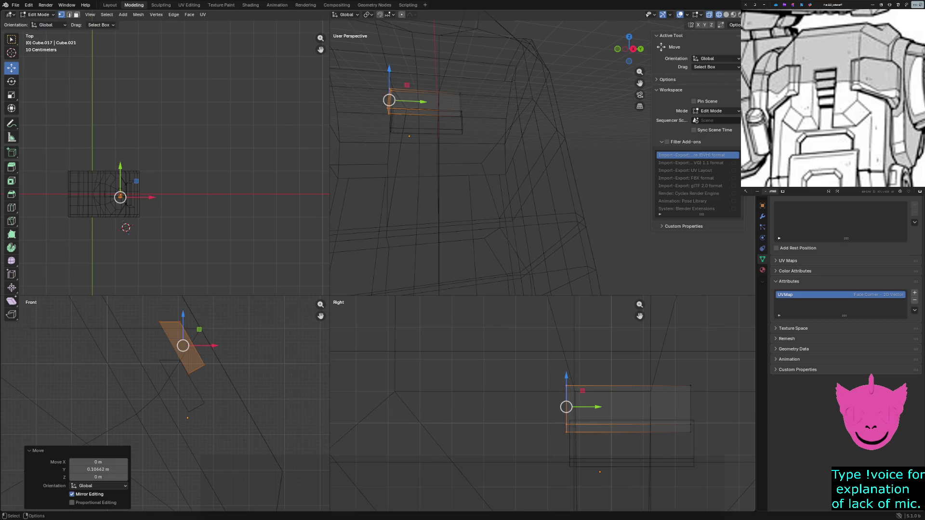
pyautogui.click(687, 372)
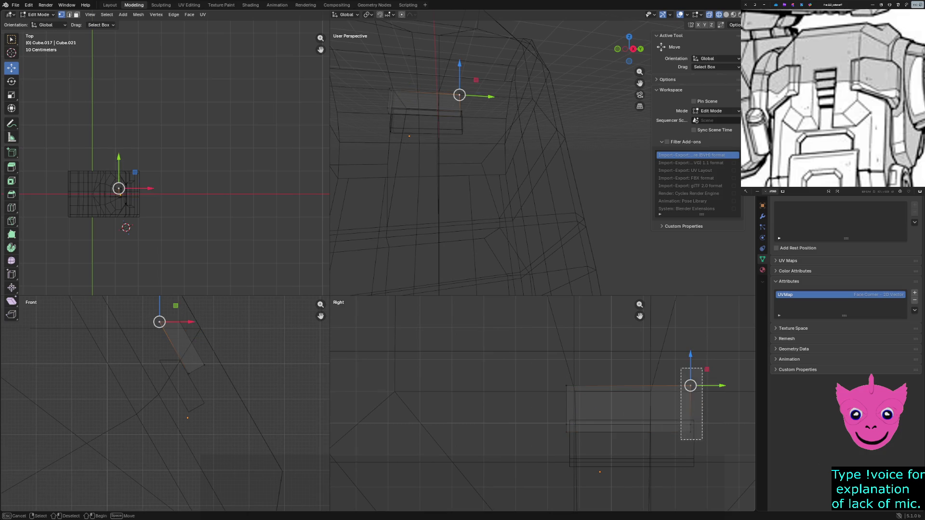
pyautogui.click(687, 406)
pyautogui.press('g')
pyautogui.press('y')
pyautogui.press('Return')
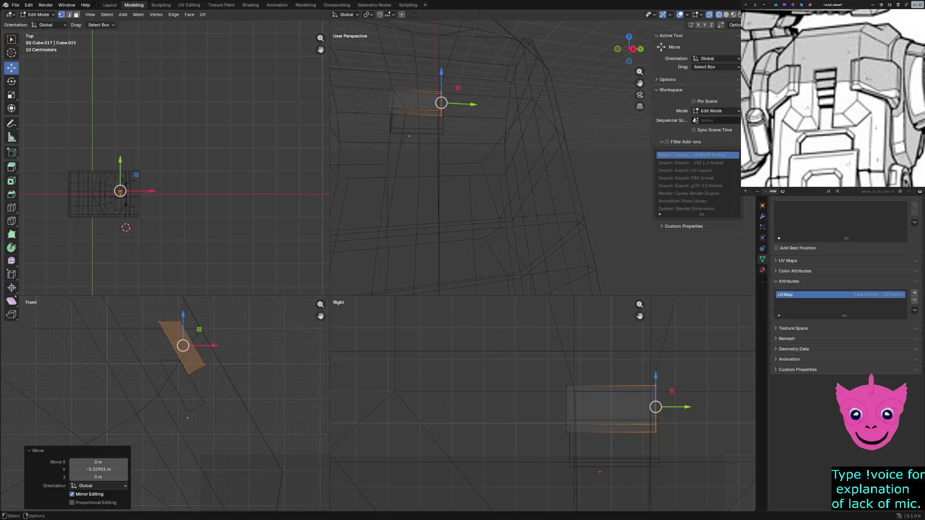
pyautogui.press('Tab')
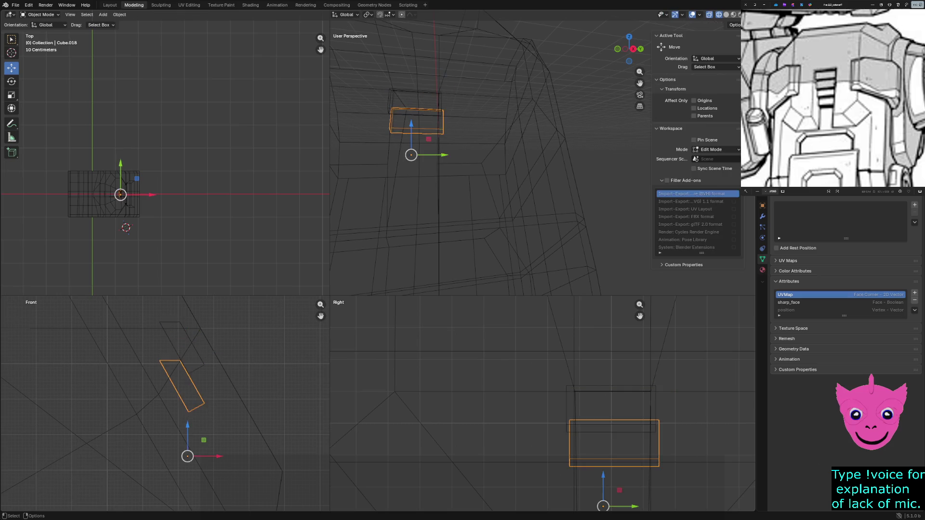
# Step: Nudge the lower linked copy slightly along Y and then sideways along X, checking it in solid shading
pyautogui.press('g')
pyautogui.press('y')
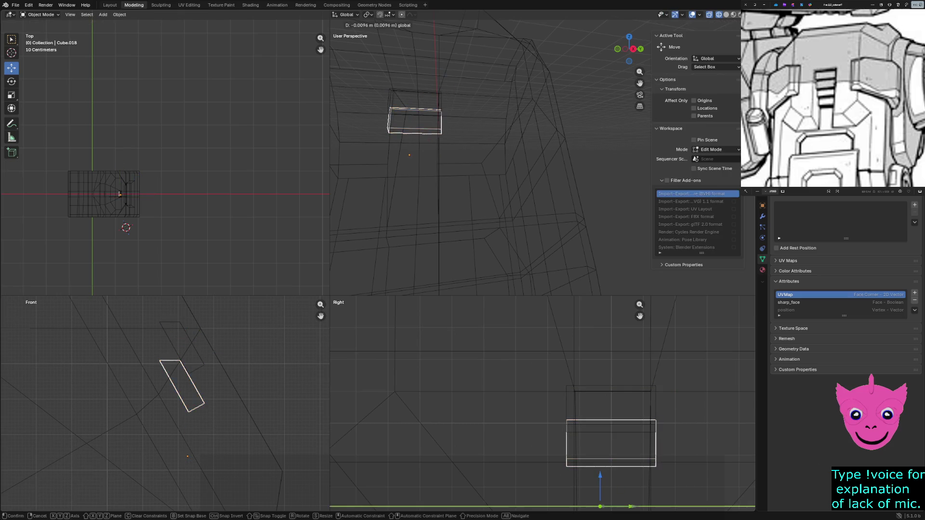
pyautogui.press('Return')
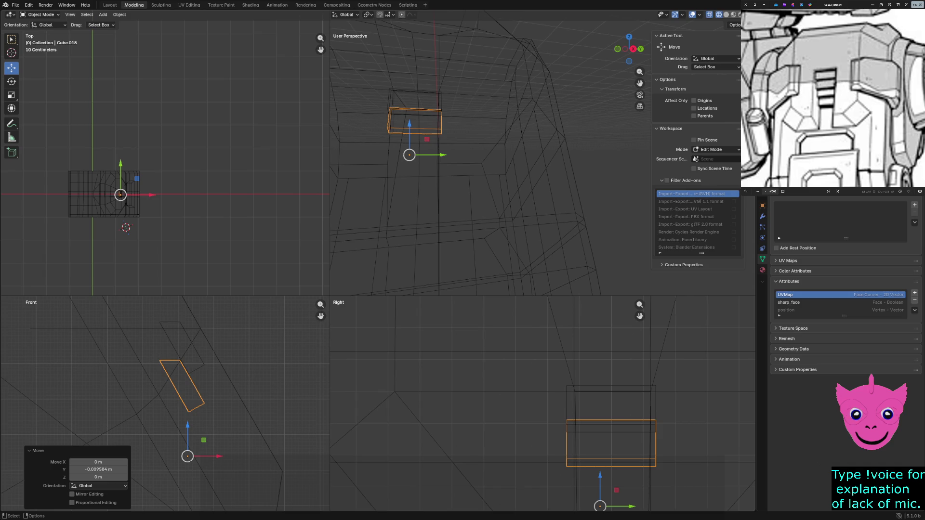
pyautogui.press('z')
pyautogui.click(513, 201)
pyautogui.moveTo(514, 200)
pyautogui.mouseDown(button='middle')
pyautogui.moveTo(491, 217)
pyautogui.moveTo(470, 196)
pyautogui.mouseUp(button='middle')
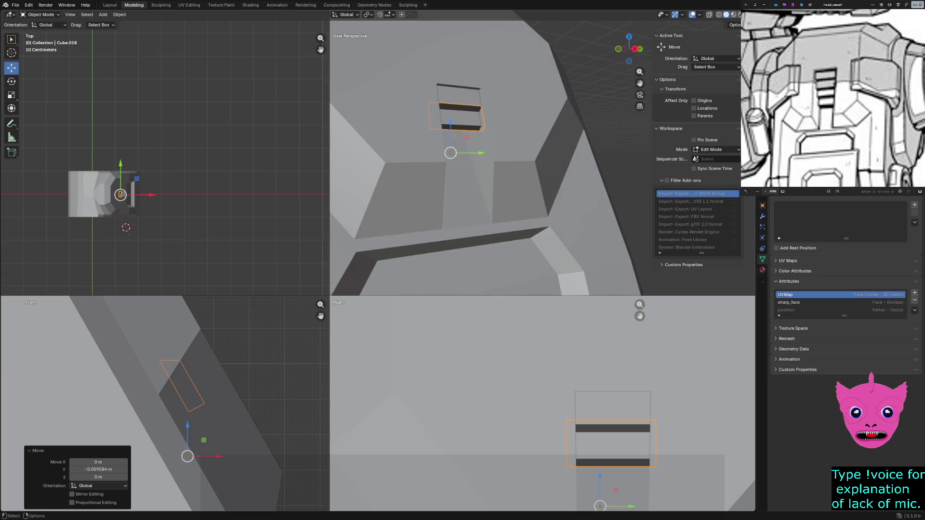
pyautogui.hotkey('shift', 'z')
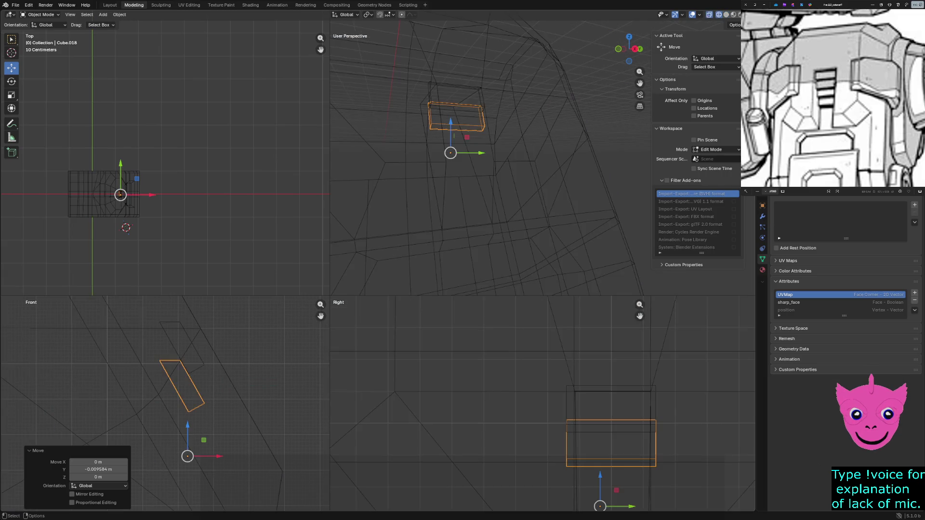
pyautogui.press('g')
pyautogui.press('x')
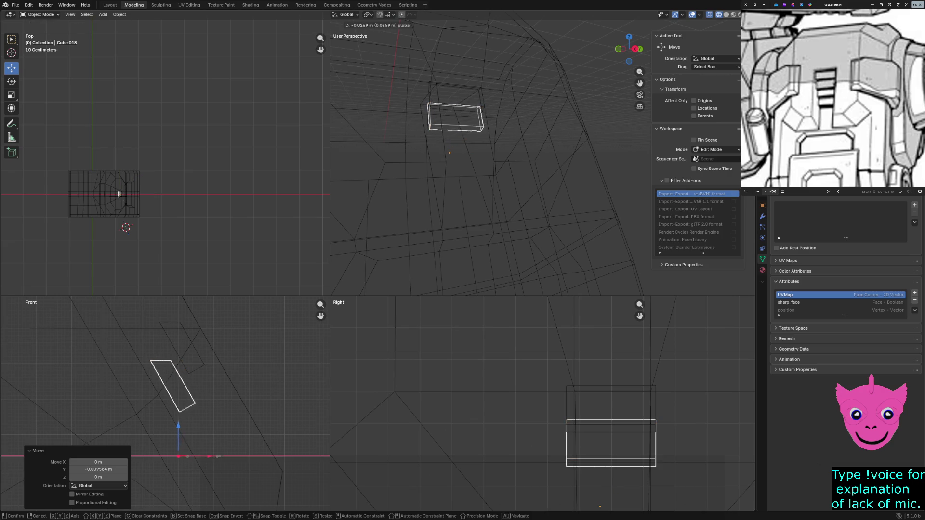
pyautogui.click(120, 194)
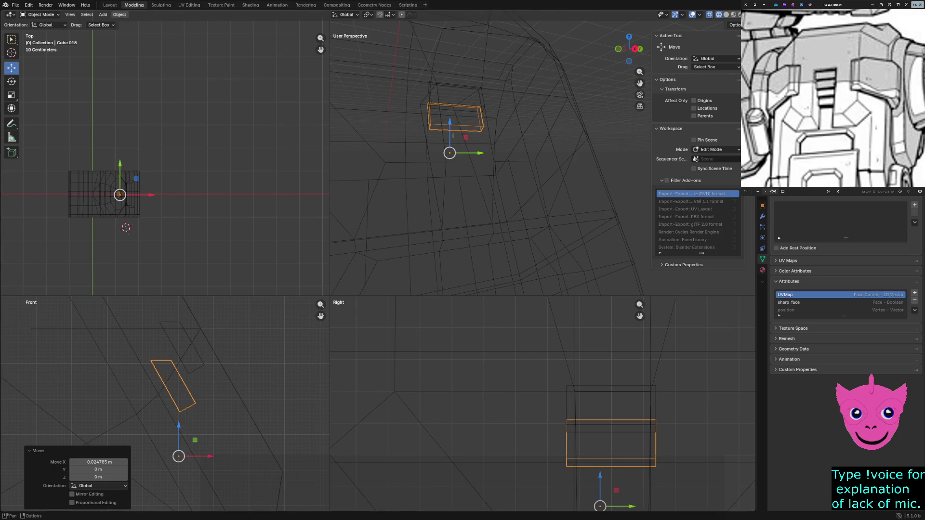
# Step: Glance at the Add menu, then start editing the lower copy's mesh
pyautogui.click(103, 15)
pyautogui.press('Escape')
pyautogui.click(102, 15)
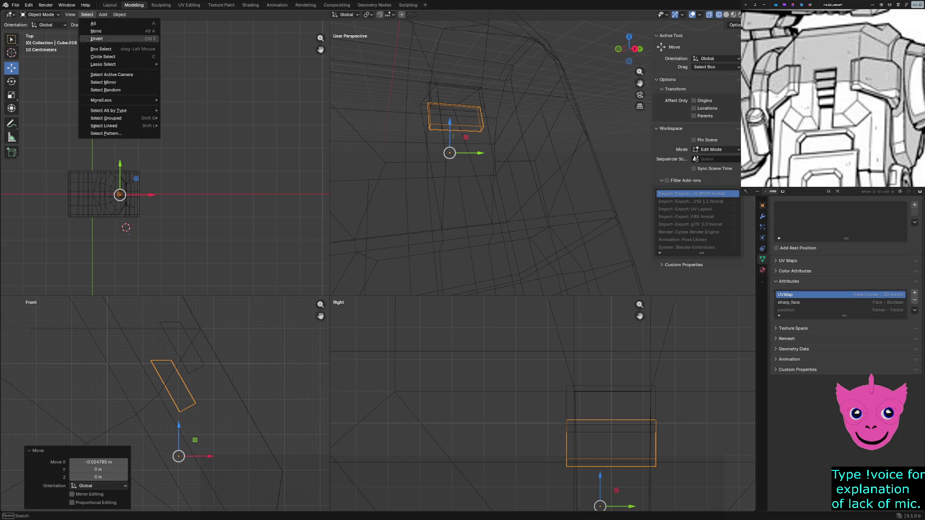
pyautogui.press('Tab')
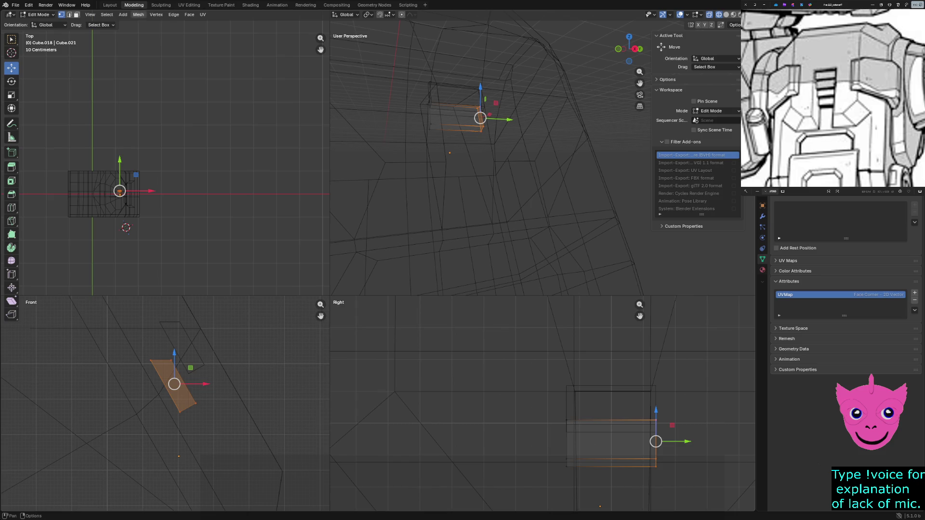
# Step: Browse the mesh and vertex menus without changes, leave edit mode, and bring up the Add menu
pyautogui.click(123, 14)
pyautogui.click(124, 14)
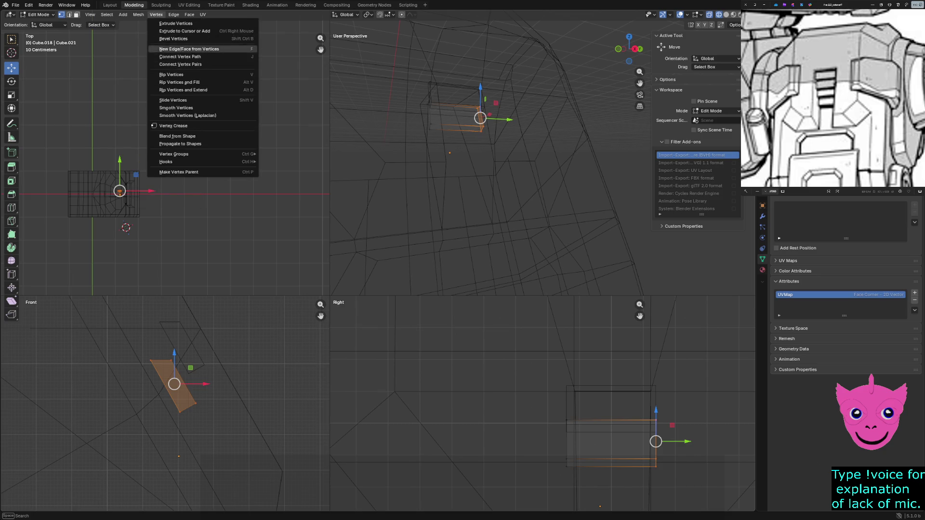
pyautogui.click(157, 14)
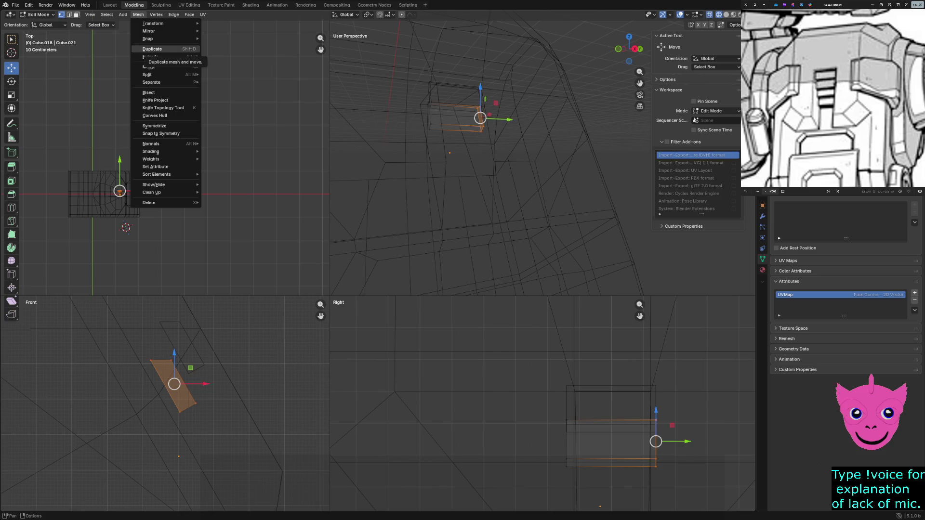
pyautogui.press('Escape')
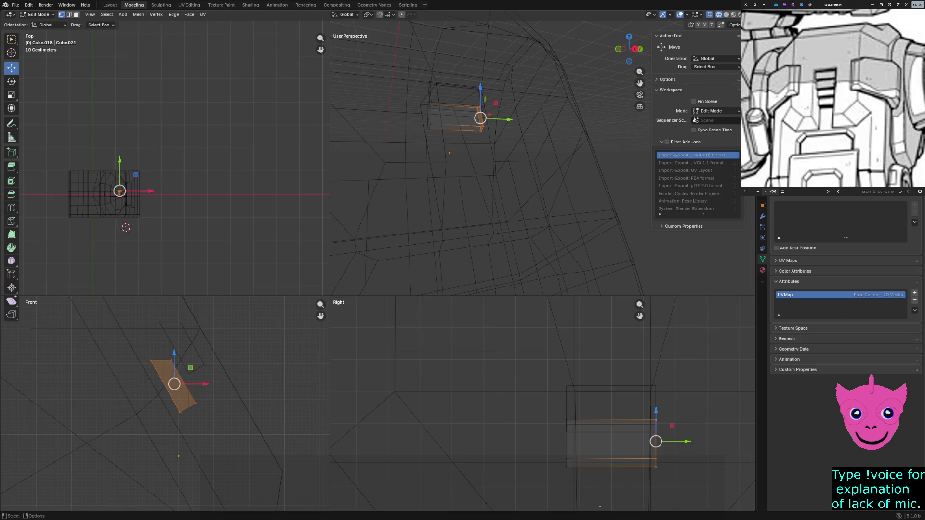
pyautogui.press('Tab')
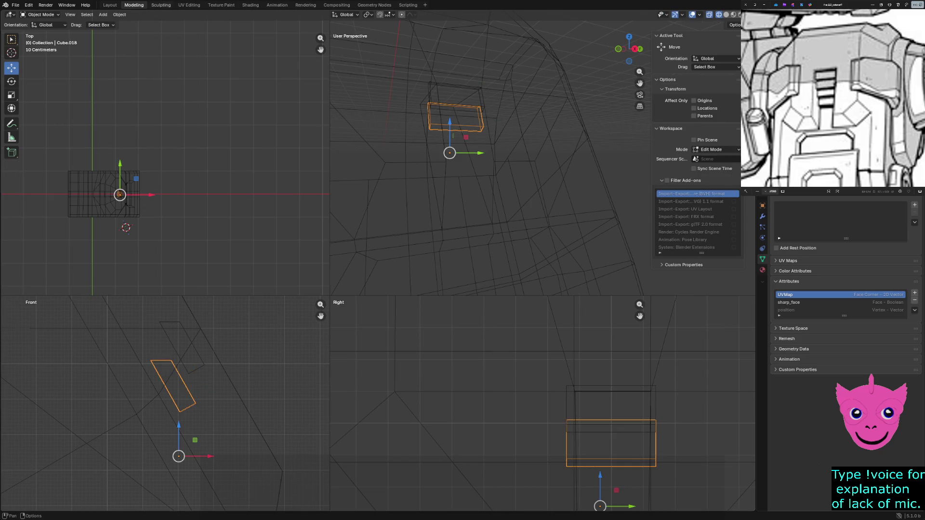
pyautogui.click(103, 15)
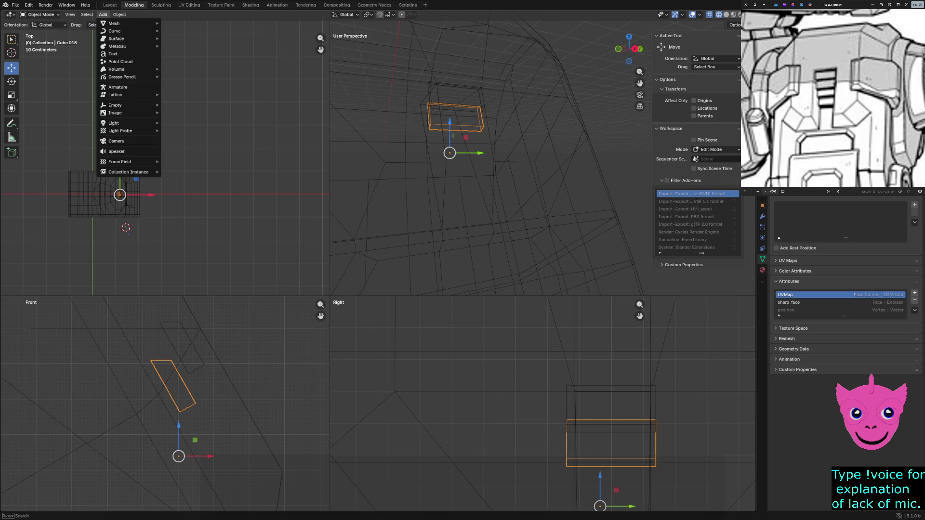
# Step: Make a linked duplicate of the vent slat and settle it along Y near the original
pyautogui.click(120, 14)
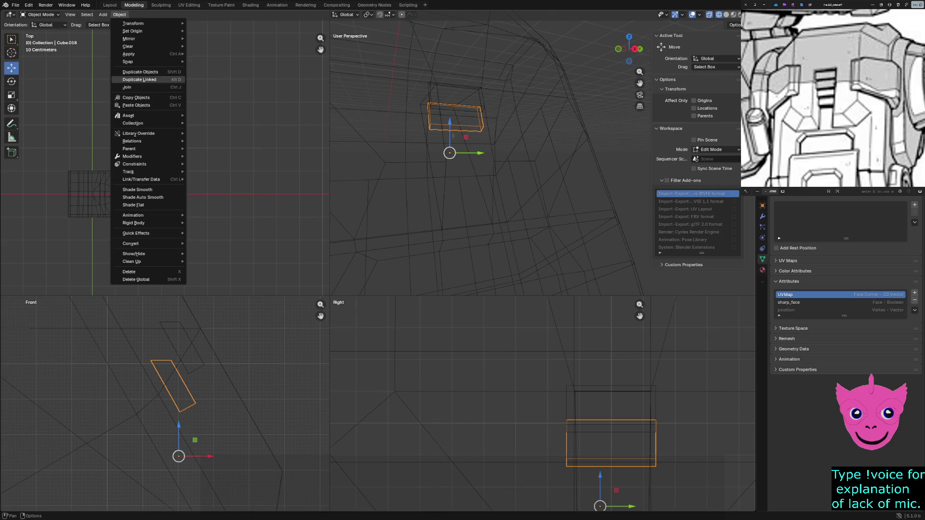
pyautogui.click(130, 72)
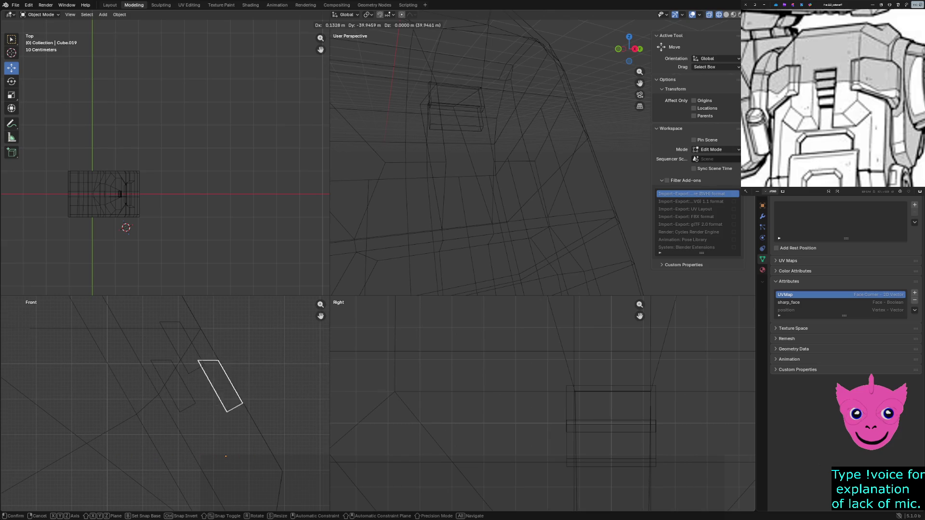
pyautogui.press('Return')
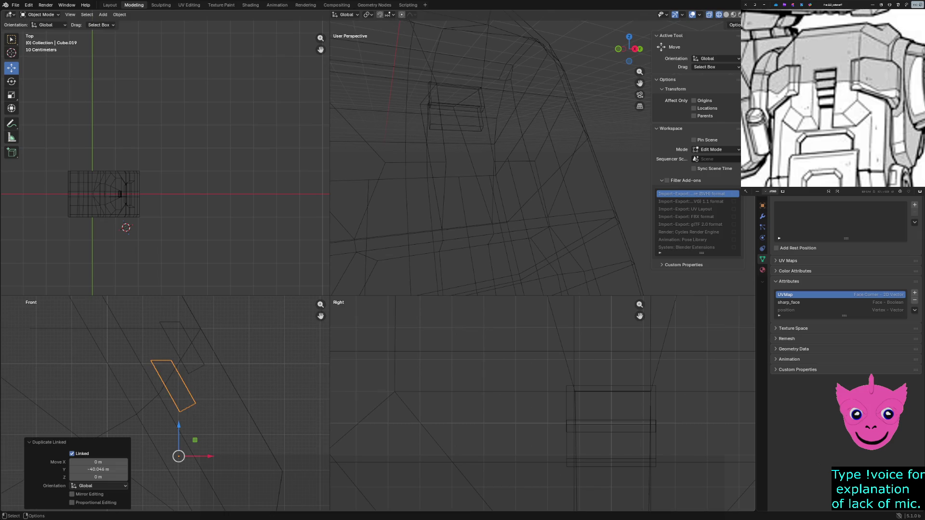
pyautogui.scroll(-3, 543, 403)
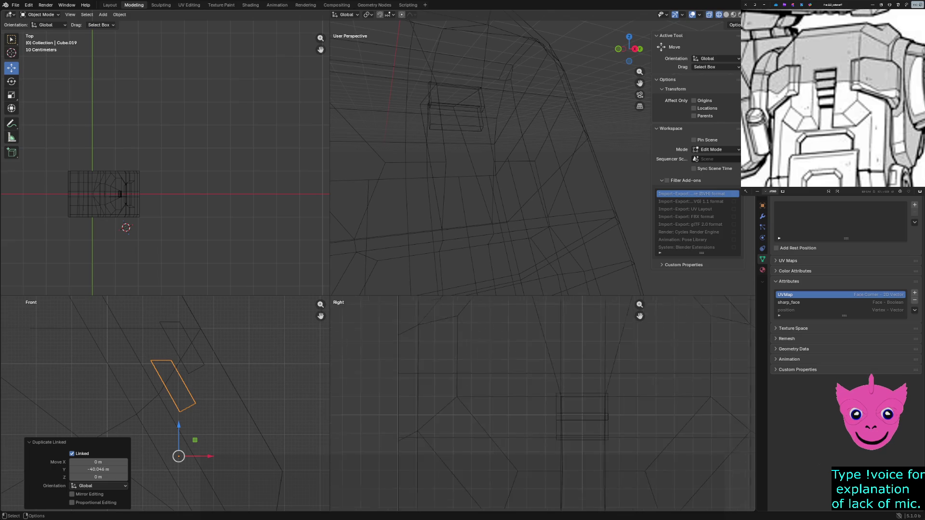
pyautogui.scroll(-2, 543, 409)
pyautogui.scroll(-2, 543, 409)
pyautogui.scroll(-2, 543, 408)
pyautogui.scroll(-2, 543, 408)
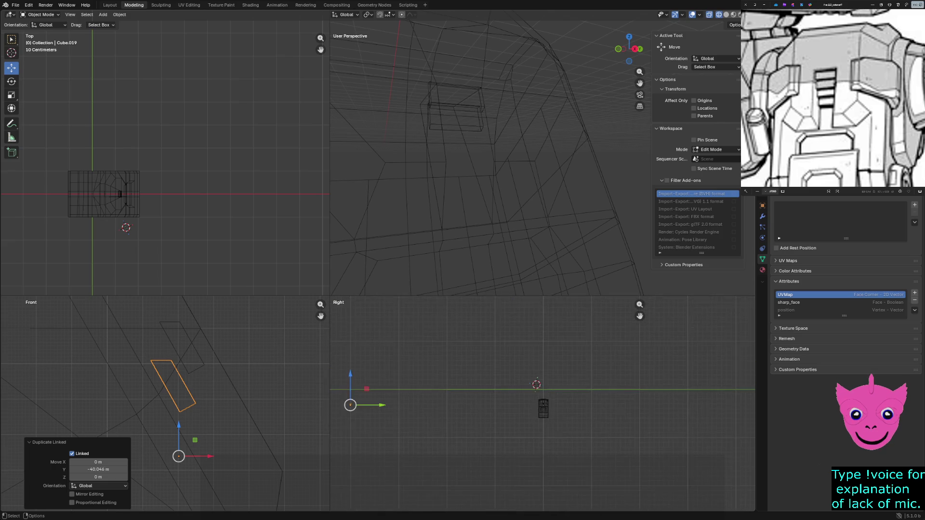
pyautogui.press('g')
pyautogui.press('y')
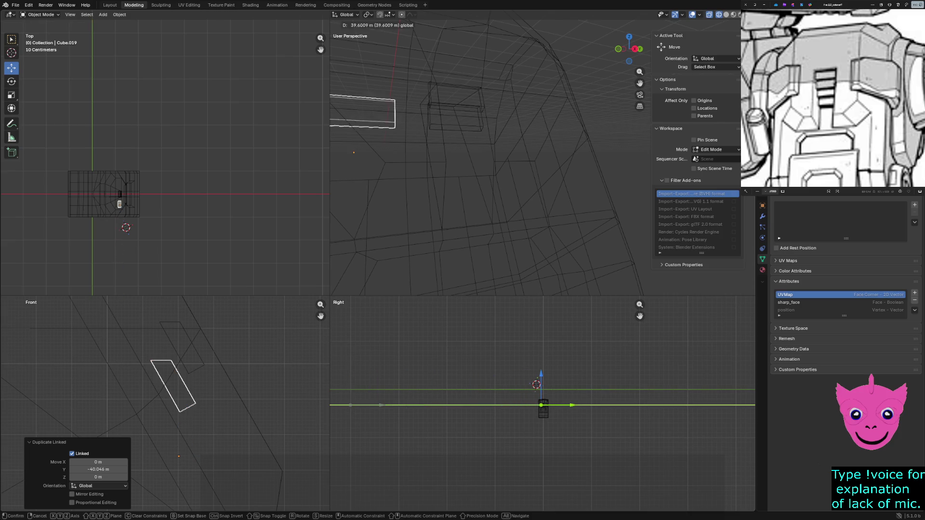
pyautogui.click(542, 405)
pyautogui.scroll(2, 543, 408)
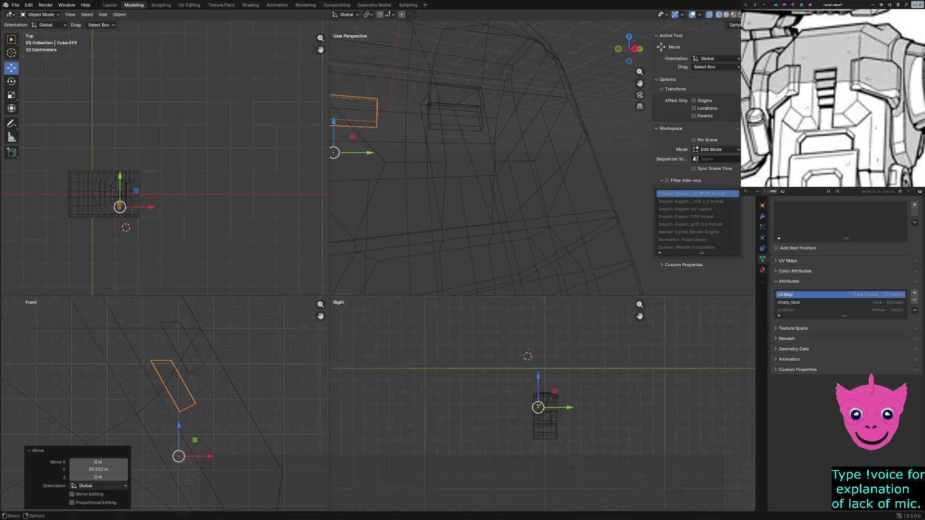
pyautogui.scroll(2, 543, 408)
pyautogui.scroll(3, 543, 409)
pyautogui.press('g')
pyautogui.press('y')
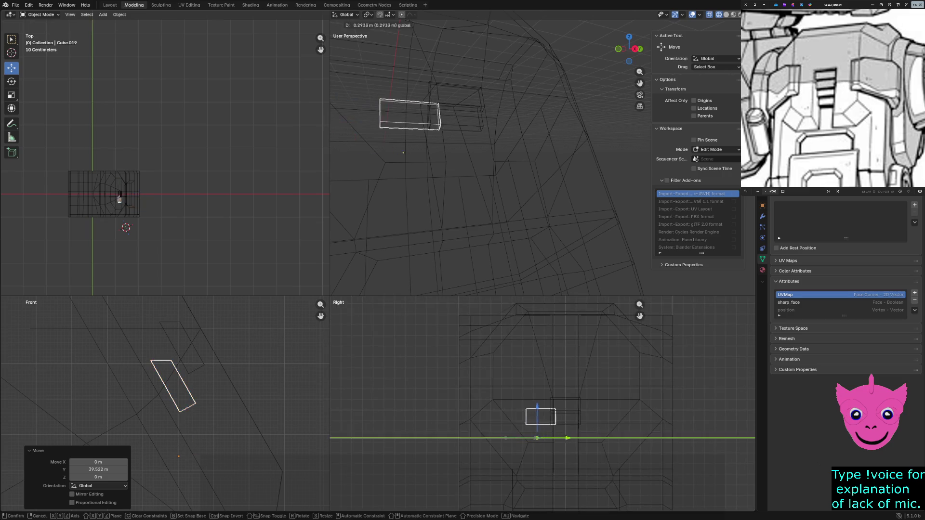
pyautogui.press('Return')
pyautogui.scroll(4, 543, 404)
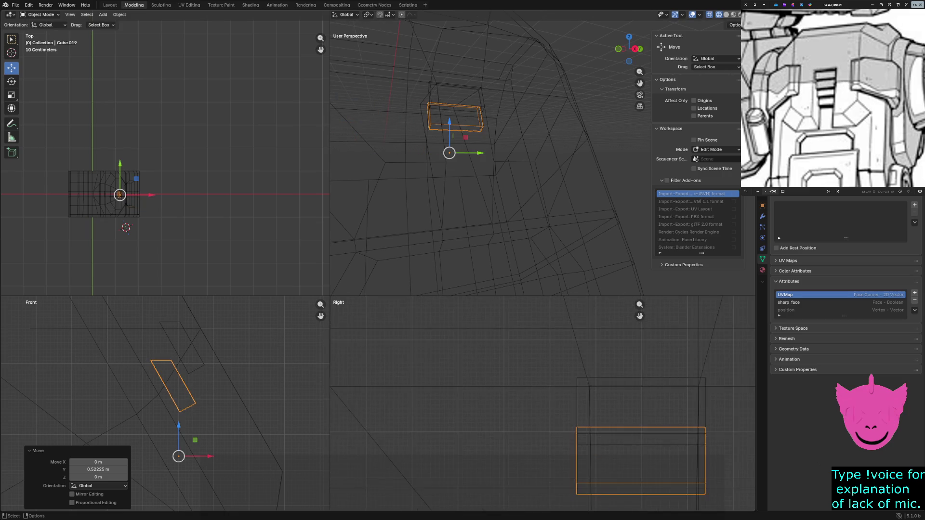
# Step: Fine-tune the duplicate along Y and drop it along Z just below the original slat
pyautogui.keyDown('shift'); pyautogui.moveTo(641, 461); pyautogui.dragTo(532, 391, button='middle'); pyautogui.keyUp('shift')
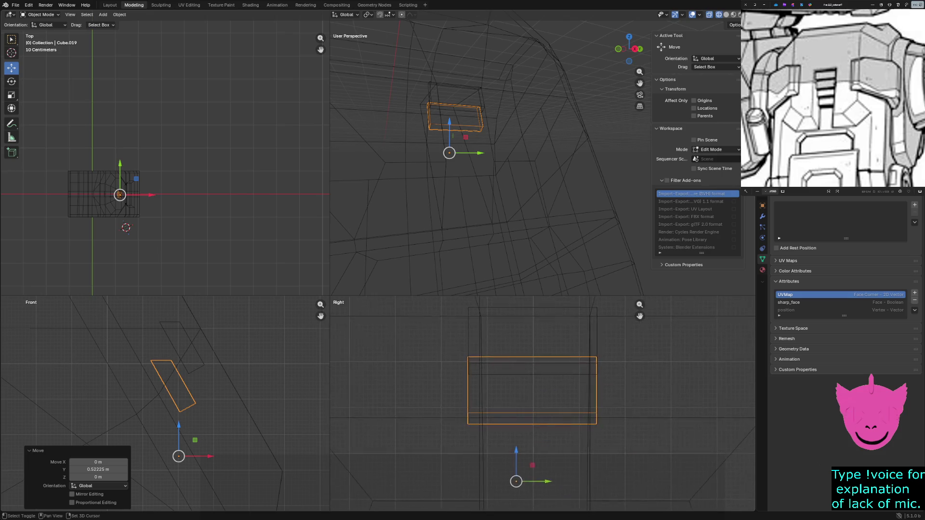
pyautogui.scroll(2, 543, 403)
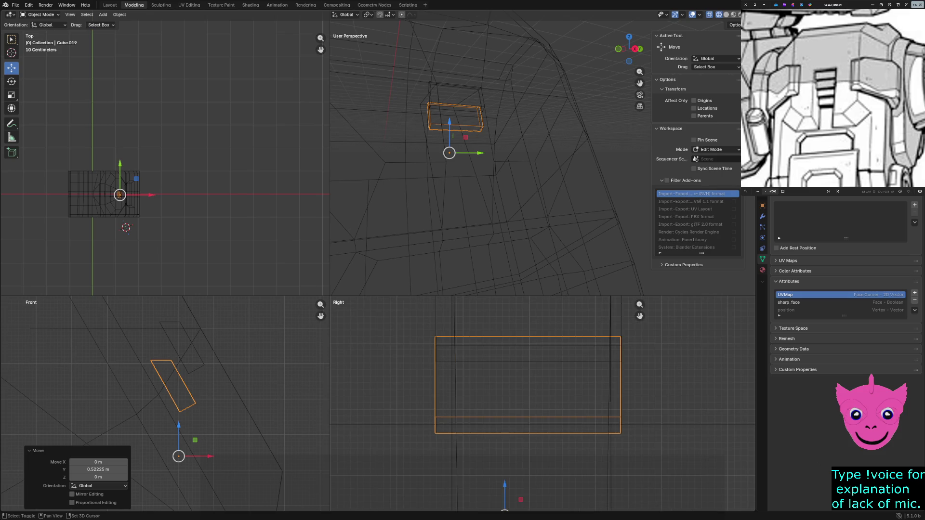
pyautogui.keyDown('shift'); pyautogui.moveTo(513, 492); pyautogui.dragTo(497, 463, button='middle'); pyautogui.keyUp('shift')
pyautogui.press('g')
pyautogui.press('y')
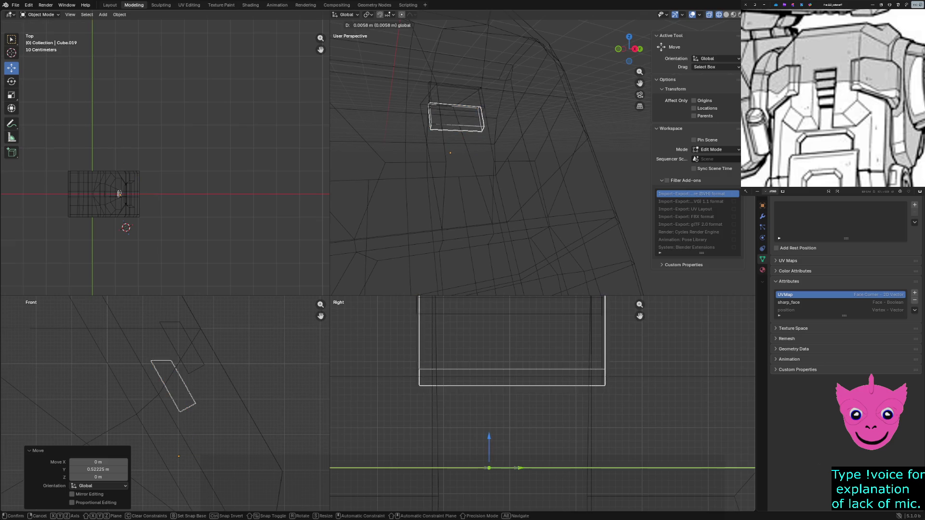
pyautogui.click(488, 468)
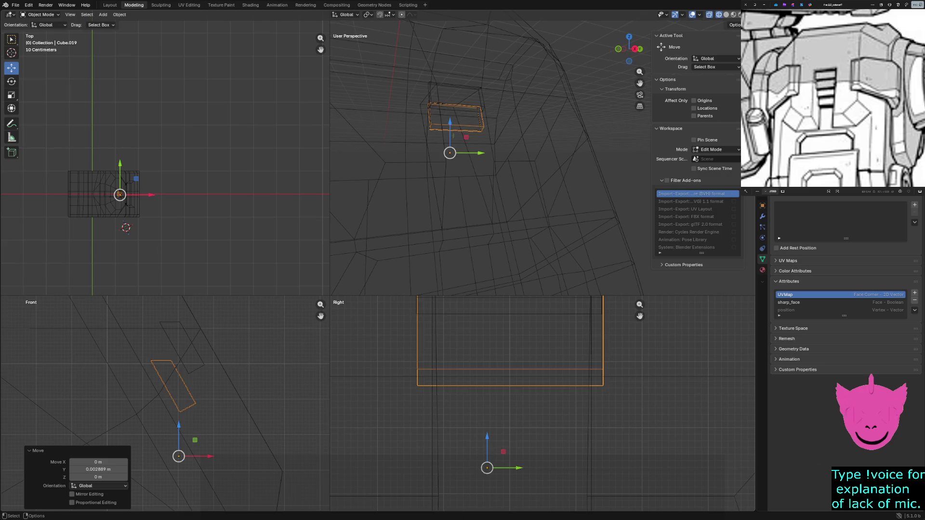
pyautogui.press('g')
pyautogui.press('z')
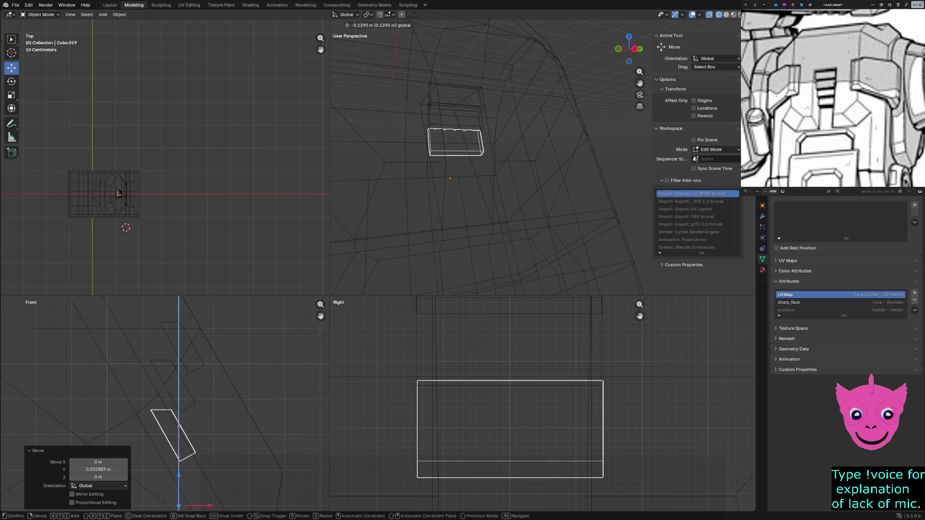
pyautogui.click(179, 426)
pyautogui.click(420, 349)
# Step: Switch the views to wireframe, select the small box Cube.017 and start editing its mesh
pyautogui.press('z')
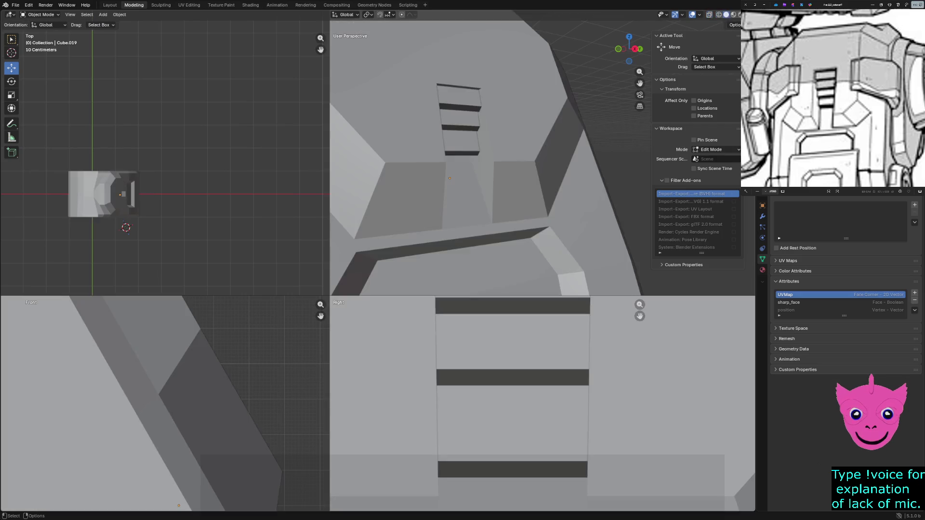
pyautogui.keyDown('shift'); pyautogui.moveTo(520, 404); pyautogui.dragTo(551, 393, button='middle'); pyautogui.keyUp('shift')
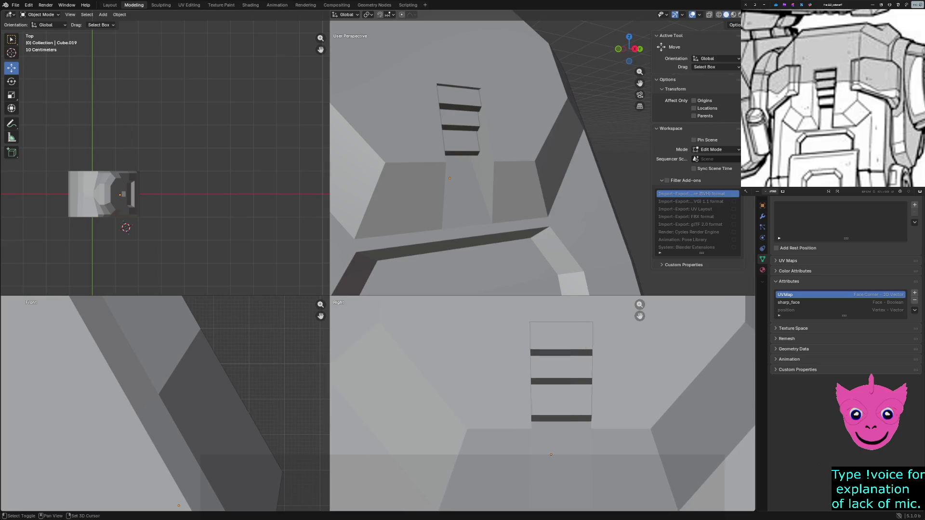
pyautogui.click(560, 369)
pyautogui.press('z')
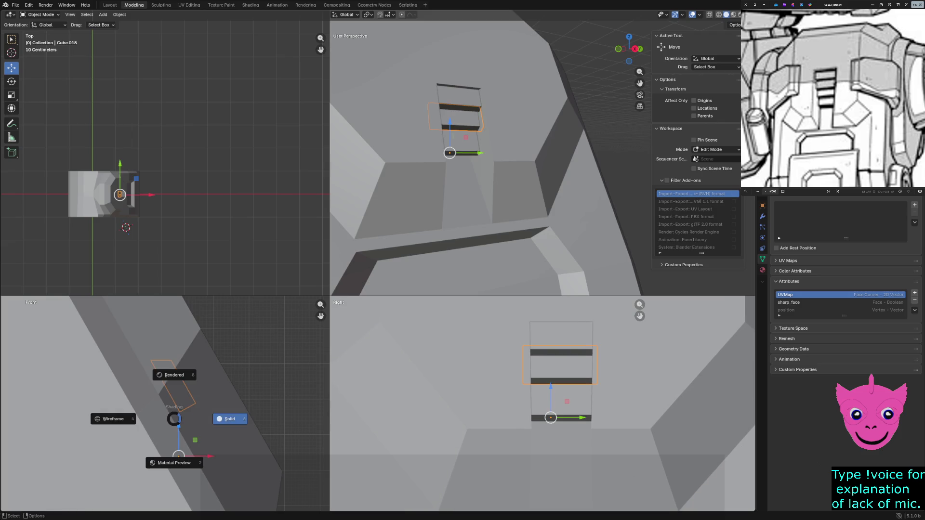
pyautogui.press('Escape')
pyautogui.scroll(2, 165, 403)
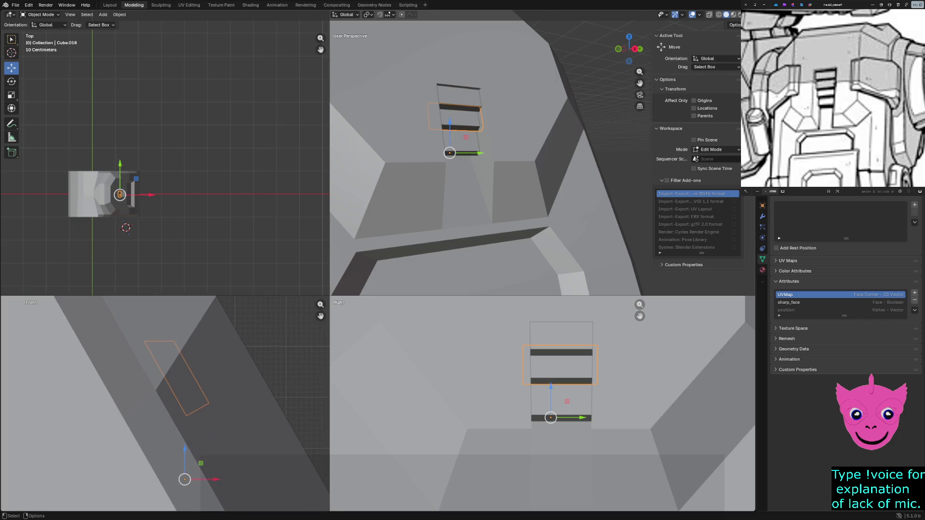
pyautogui.click(187, 371)
pyautogui.press('z')
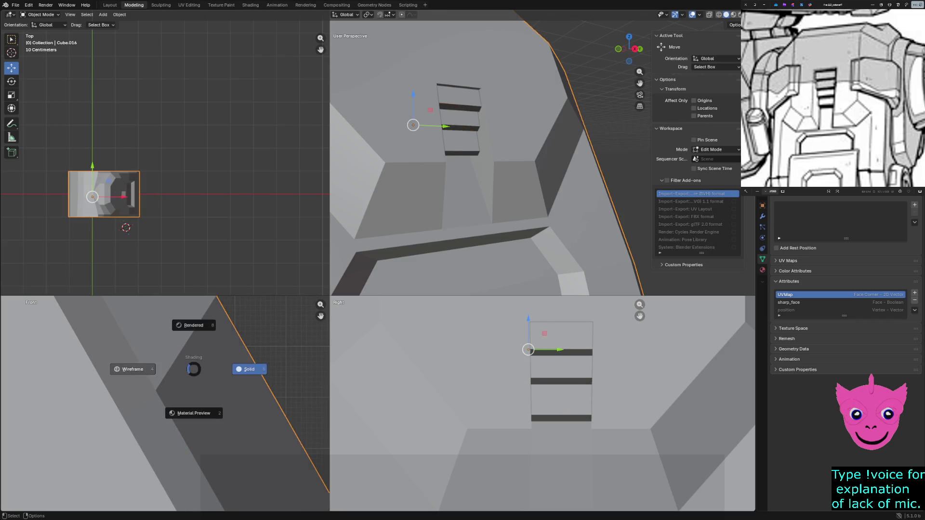
pyautogui.click(128, 369)
pyautogui.click(190, 329)
pyautogui.scroll(2, 180, 383)
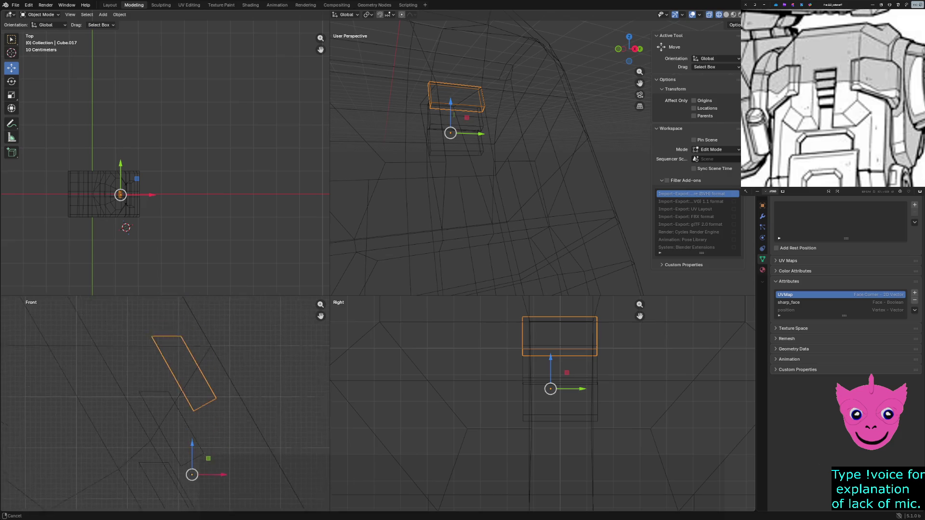
pyautogui.scroll(1, 180, 383)
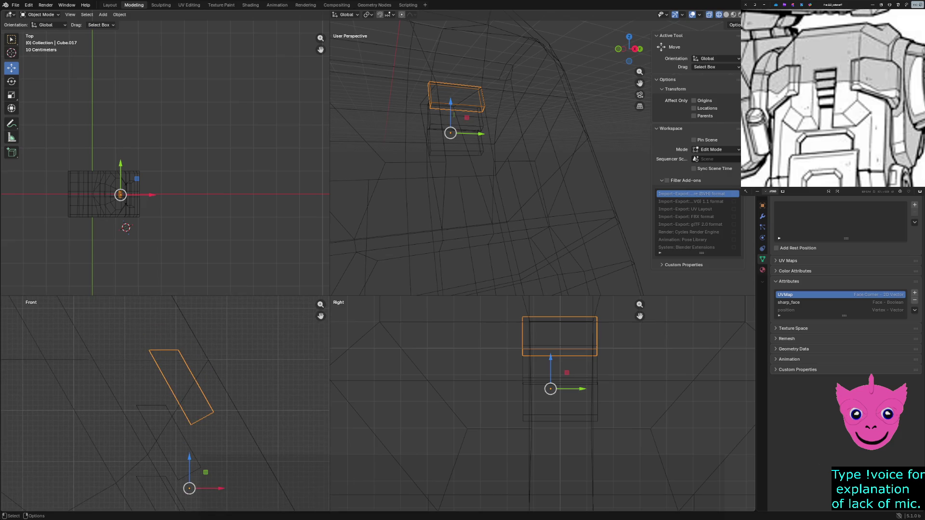
pyautogui.press('Tab')
# Step: Shift the whole box geometry slightly, then reposition a single edge of it
pyautogui.moveTo(138, 341); pyautogui.dragTo(161, 373)
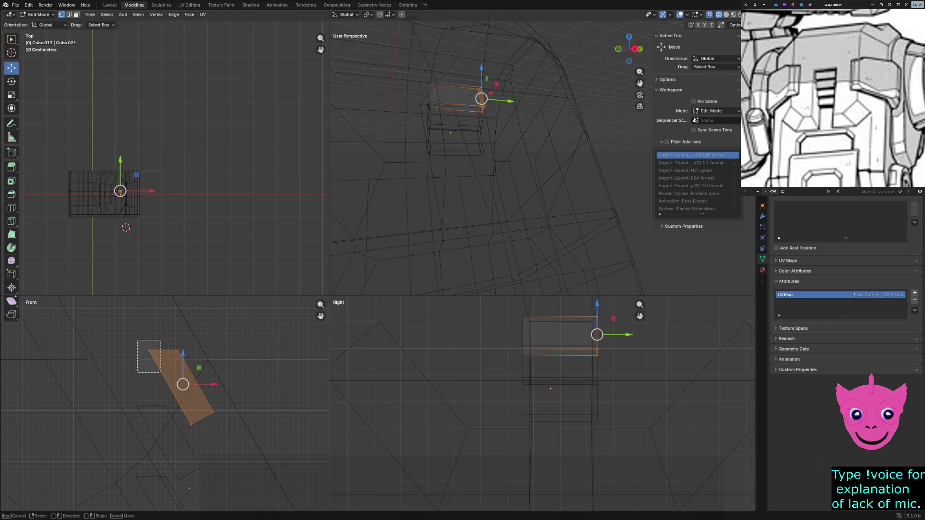
pyautogui.press('a')
pyautogui.press('g')
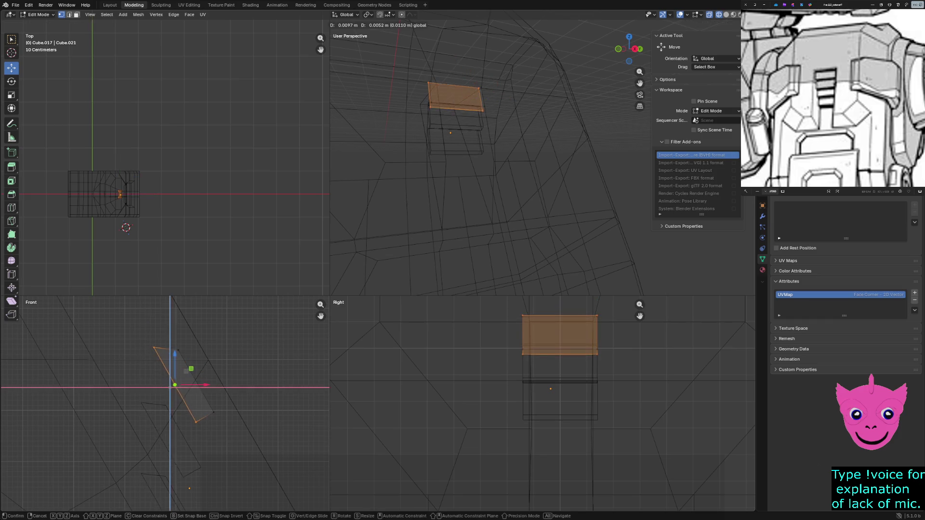
pyautogui.press('Return')
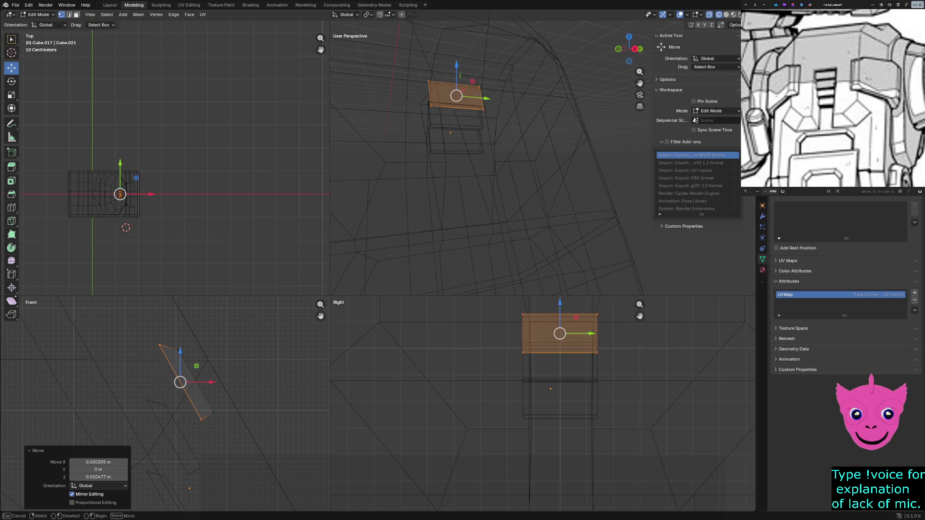
pyautogui.click(160, 345)
pyautogui.press('g')
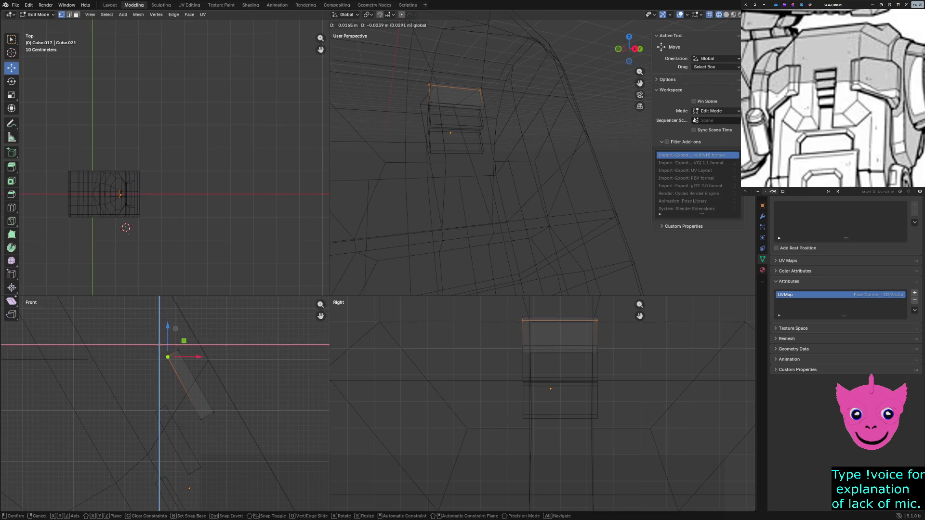
pyautogui.press('Return')
pyautogui.hotkey('alt', 'a')
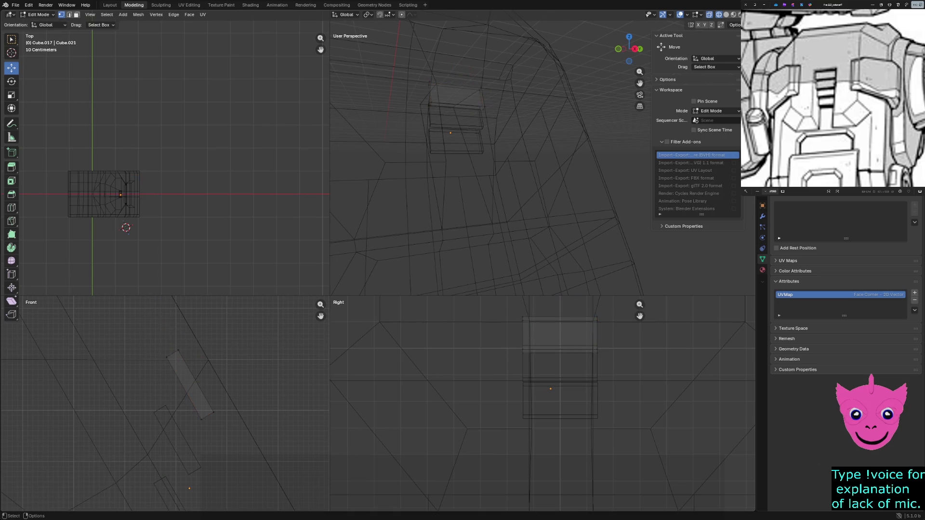
# Step: Settle on solid shading, return to object mode and select the bottom step block
pyautogui.press('z')
pyautogui.press('6')
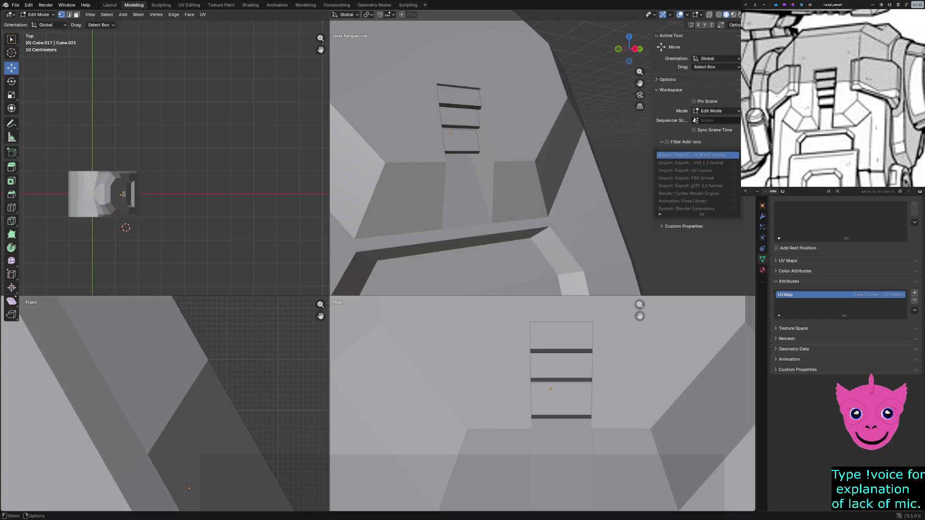
pyautogui.hotkey('shift', 'z')
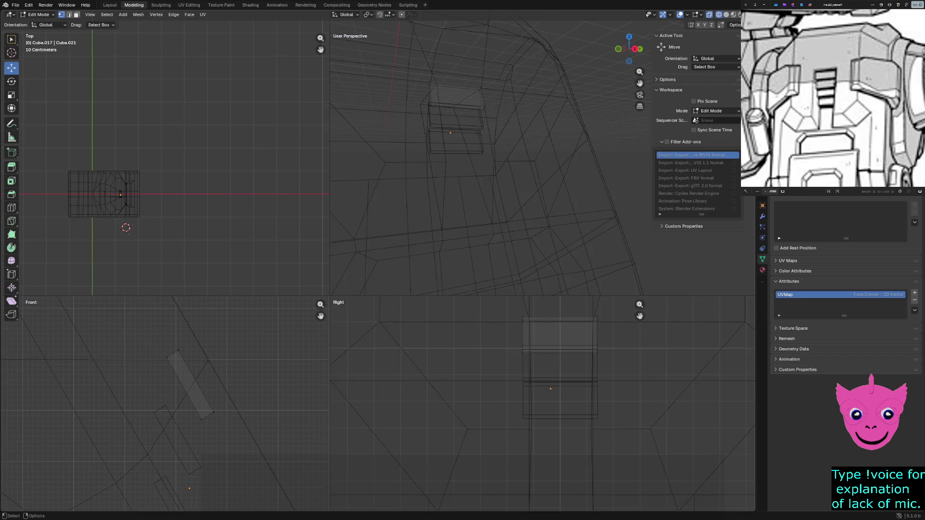
pyautogui.keyDown('shift'); pyautogui.scroll(-5, 164, 408); pyautogui.keyUp('shift')
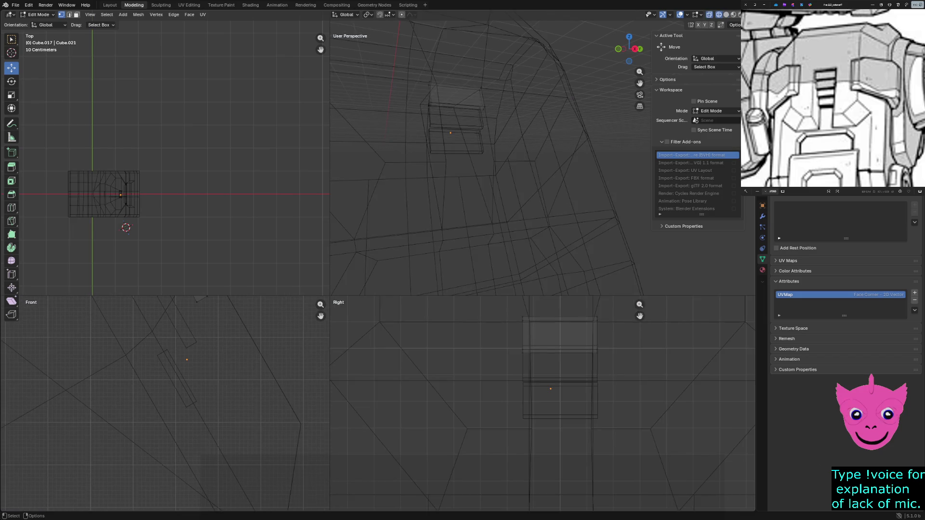
pyautogui.press('z')
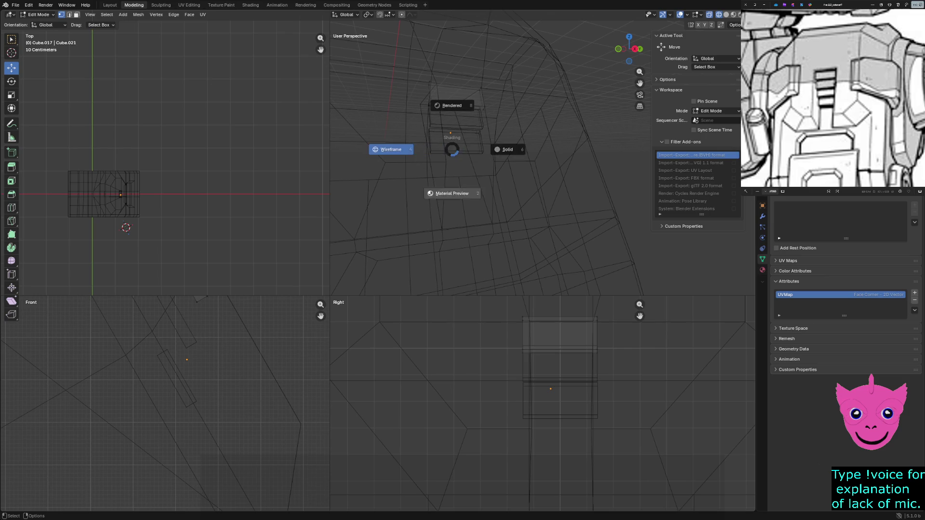
pyautogui.press('6')
pyautogui.moveTo(506, 181)
pyautogui.mouseDown(button='middle')
pyautogui.moveTo(521, 174)
pyautogui.moveTo(478, 138)
pyautogui.mouseUp(button='middle')
pyautogui.scroll(-3, 506, 159)
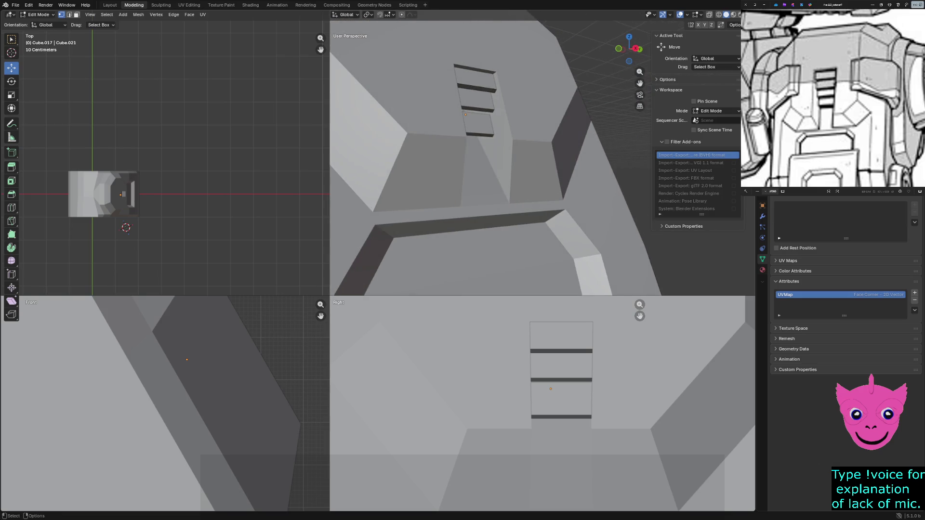
pyautogui.press('Tab')
pyautogui.click(475, 125)
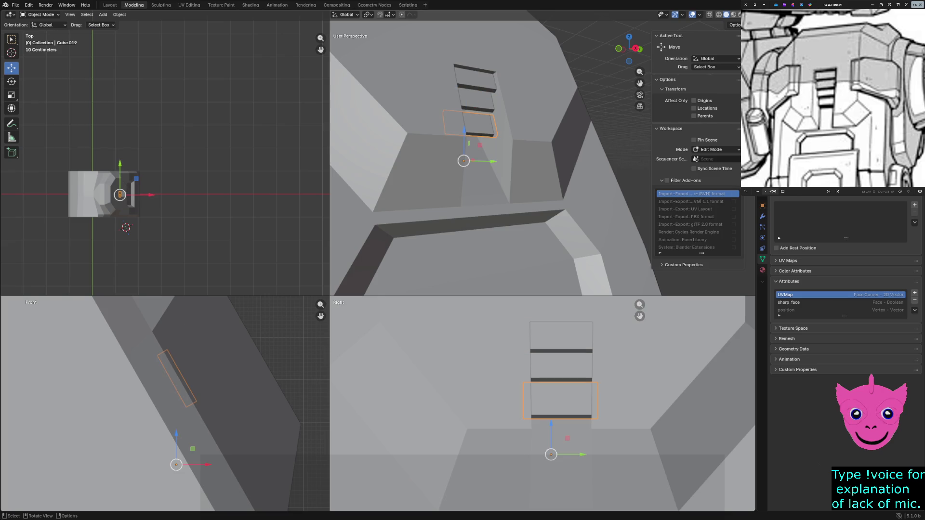
# Step: Linked-duplicate the bottom step block and drop the copy along Z beneath the other three
pyautogui.click(120, 15)
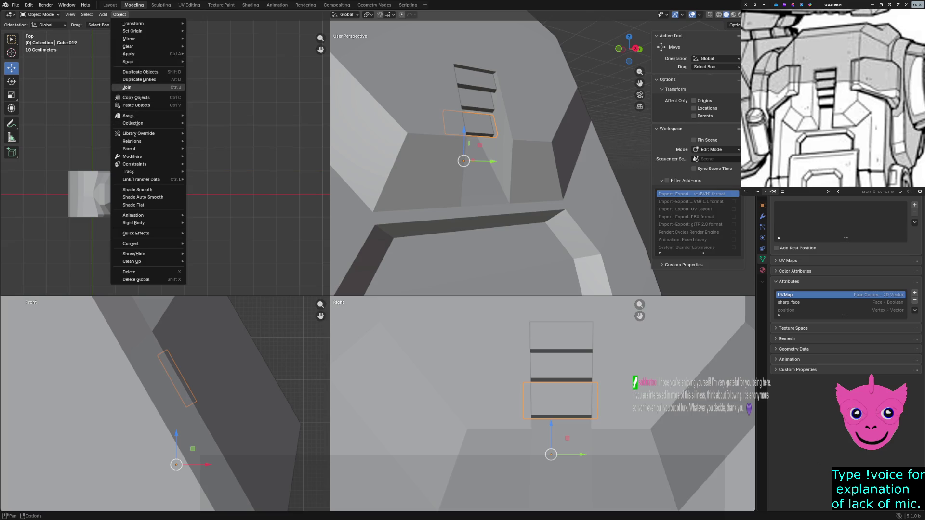
pyautogui.click(140, 72)
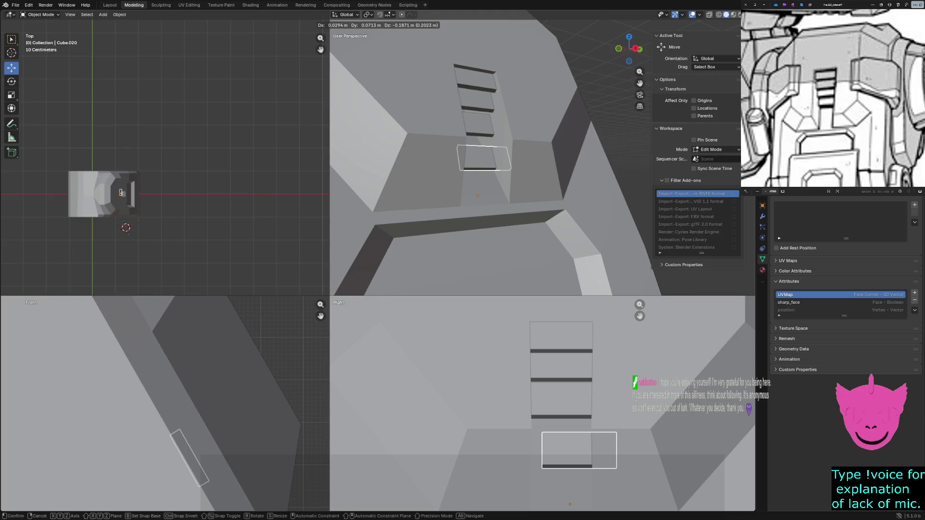
pyautogui.press('y')
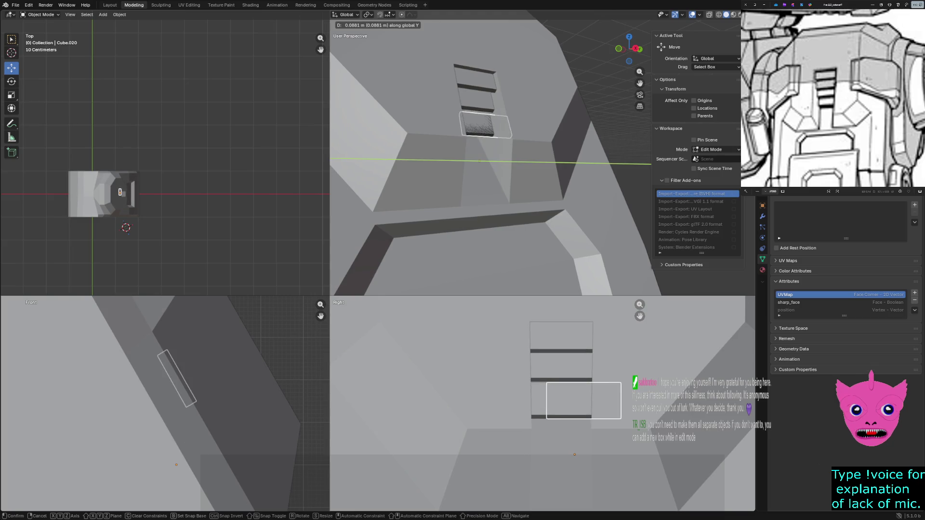
pyautogui.press('x')
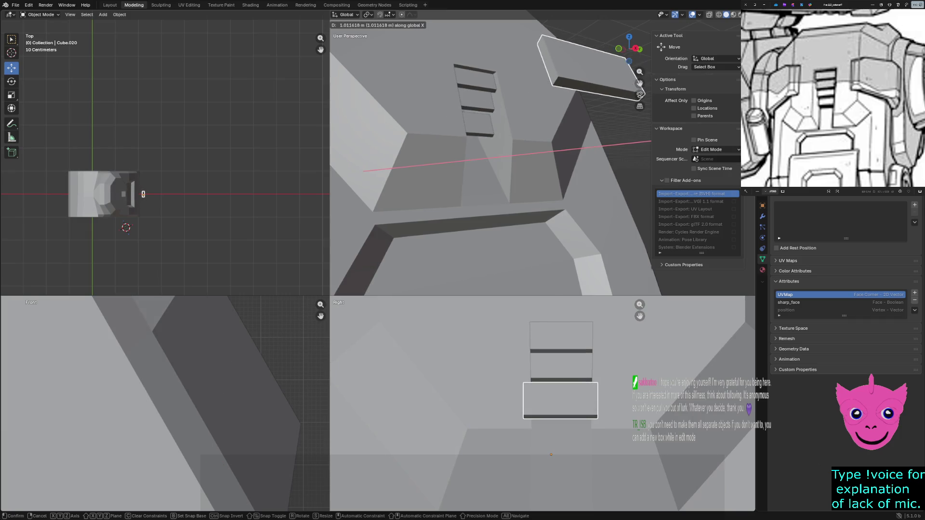
pyautogui.press('z')
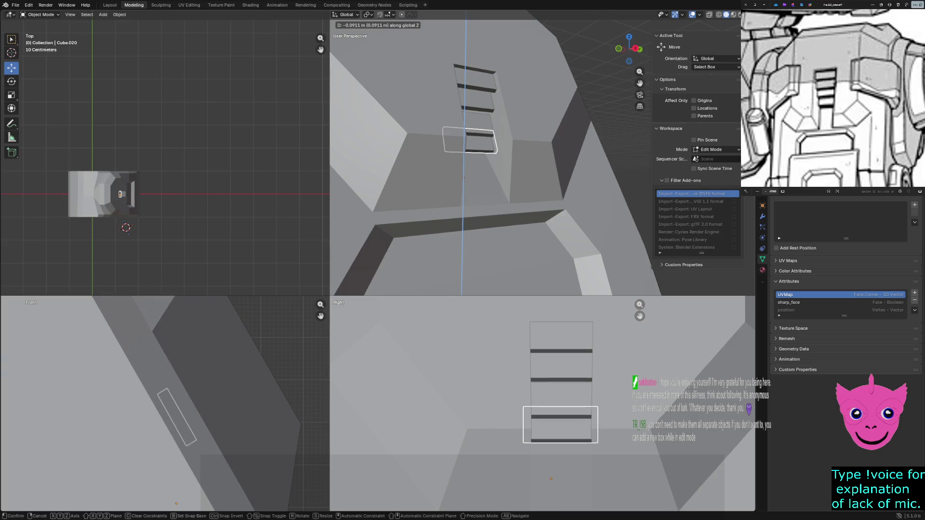
pyautogui.press('Return')
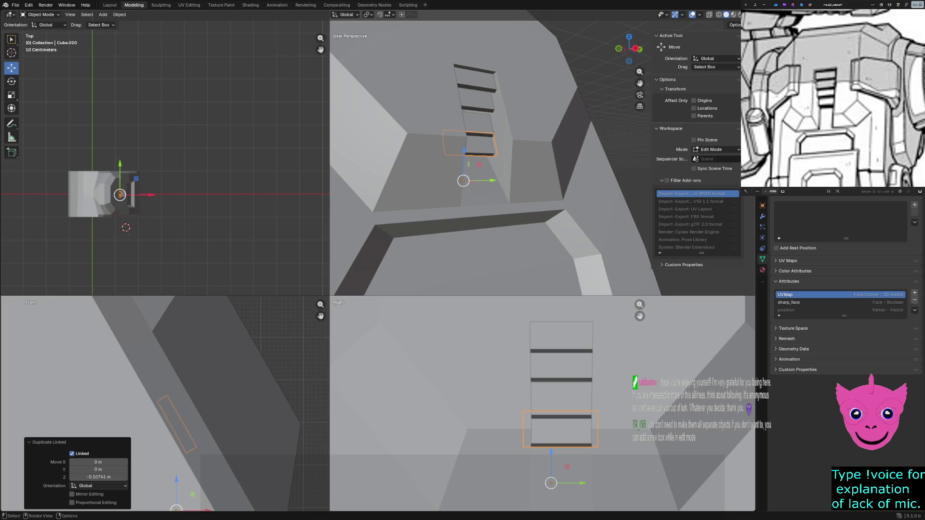
pyautogui.moveTo(463, 182)
pyautogui.mouseDown(button='middle')
pyautogui.moveTo(433, 170)
pyautogui.moveTo(470, 174)
pyautogui.mouseUp(button='middle')
pyautogui.hotkey('alt', 'a')
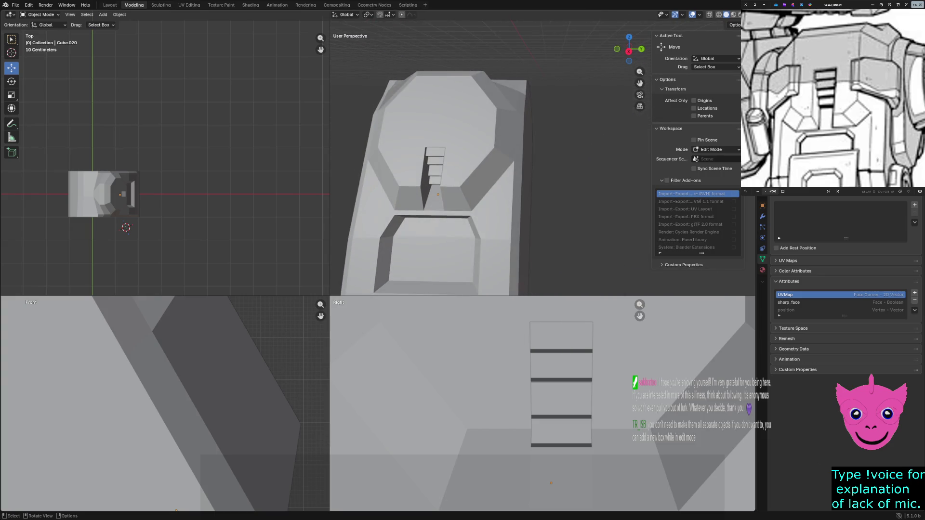
pyautogui.click(432, 177)
pyautogui.scroll(-1, 166, 405)
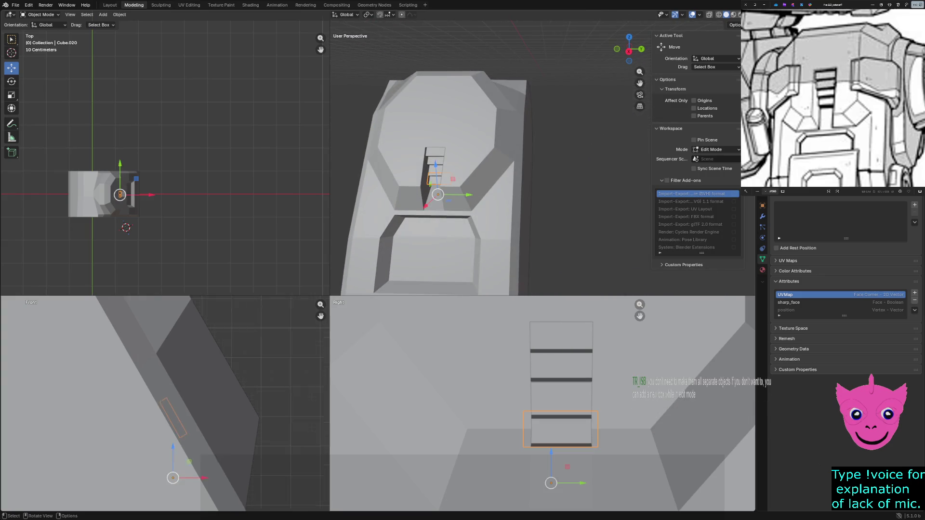
pyautogui.press('z')
pyautogui.click(166, 390)
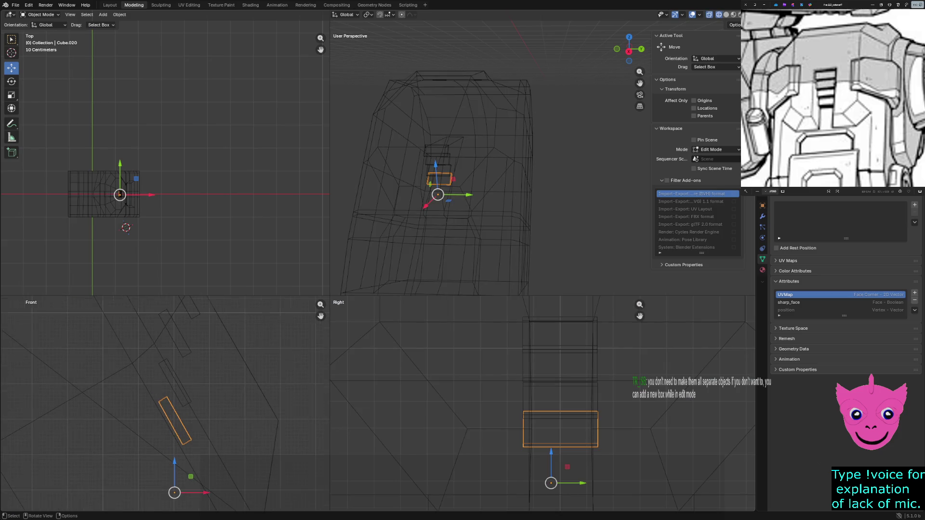
pyautogui.scroll(-1, 167, 405)
pyautogui.click(166, 405)
pyautogui.scroll(-1, 167, 405)
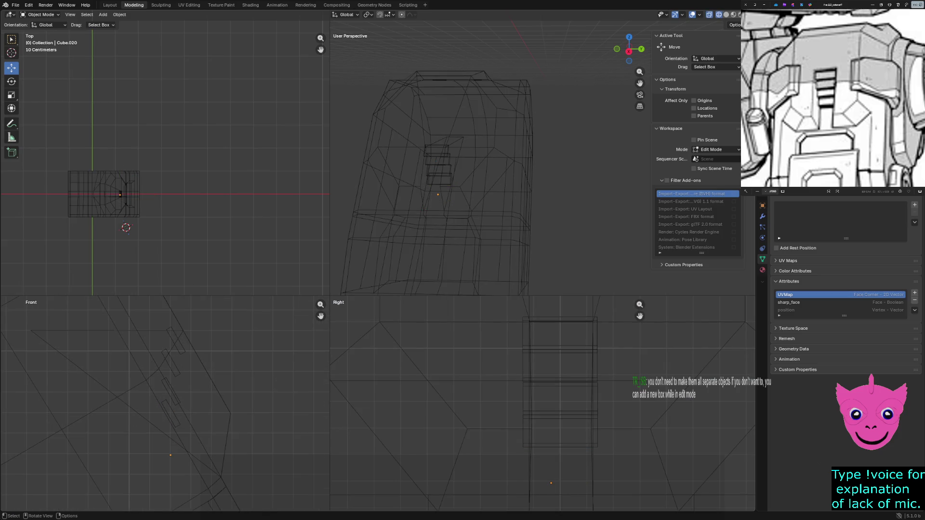
pyautogui.press('z')
pyautogui.click(531, 283)
pyautogui.moveTo(531, 283); pyautogui.dragTo(506, 217, button='middle')
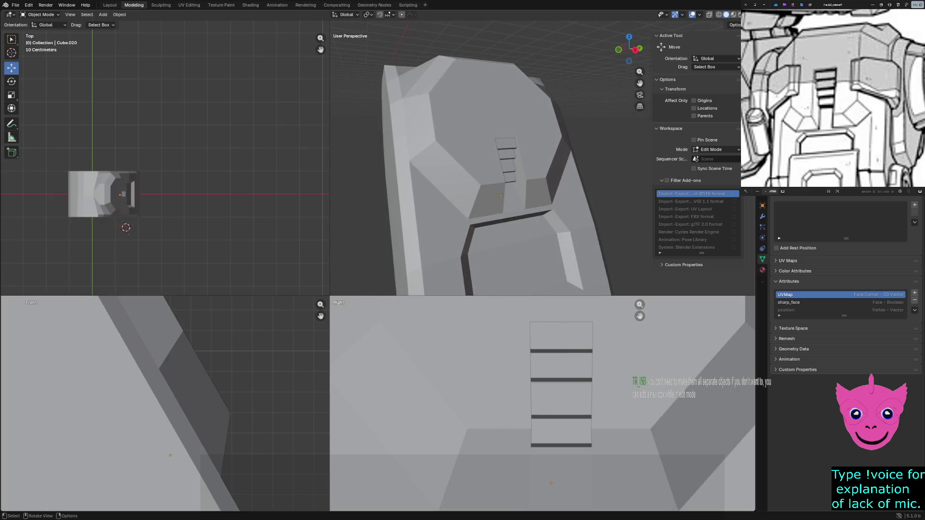
pyautogui.scroll(-3, 542, 166)
pyautogui.moveTo(542, 167); pyautogui.dragTo(506, 188, button='middle')
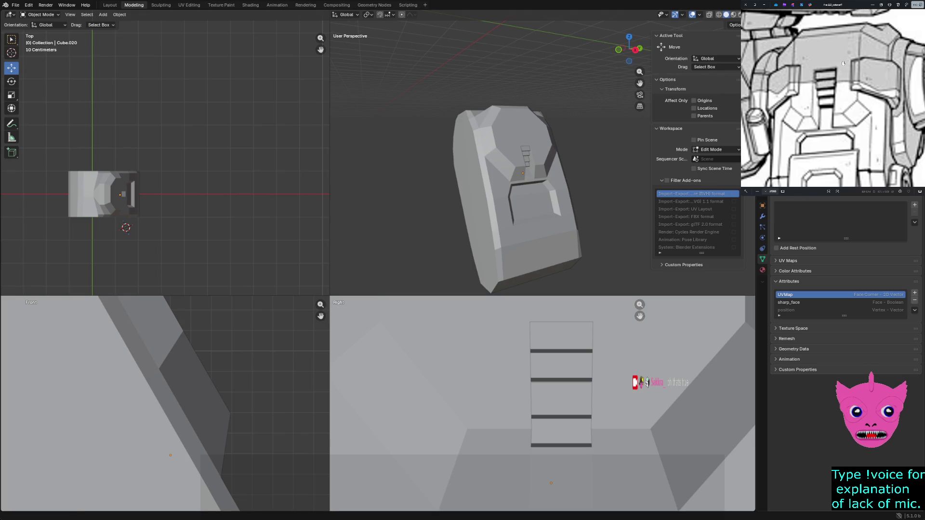
pyautogui.scroll(-2, 855, 125)
pyautogui.scroll(-2, 840, 117)
pyautogui.scroll(1, 840, 116)
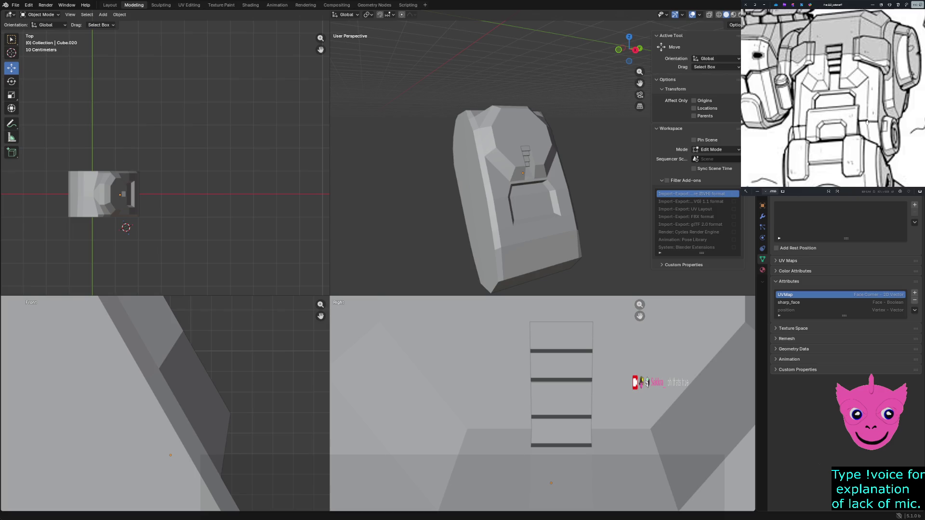
# Step: Reframe the reference drawing on the hip area and select the main armor plate, checking it in wireframe and solid
pyautogui.moveTo(868, 123); pyautogui.dragTo(861, 92)
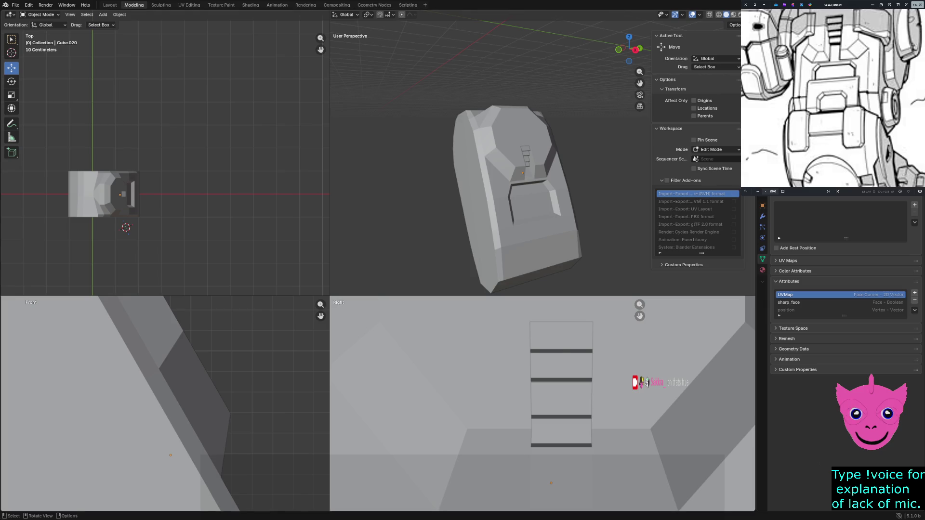
pyautogui.click(514, 202)
pyautogui.moveTo(513, 202)
pyautogui.mouseDown(button='middle')
pyautogui.moveTo(499, 181)
pyautogui.moveTo(506, 173)
pyautogui.mouseUp(button='middle')
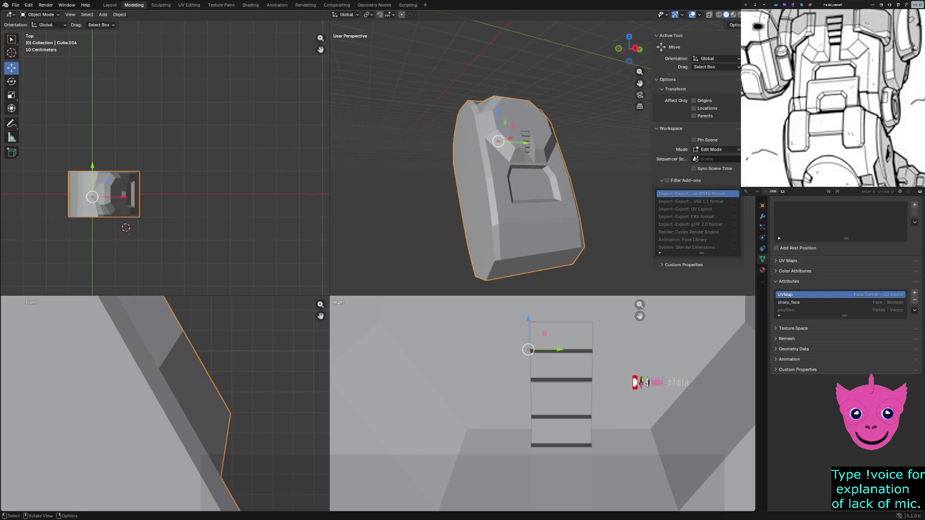
pyautogui.scroll(-3, 847, 66)
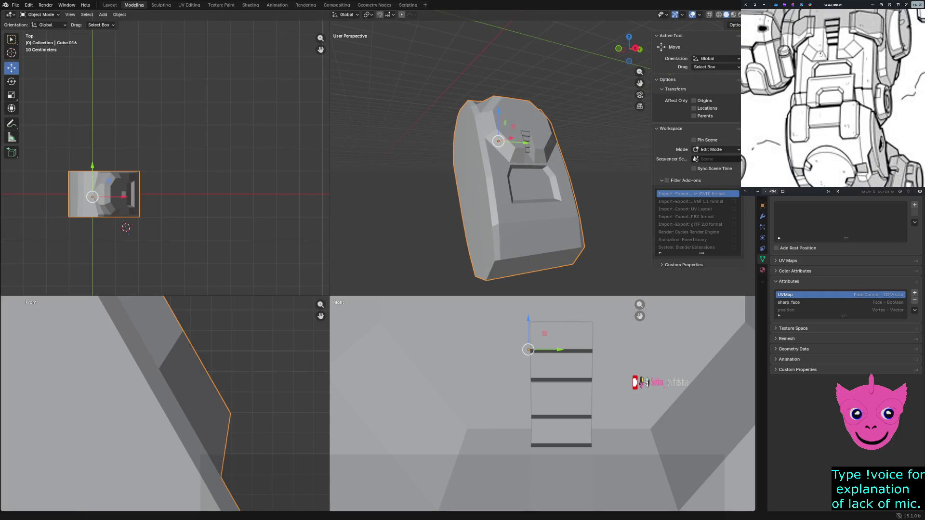
pyautogui.scroll(-2, 825, 71)
pyautogui.scroll(2, 824, 70)
pyautogui.scroll(2, 825, 74)
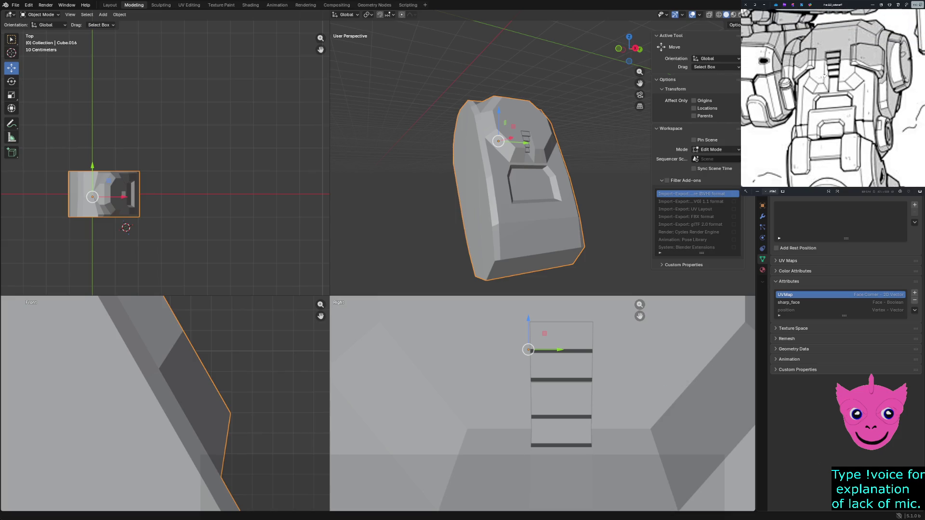
pyautogui.scroll(2, 824, 75)
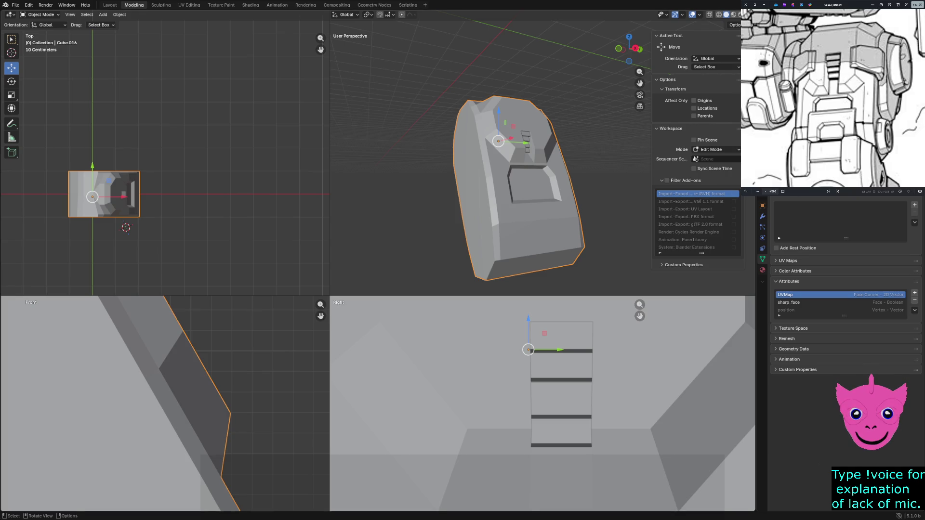
pyautogui.press('z')
pyautogui.press('z')
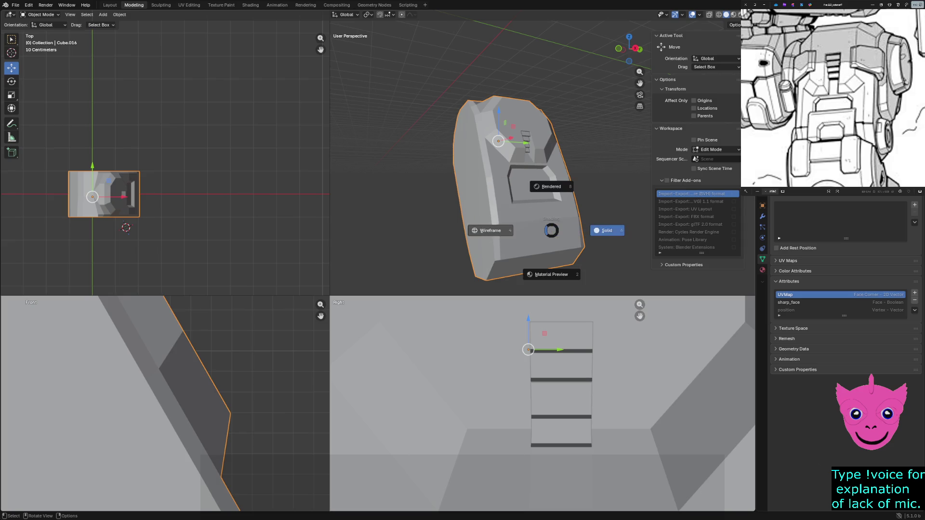
pyautogui.click(491, 231)
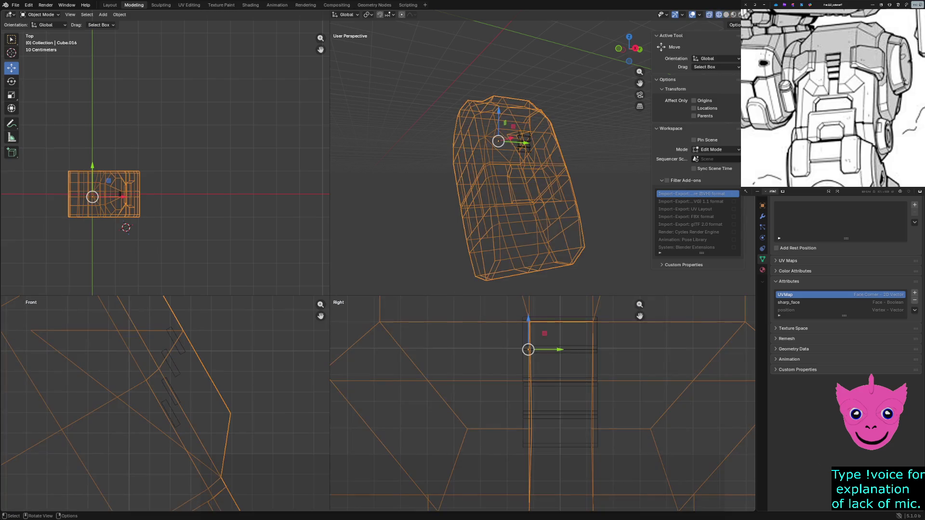
pyautogui.press('z')
pyautogui.click(607, 230)
pyautogui.moveTo(608, 230); pyautogui.dragTo(578, 217, button='middle')
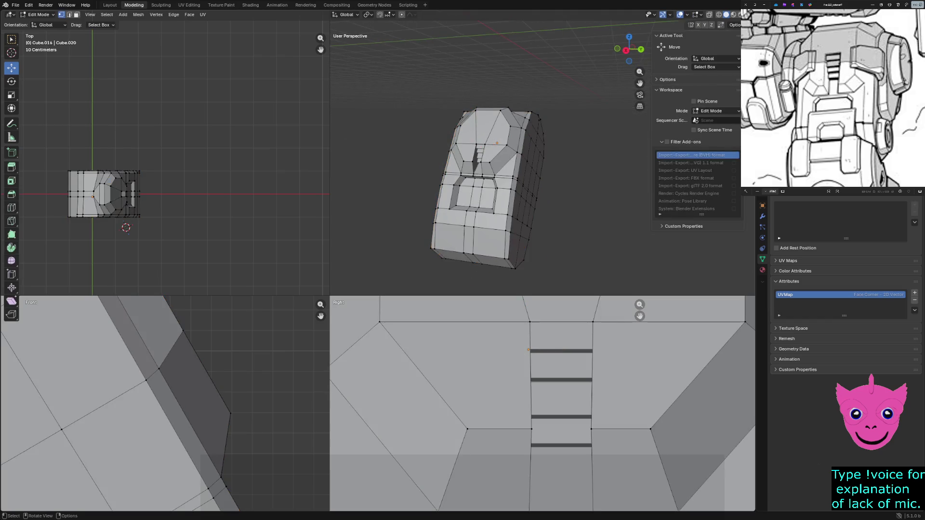
# Step: Edit the armor plate mesh and select the vertices along the vent cut-out's top edge, ending in wireframe
pyautogui.press('Tab')
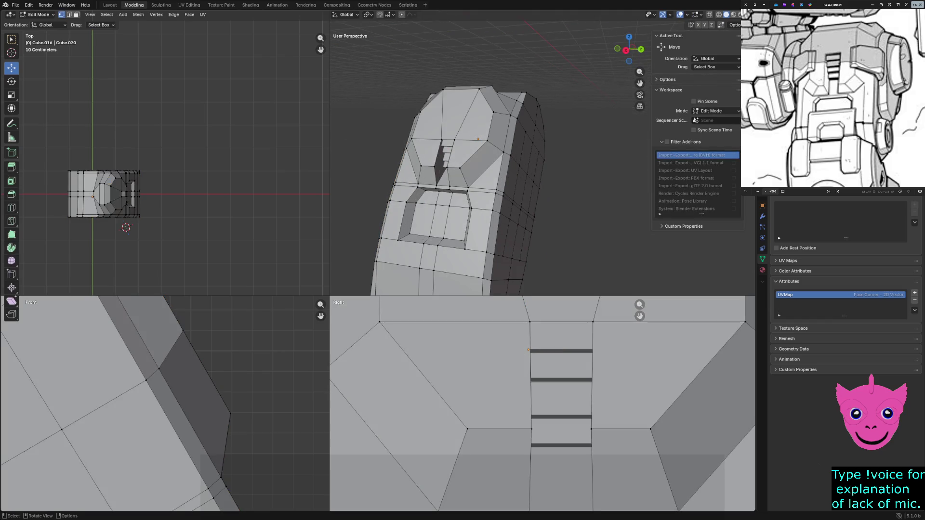
pyautogui.click(441, 139)
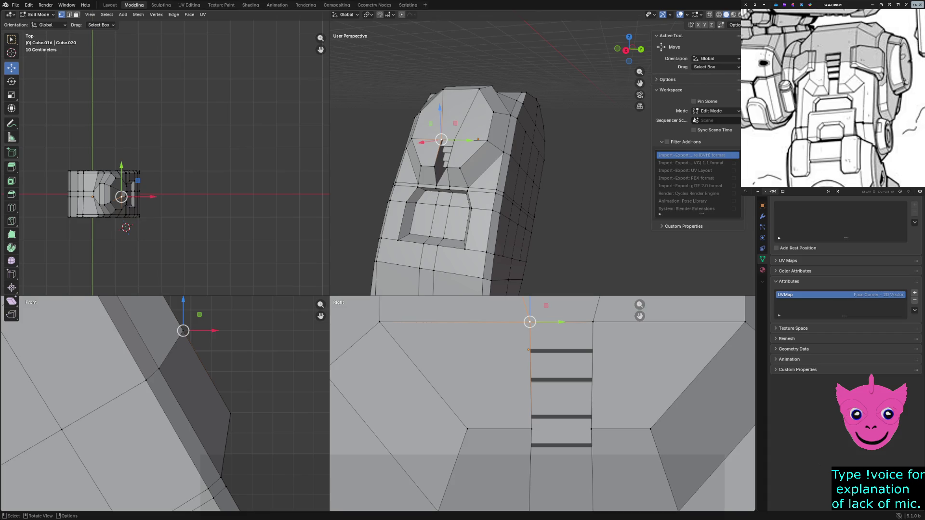
pyautogui.press('z')
pyautogui.click(173, 332)
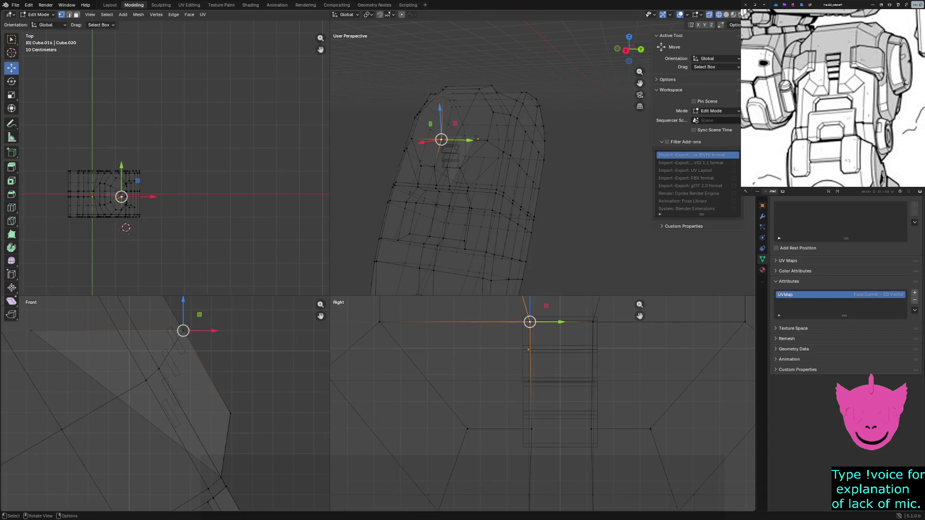
pyautogui.scroll(-1, 165, 403)
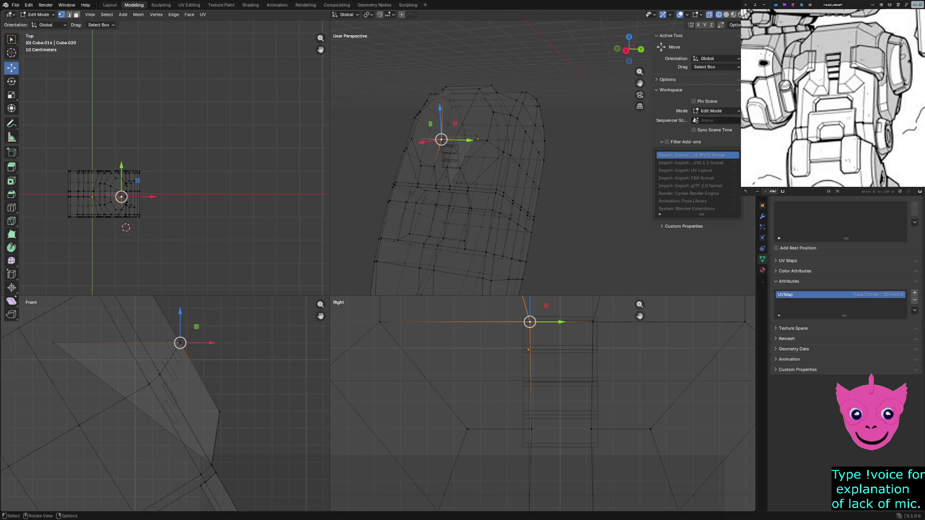
pyautogui.press('z')
pyautogui.click(444, 219)
pyautogui.scroll(2, 444, 219)
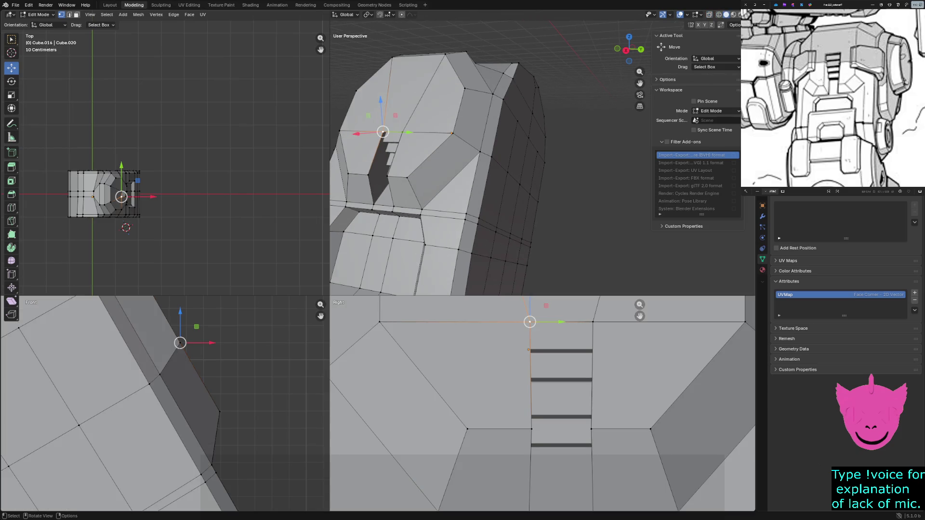
pyautogui.keyDown('shift'); pyautogui.click(394, 141); pyautogui.keyUp('shift')
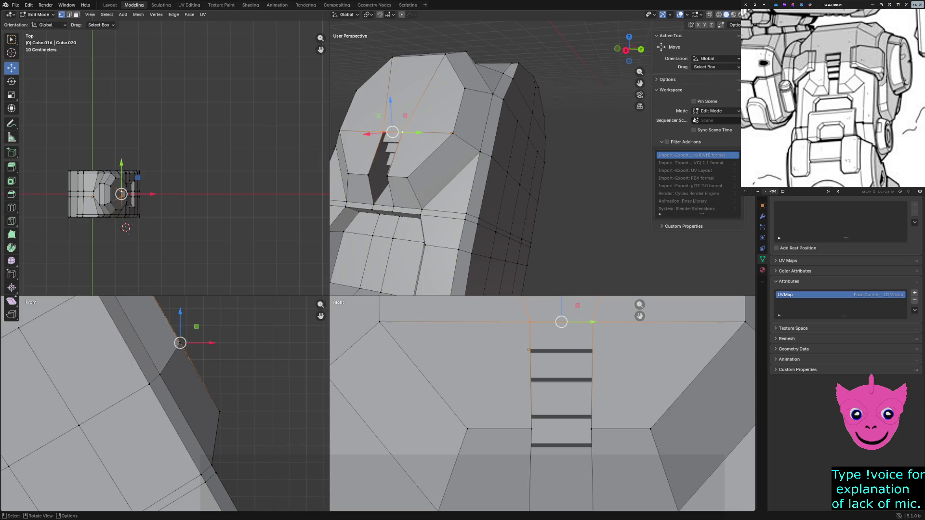
pyautogui.press('z')
pyautogui.click(108, 372)
pyautogui.keyDown('shift'); pyautogui.click(71, 353); pyautogui.keyUp('shift')
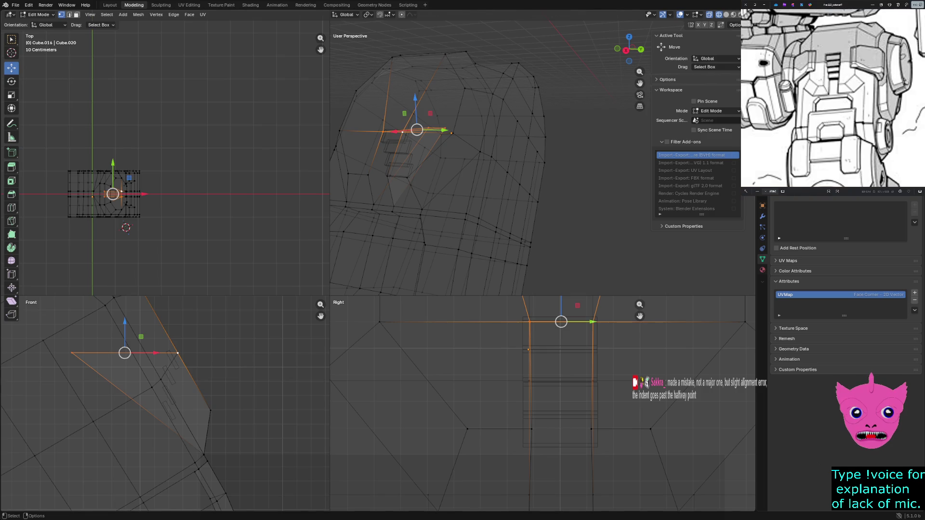
# Step: Face the plate front-on and move the notch vertices up and left in wireframe
pyautogui.moveTo(423, 188); pyautogui.dragTo(424, 210, button='middle')
pyautogui.press('z')
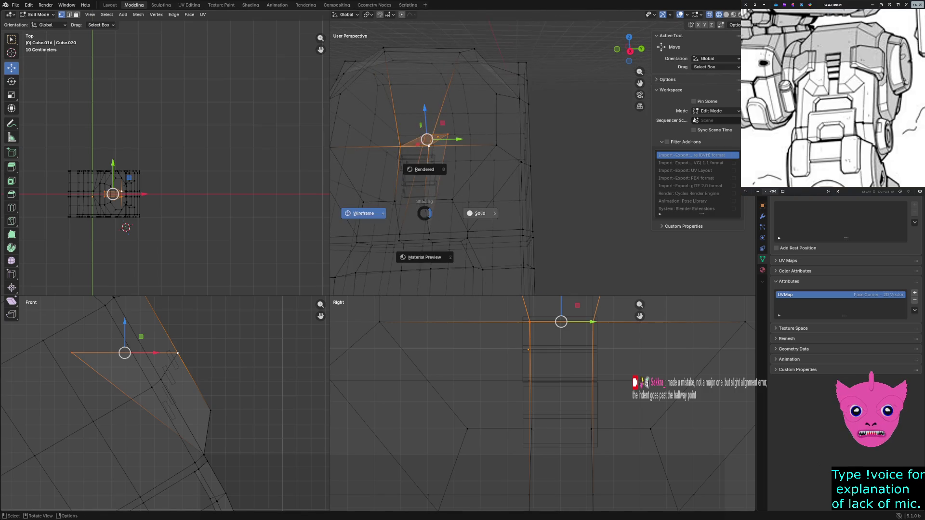
pyautogui.click(486, 210)
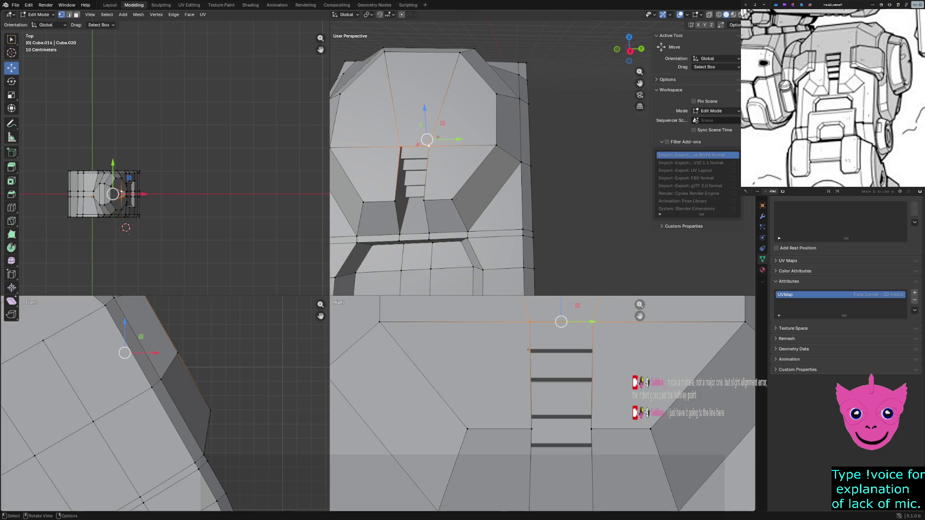
pyautogui.press('z')
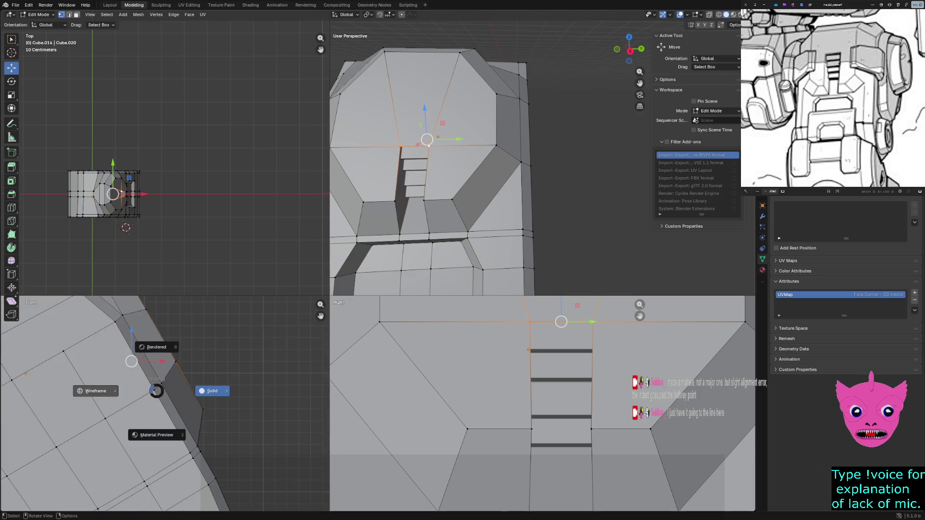
pyautogui.click(95, 392)
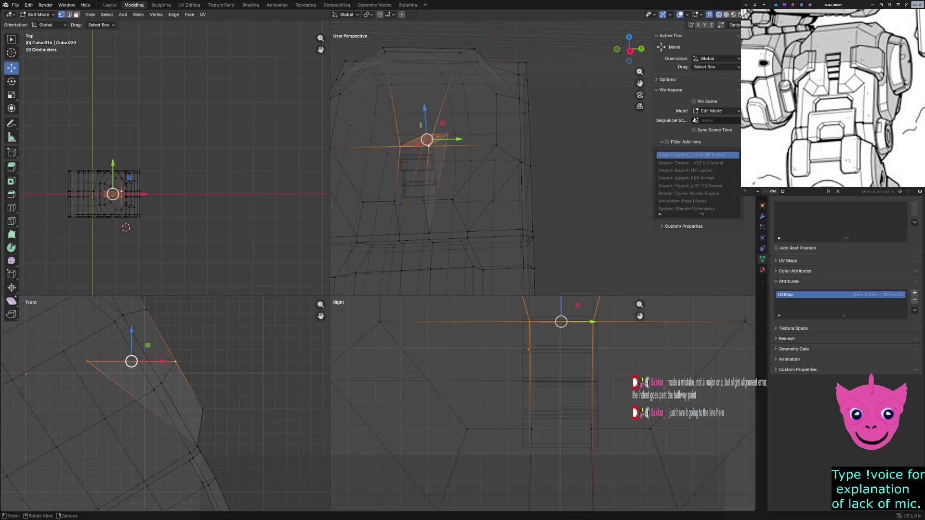
pyautogui.moveTo(131, 361); pyautogui.dragTo(115, 333)
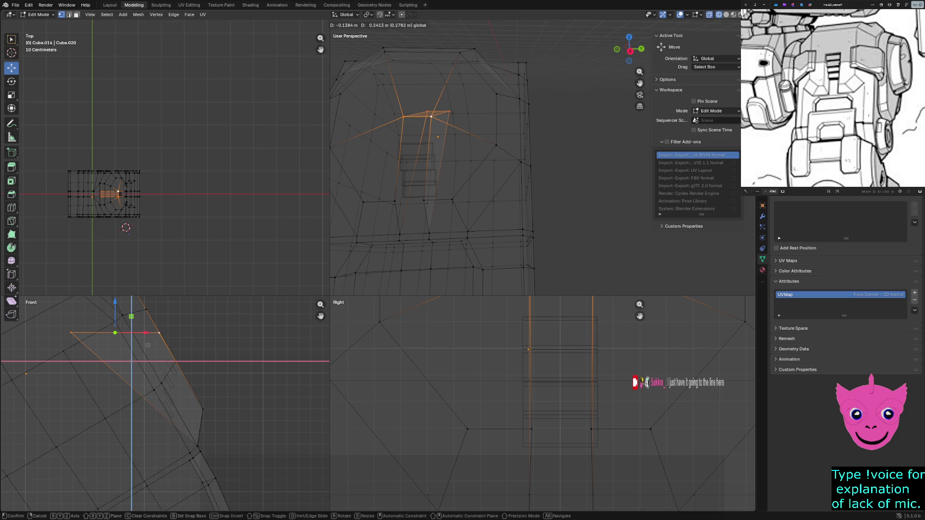
pyautogui.moveTo(114, 333); pyautogui.dragTo(115, 333)
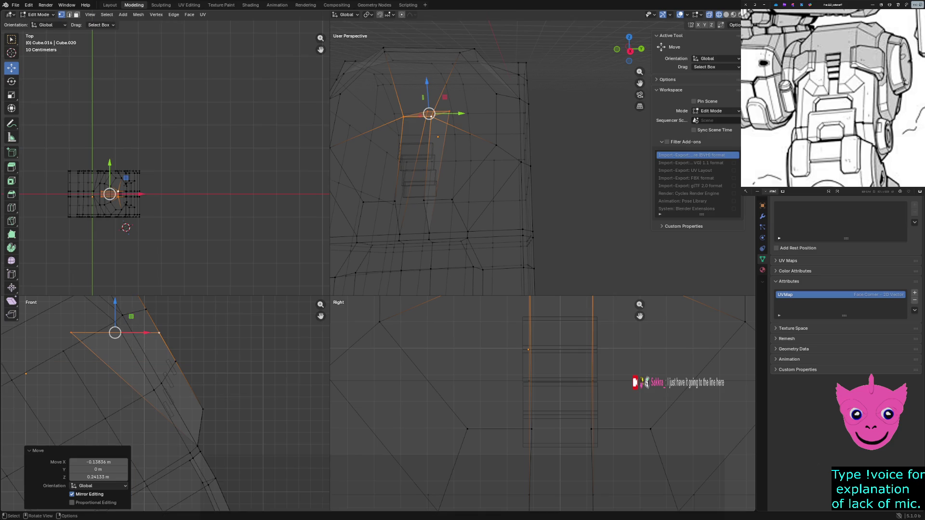
# Step: Slide the notch's corner vertex right to the center guide line, clear the selection and return to object mode
pyautogui.click(70, 333)
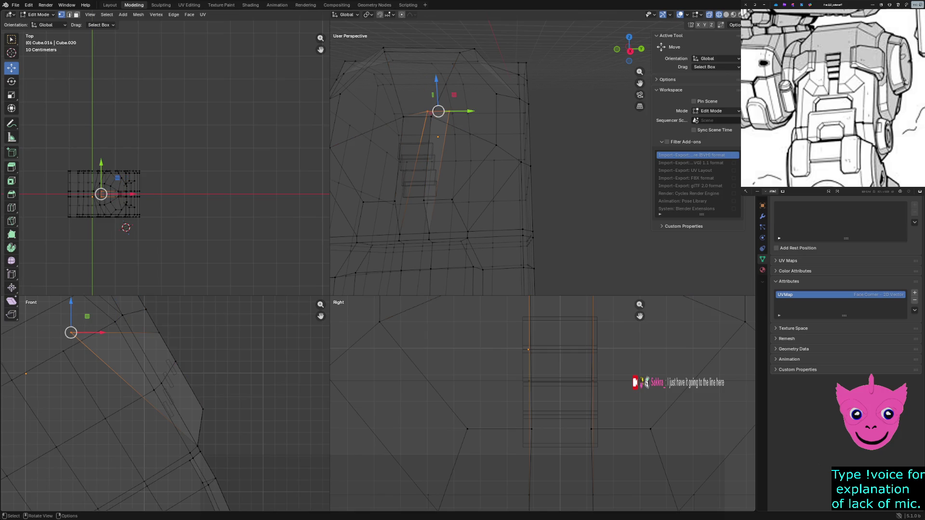
pyautogui.moveTo(101, 333); pyautogui.dragTo(150, 333)
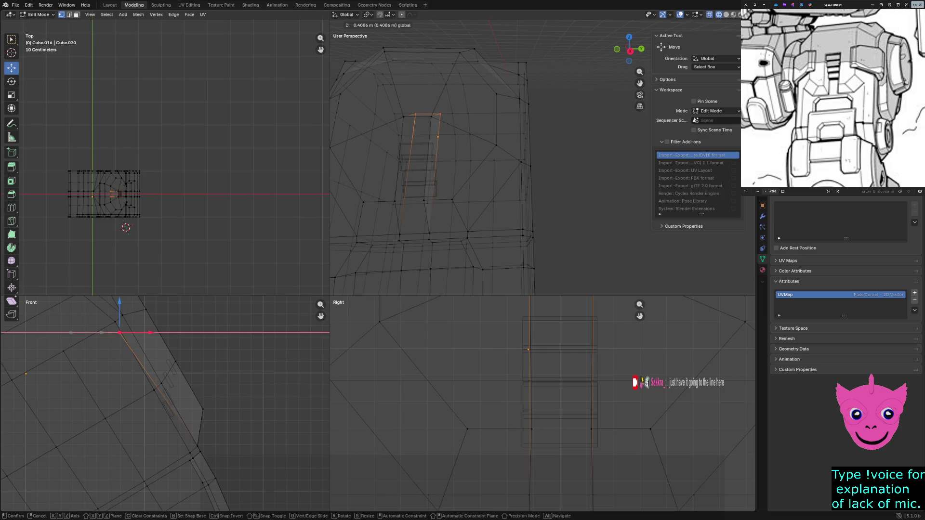
pyautogui.click(150, 333)
pyautogui.click(188, 353)
pyautogui.moveTo(188, 352); pyautogui.dragTo(229, 376)
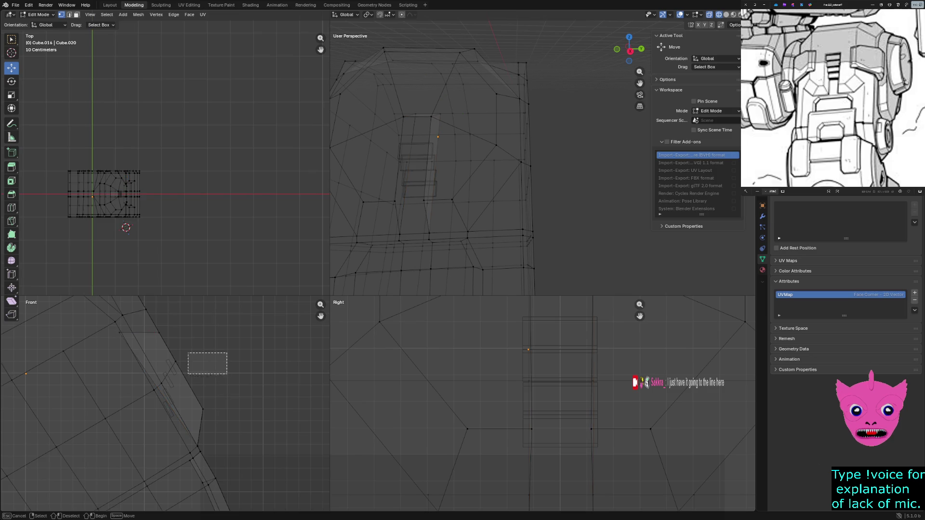
pyautogui.press('Tab')
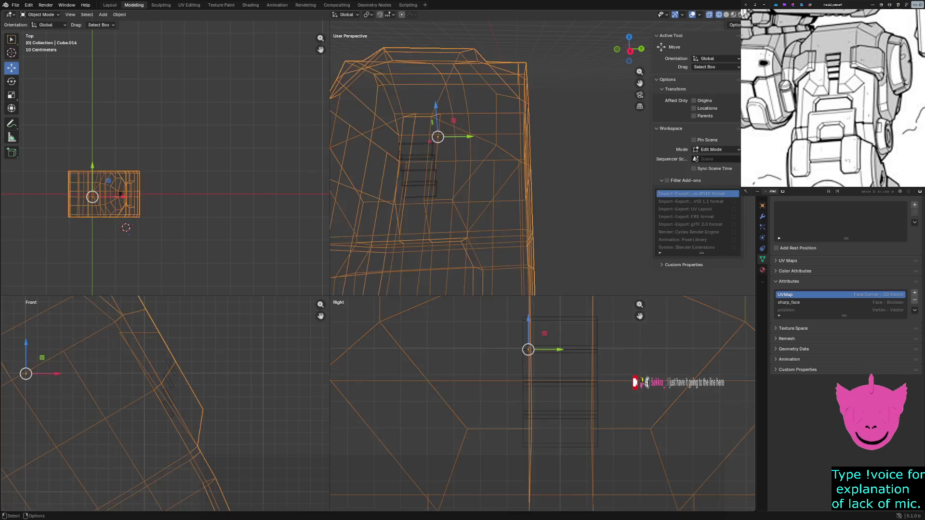
# Step: Select a ladder rung instead of the armor and drag the rungs into the recess, viewing in solid shading
pyautogui.hotkey('alt', 'a')
pyautogui.click(560, 381)
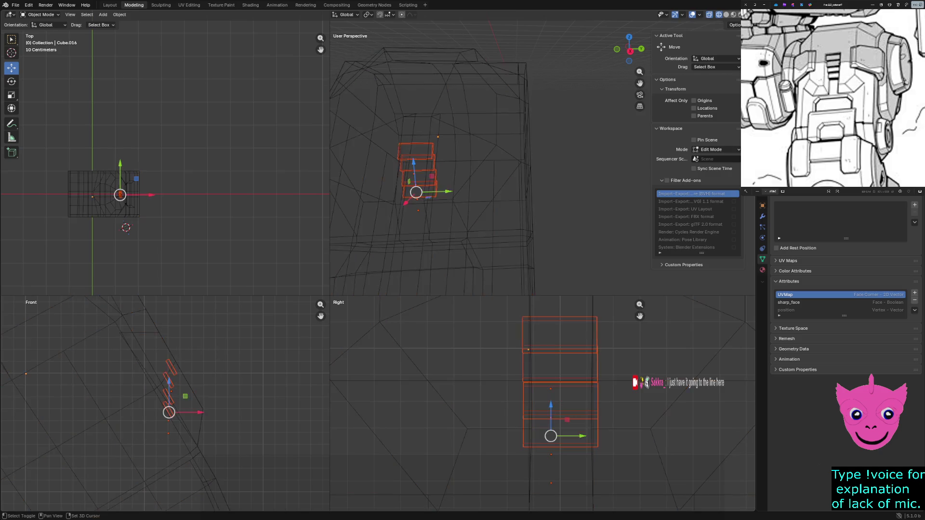
pyautogui.moveTo(185, 396); pyautogui.dragTo(166, 377)
pyautogui.press('z')
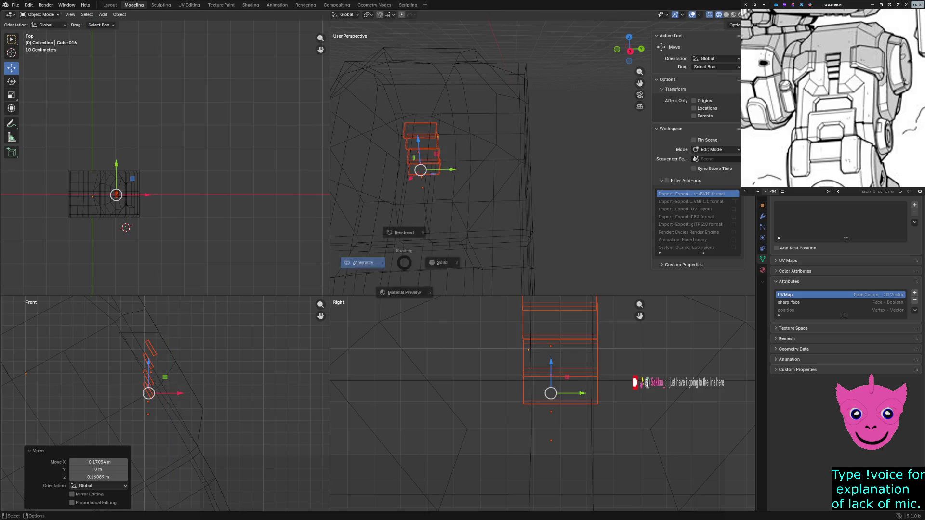
pyautogui.click(441, 260)
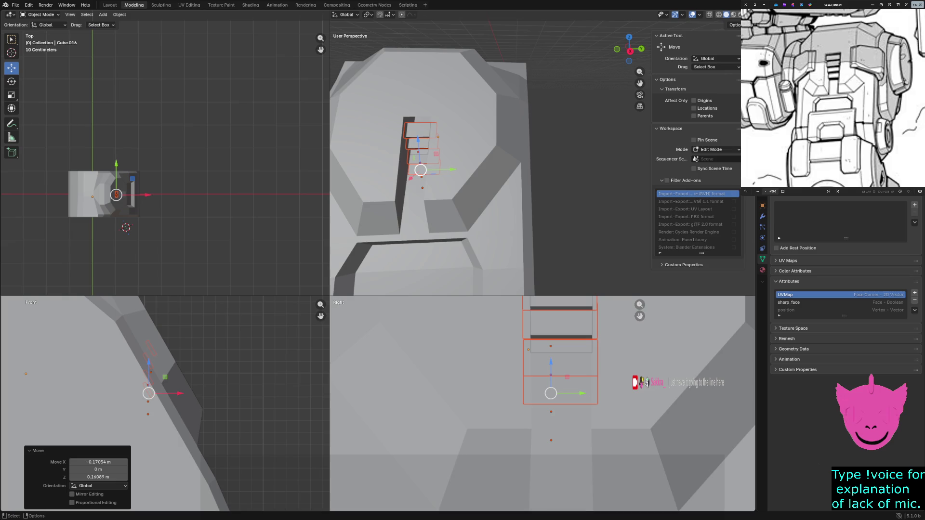
pyautogui.scroll(1, 166, 391)
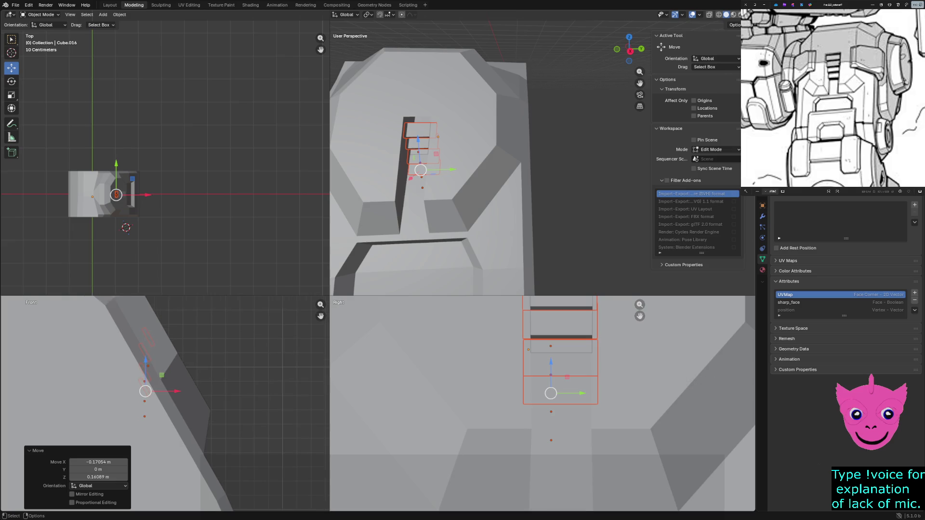
pyautogui.scroll(1, 174, 361)
# Step: In wireframe front view, move the rungs upward into place and reselect the armor part
pyautogui.press('z')
pyautogui.click(141, 358)
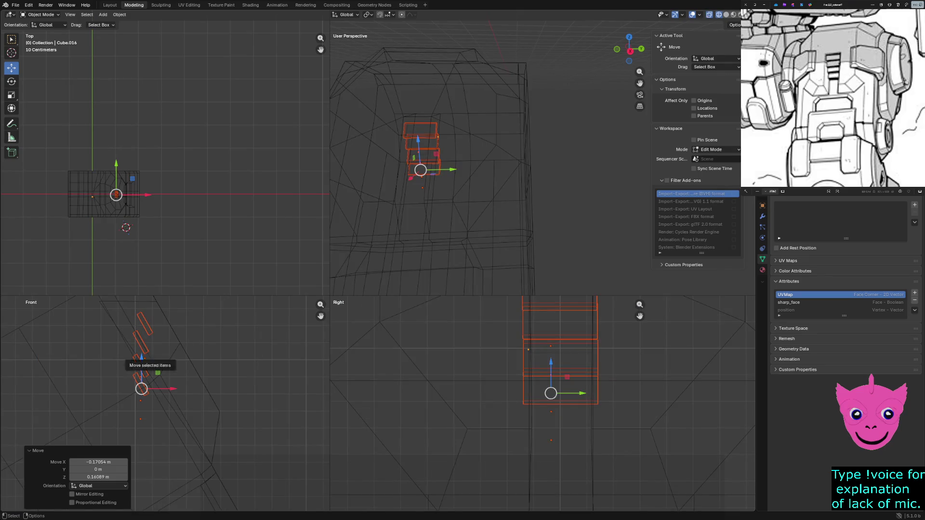
pyautogui.press('g')
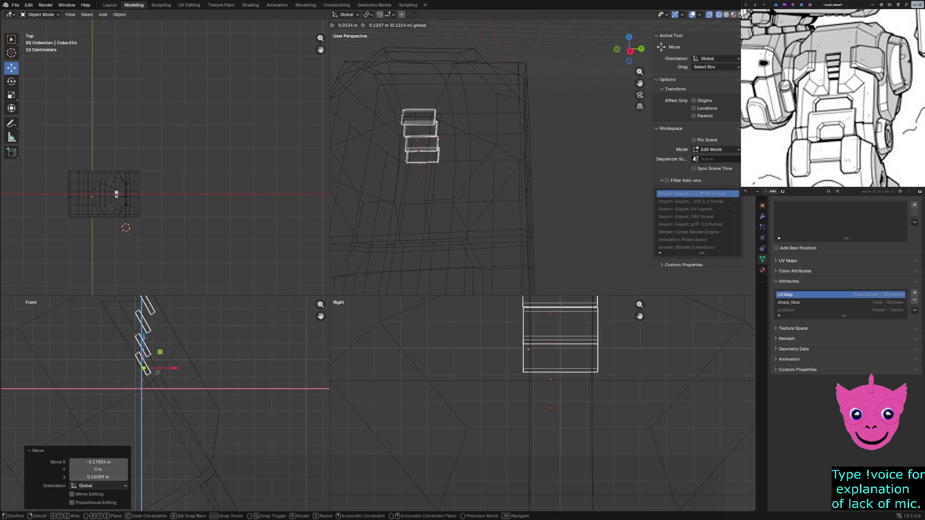
pyautogui.press('Return')
pyautogui.press('Tab')
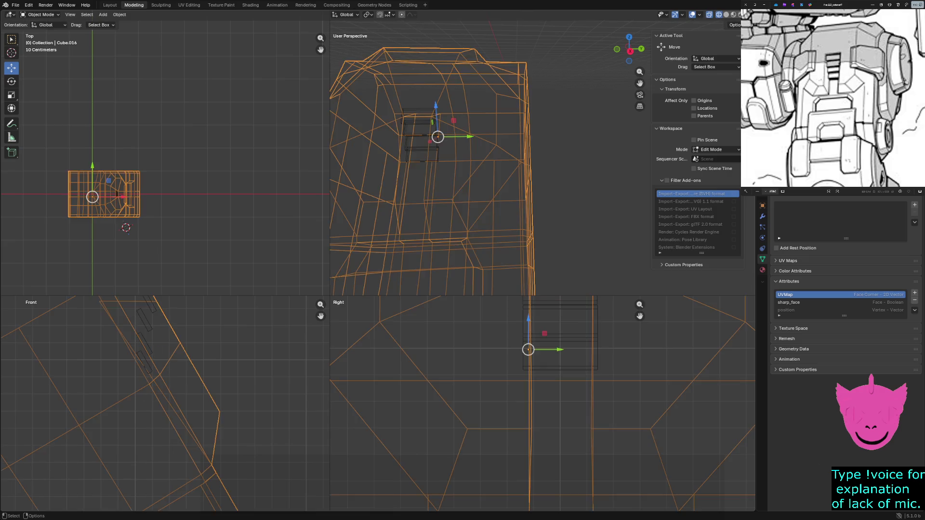
# Step: Select the four ladder rungs in the perspective view and shift them along X
pyautogui.hotkey('shift', 'z')
pyautogui.moveTo(433, 166); pyautogui.dragTo(405, 173, button='middle')
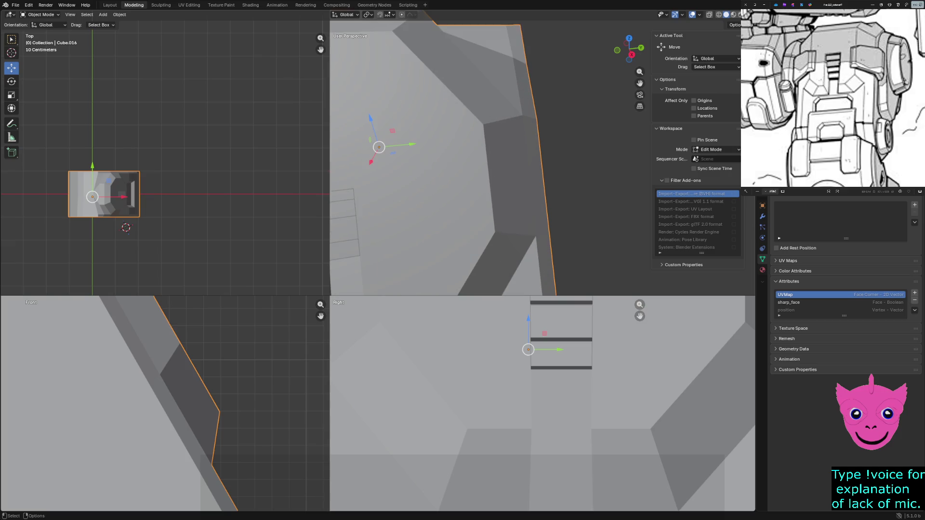
pyautogui.moveTo(470, 159); pyautogui.dragTo(506, 174, button='middle')
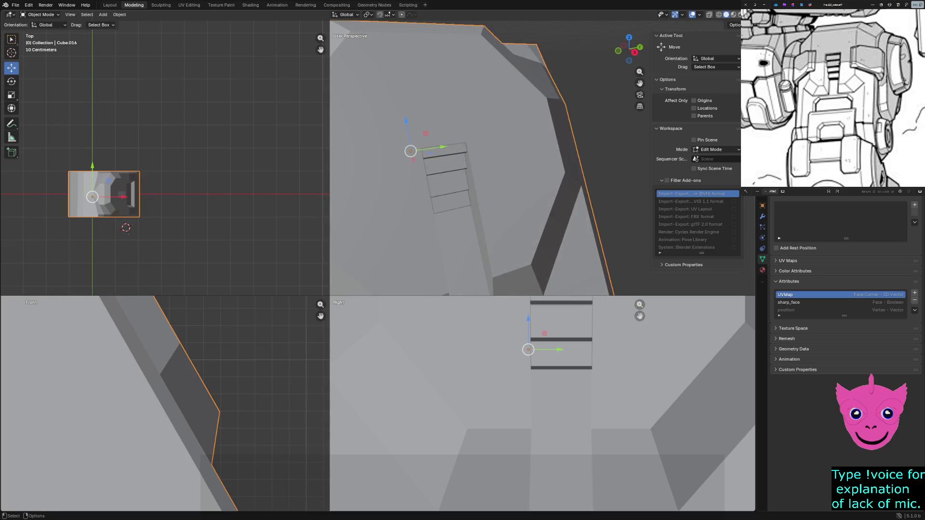
pyautogui.click(444, 152)
pyautogui.keyDown('shift'); pyautogui.click(447, 170); pyautogui.keyUp('shift')
pyautogui.keyDown('shift'); pyautogui.click(448, 187); pyautogui.keyUp('shift')
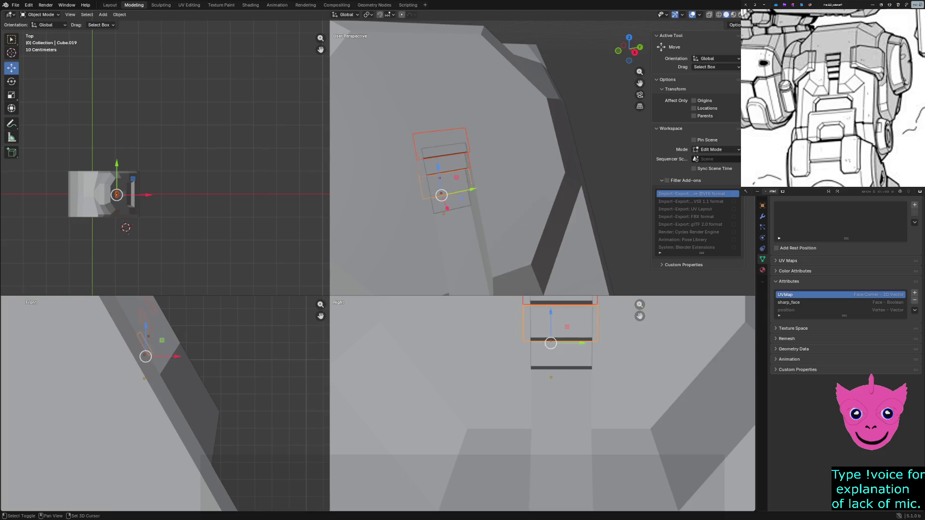
pyautogui.keyDown('shift'); pyautogui.click(450, 203); pyautogui.keyUp('shift')
pyautogui.press('g')
pyautogui.press('x')
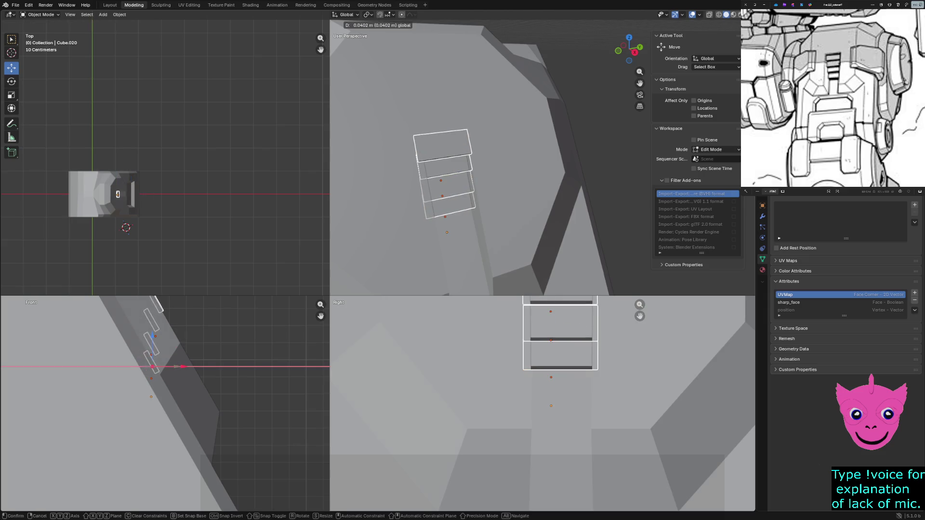
pyautogui.press('Return')
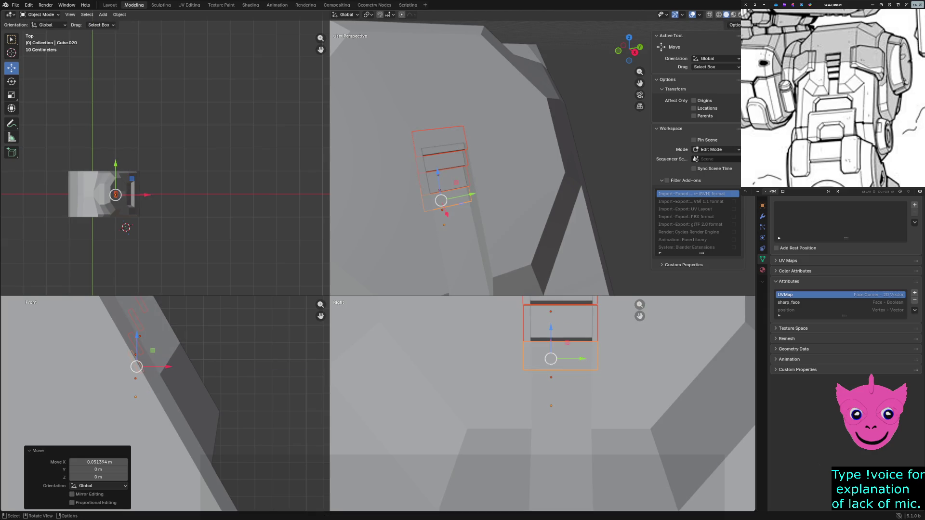
# Step: Duplicate the four rungs twice, placing the copies further along the recess to extend the ladder
pyautogui.hotkey('shift', 'd')
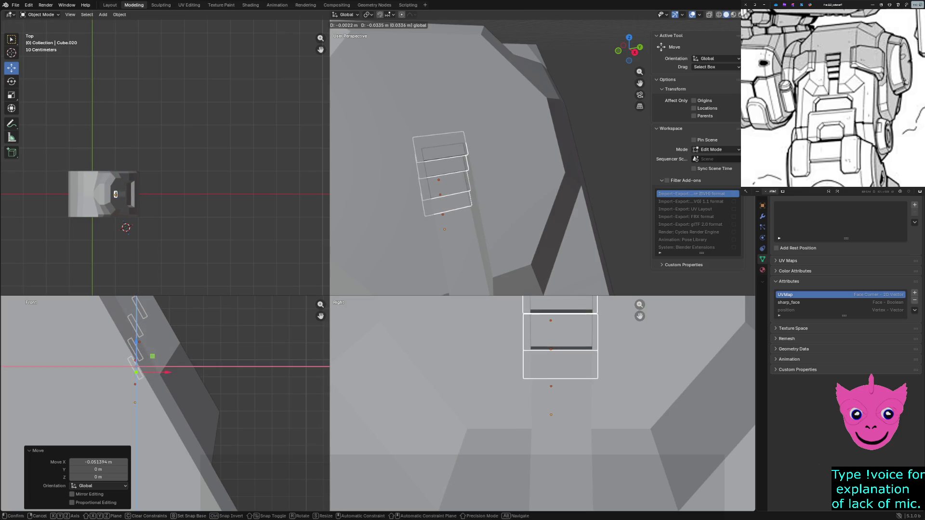
pyautogui.press('Return')
pyautogui.hotkey('shift', 'z')
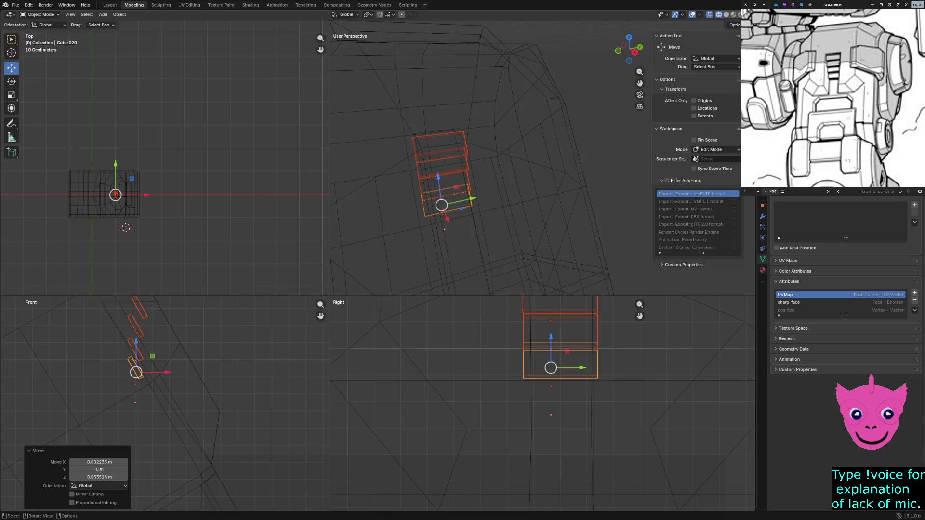
pyautogui.hotkey('shift', 'd')
pyautogui.hotkey('shift', 'y')
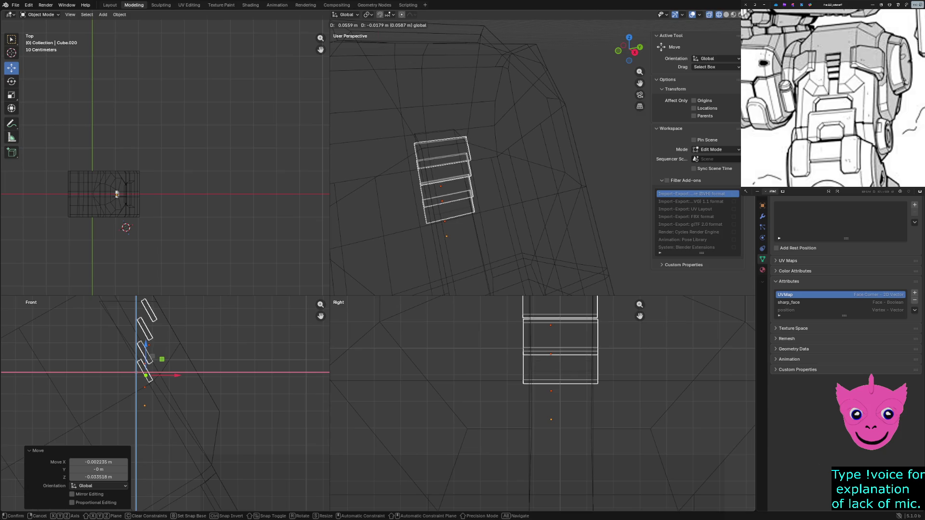
pyautogui.click(214, 360)
# Step: Return to solid shading and pick a single rung after checking the hull in perspective
pyautogui.press('z')
pyautogui.click(273, 357)
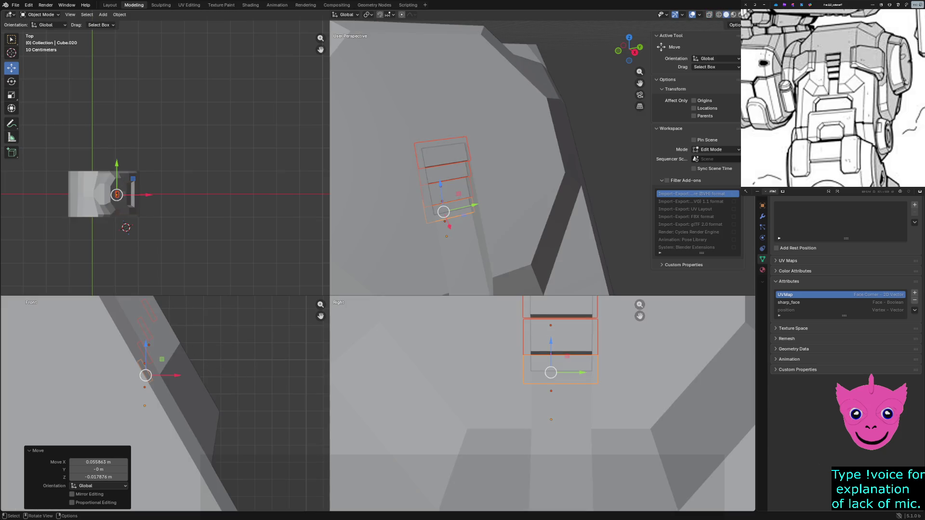
pyautogui.click(506, 145)
pyautogui.moveTo(506, 145)
pyautogui.mouseDown(button='middle')
pyautogui.moveTo(477, 166)
pyautogui.moveTo(535, 123)
pyautogui.mouseUp(button='middle')
pyautogui.click(535, 123)
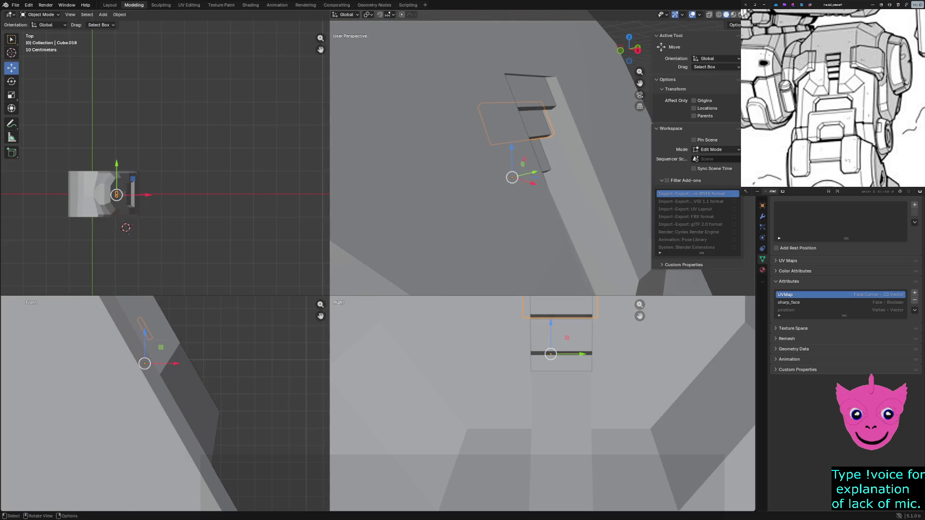
# Step: Switch to wireframe, select the lower rung and enlarge the front view around the rungs
pyautogui.hotkey('shift', 'z')
pyautogui.keyDown('ctrl'); pyautogui.moveTo(145, 362); pyautogui.dragTo(145, 383, button='middle'); pyautogui.keyUp('ctrl')
pyautogui.click(530, 433)
pyautogui.click(560, 336)
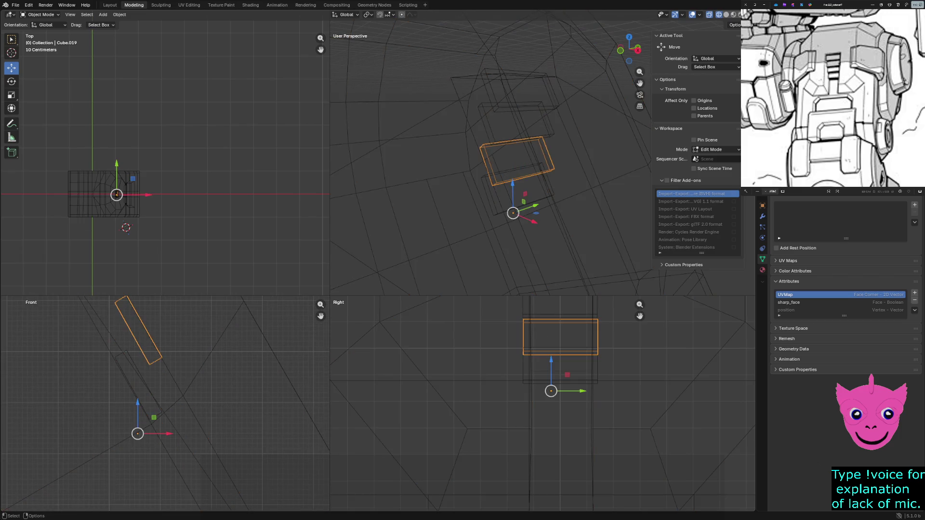
pyautogui.moveTo(331, 296); pyautogui.dragTo(524, 113)
pyautogui.keyDown('shift'); pyautogui.moveTo(290, 290); pyautogui.dragTo(289, 367, button='middle'); pyautogui.keyUp('shift')
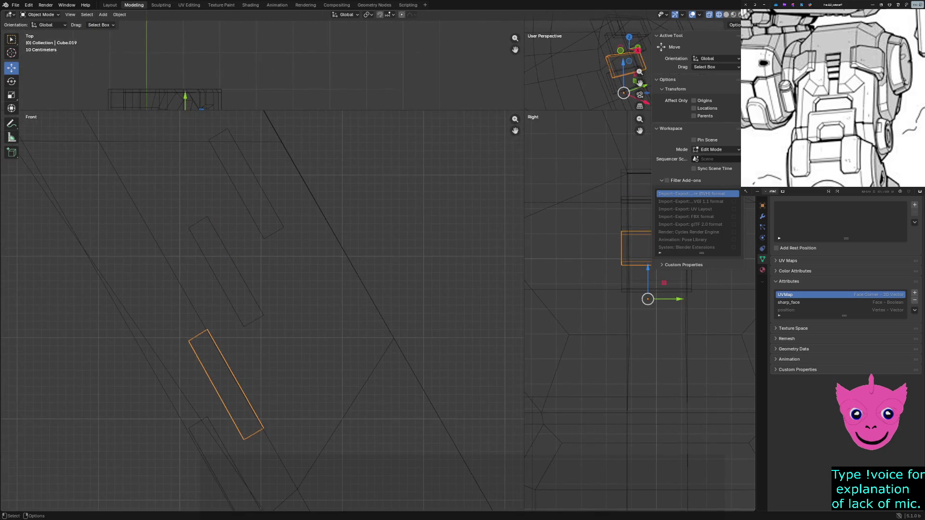
# Step: Nudge an upper rung and then the lower rung up and right along the recess
pyautogui.click(235, 266)
pyautogui.moveTo(241, 420)
pyautogui.mouseDown()
pyautogui.moveTo(262, 398)
pyautogui.moveTo(256, 407)
pyautogui.mouseUp()
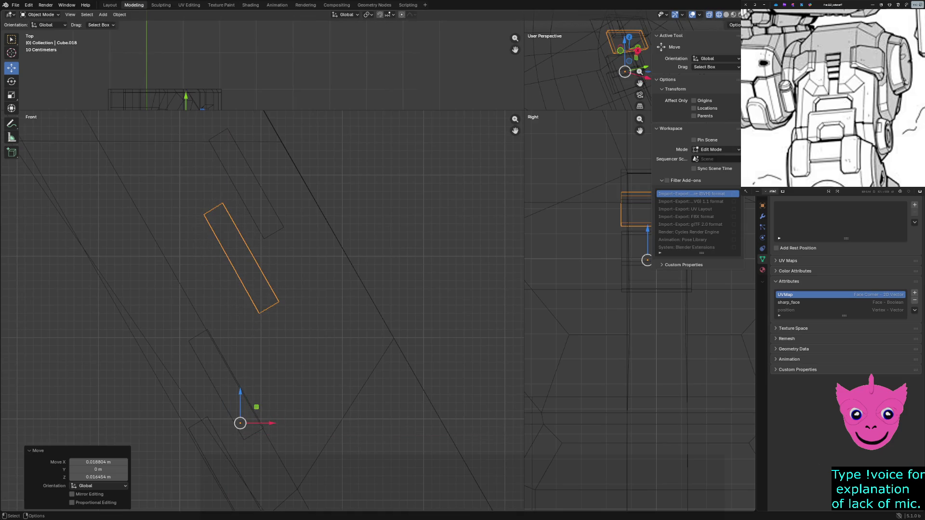
pyautogui.press('a')
pyautogui.hotkey('alt', 'a')
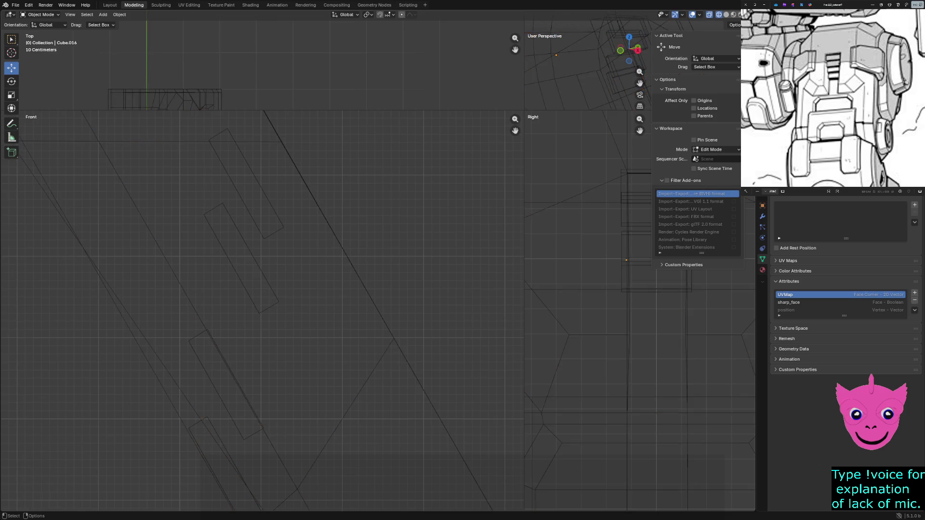
pyautogui.click(226, 383)
pyautogui.scroll(-2, 262, 311)
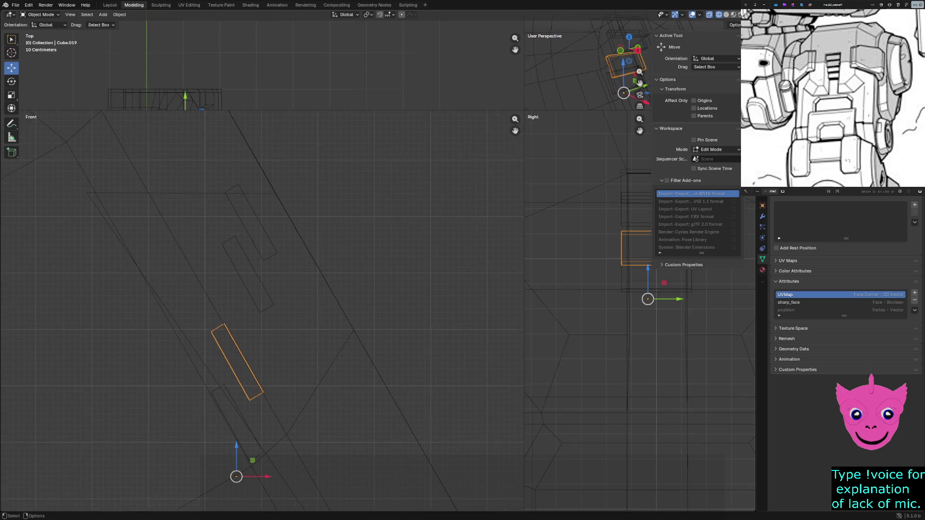
pyautogui.moveTo(235, 476); pyautogui.dragTo(244, 441)
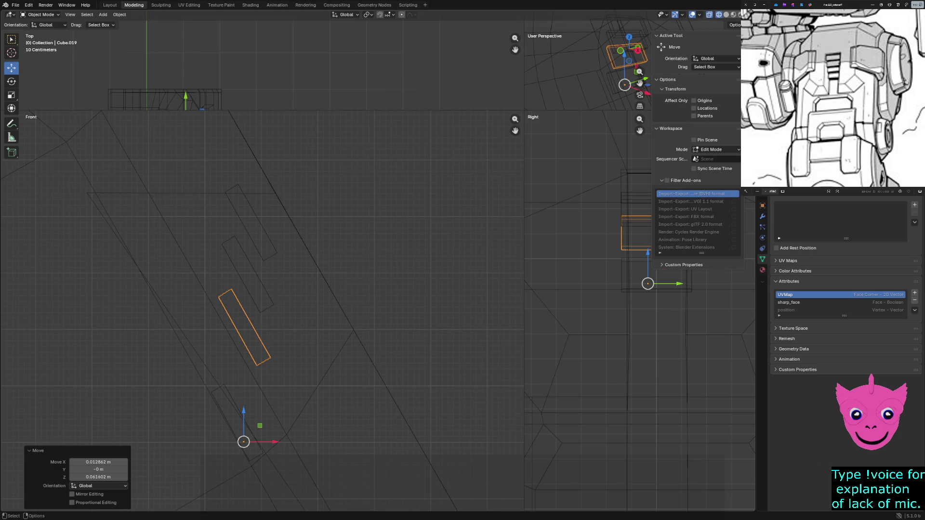
# Step: Raise the bottom rung piece Cube.020 about 0.085 m vertically and confirm its height
pyautogui.click(236, 423)
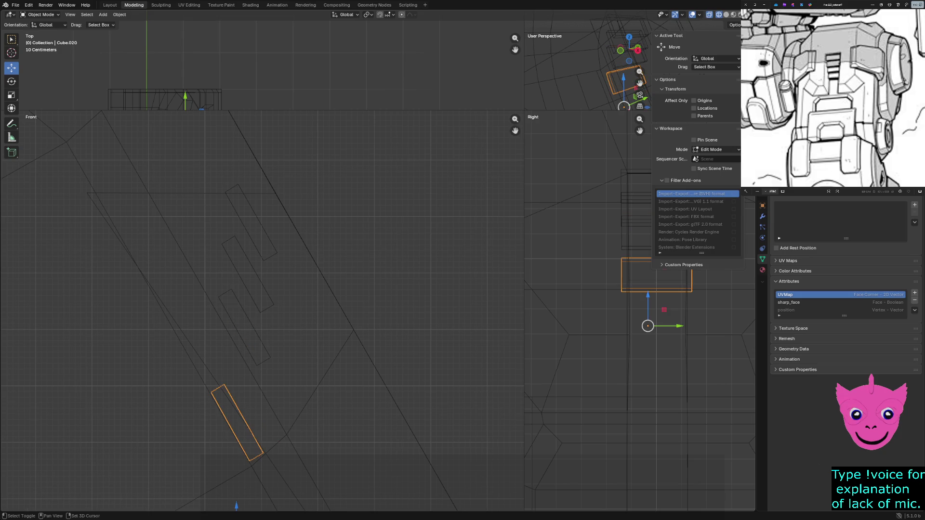
pyautogui.keyDown('shift'); pyautogui.moveTo(290, 325); pyautogui.dragTo(285, 286, button='middle'); pyautogui.keyUp('shift')
pyautogui.moveTo(232, 474); pyautogui.dragTo(237, 421)
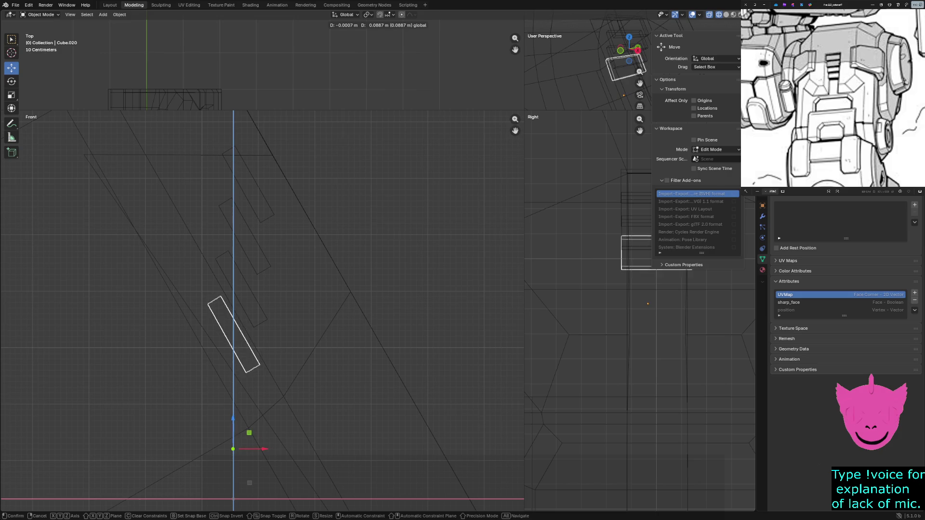
pyautogui.moveTo(237, 421); pyautogui.dragTo(236, 424)
pyautogui.press('z')
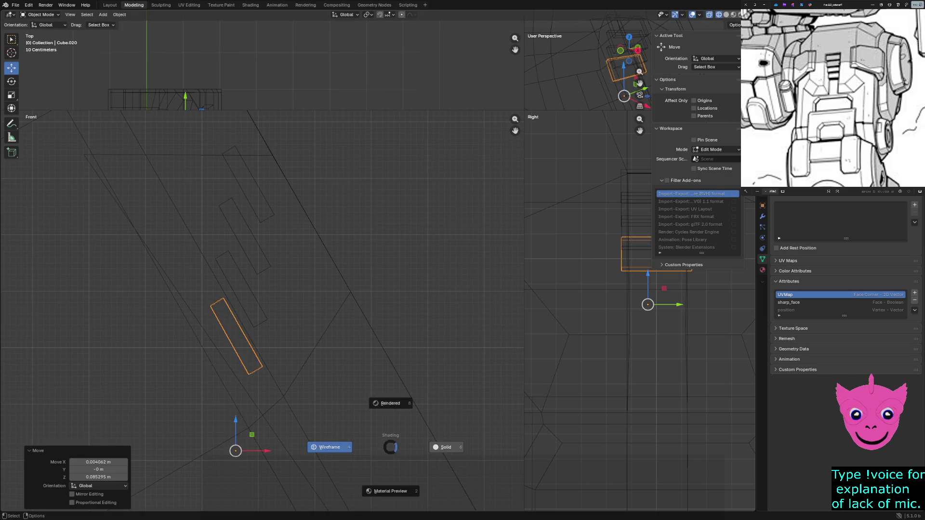
# Step: Switch to solid shading, select the upper-leg armor Cube.016 and enlarge the perspective pane
pyautogui.click(444, 444)
pyautogui.click(376, 376)
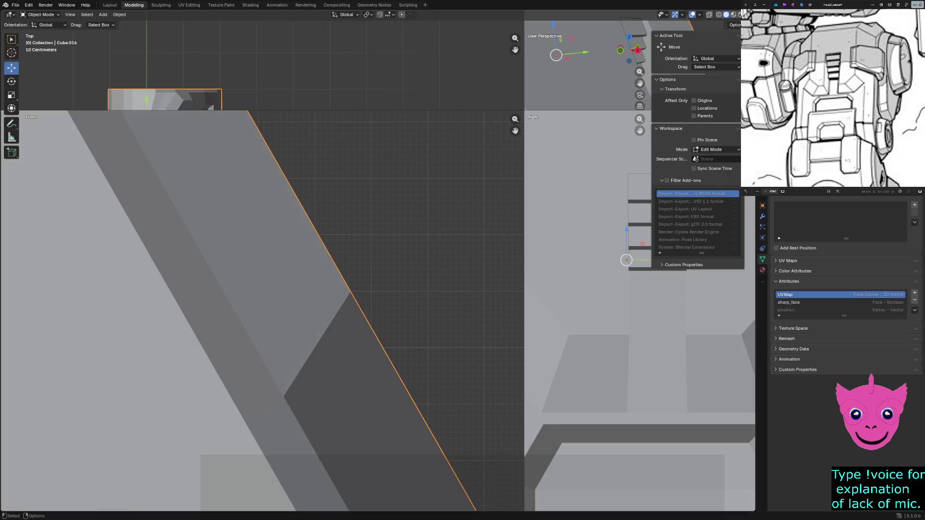
pyautogui.scroll(-1, 637, 304)
pyautogui.scroll(-1, 636, 304)
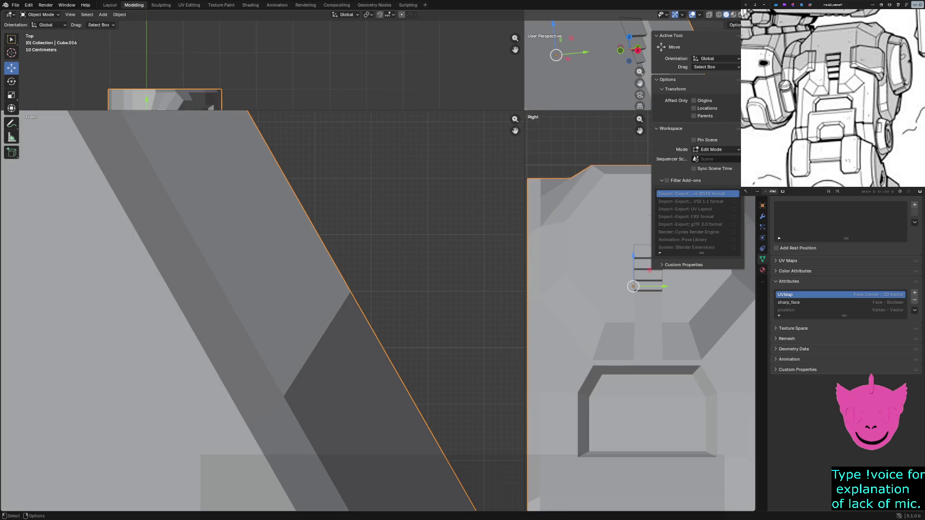
pyautogui.moveTo(525, 111); pyautogui.dragTo(162, 379)
pyautogui.scroll(-3, 415, 196)
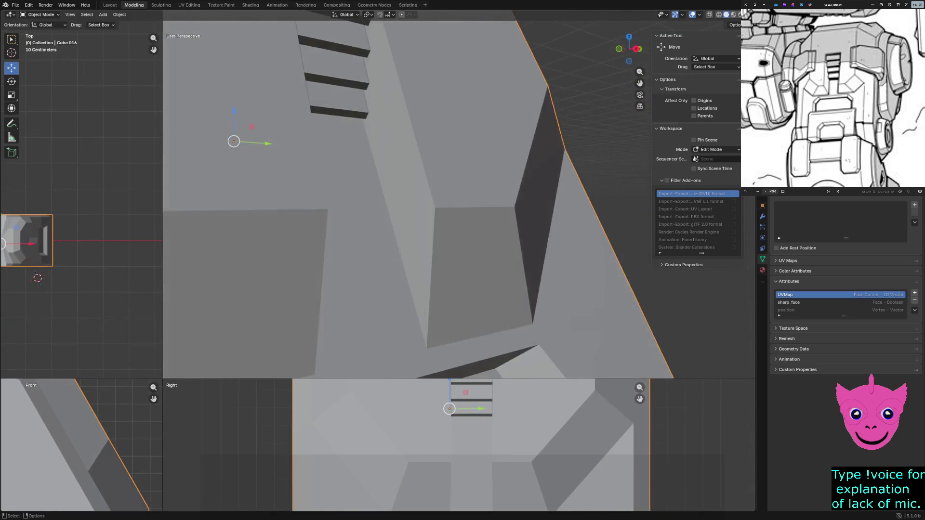
pyautogui.scroll(-3, 416, 195)
pyautogui.scroll(-2, 415, 195)
pyautogui.scroll(-1, 416, 195)
# Step: Orbit around the deselected armor piece from its side toward a near top-down view
pyautogui.moveTo(416, 217)
pyautogui.mouseDown(button='middle')
pyautogui.moveTo(405, 260)
pyautogui.moveTo(420, 253)
pyautogui.mouseUp(button='middle')
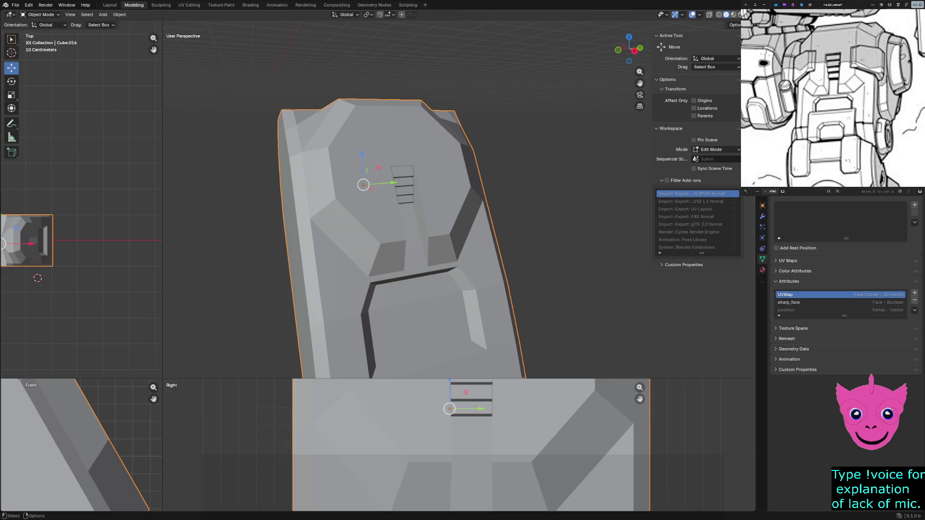
pyautogui.scroll(-2, 416, 231)
pyautogui.hotkey('alt', 'a')
pyautogui.moveTo(416, 231); pyautogui.dragTo(463, 239, button='middle')
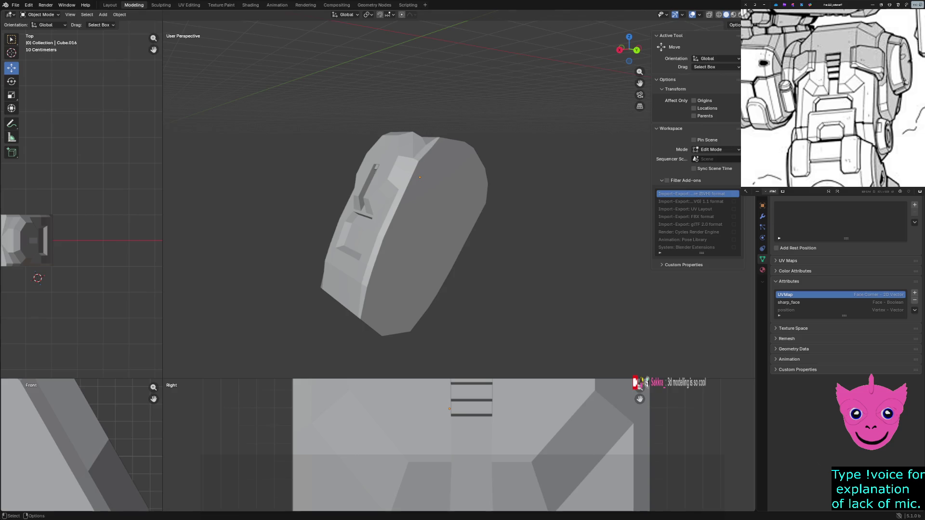
pyautogui.moveTo(405, 217); pyautogui.dragTo(405, 268, button='middle')
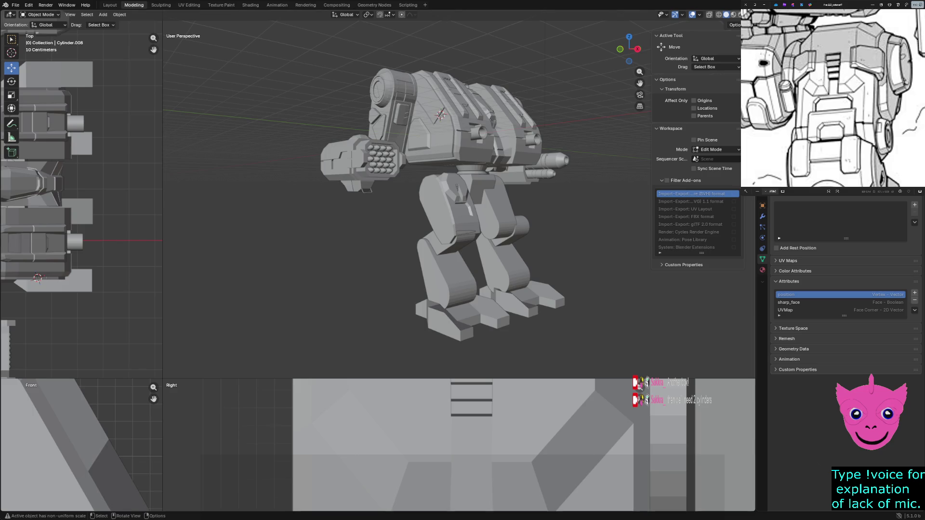
# Step: Move in on the mech's upper leg and frame the armor piece Cube.016 in view
pyautogui.click(463, 233)
pyautogui.moveTo(347, 81); pyautogui.dragTo(528, 90, button='middle')
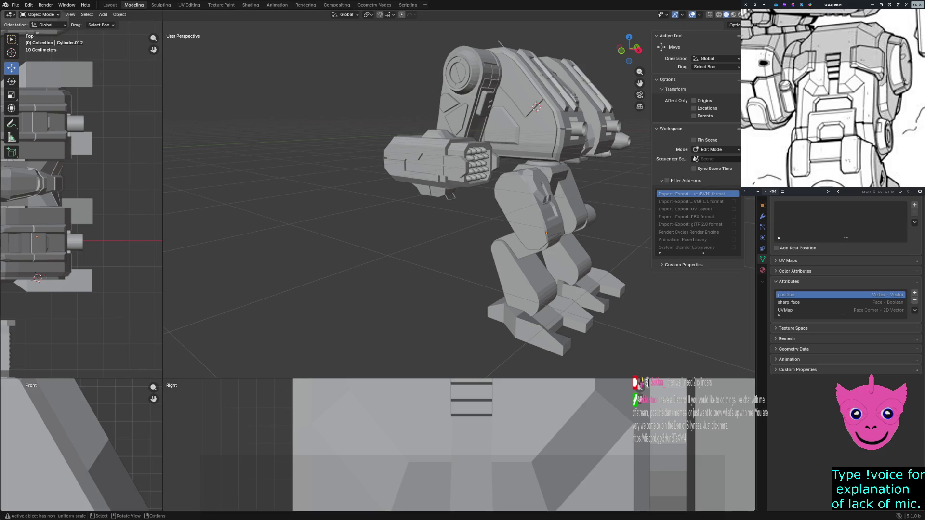
pyautogui.click(529, 200)
pyautogui.press('KP_Decimal')
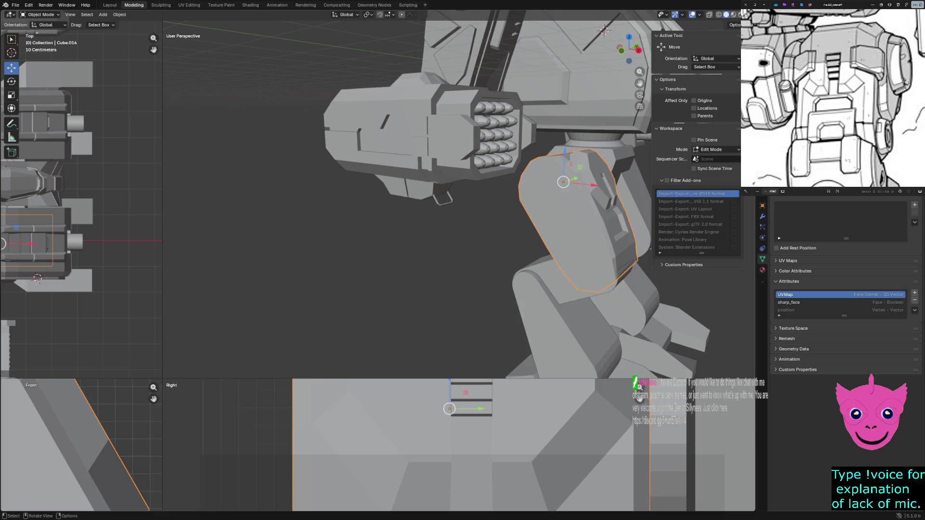
pyautogui.hotkey('alt', 'a')
# Step: Orbit closer around the leg piece and restore the even four-view layout
pyautogui.moveTo(462, 217); pyautogui.dragTo(413, 217, button='middle')
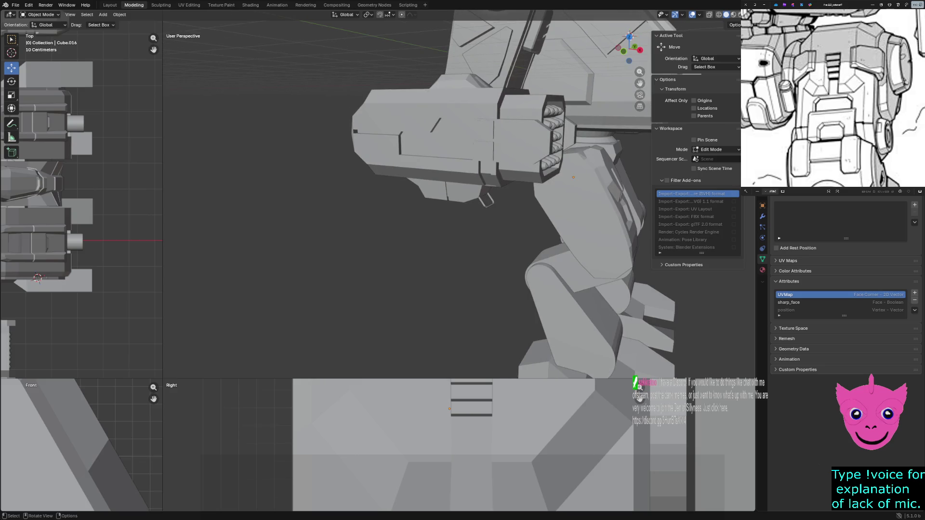
pyautogui.click(593, 217)
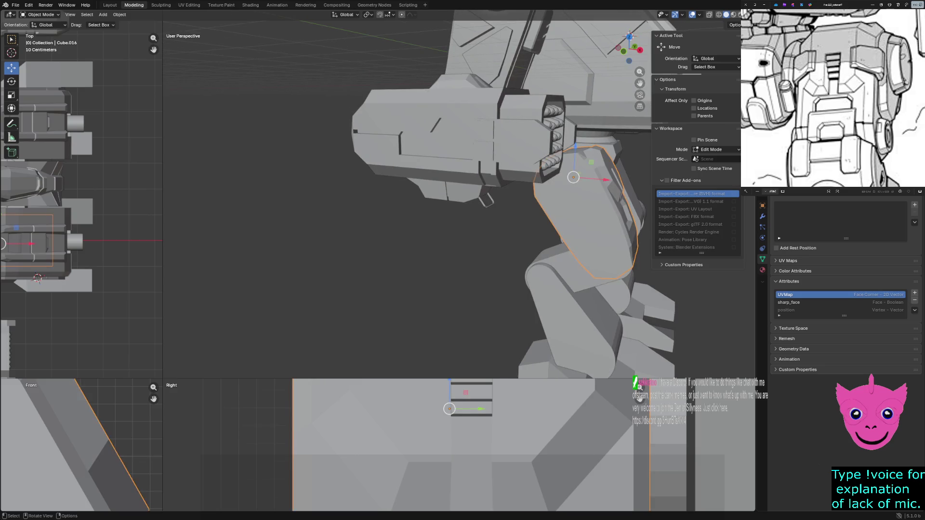
pyautogui.moveTo(593, 217)
pyautogui.mouseDown(button='middle')
pyautogui.moveTo(505, 32)
pyautogui.moveTo(609, 58)
pyautogui.moveTo(574, 60)
pyautogui.mouseUp(button='middle')
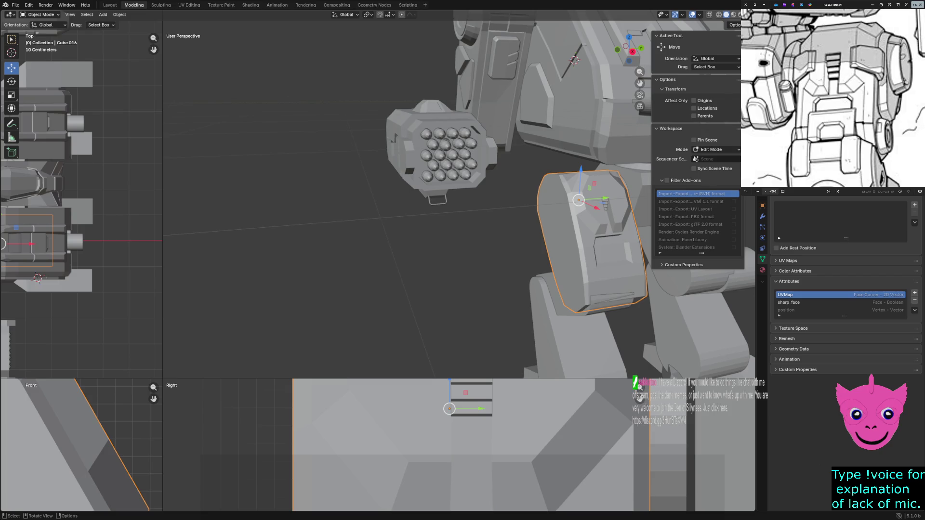
pyautogui.moveTo(163, 378); pyautogui.dragTo(416, 110)
pyautogui.scroll(-4, 226, 116)
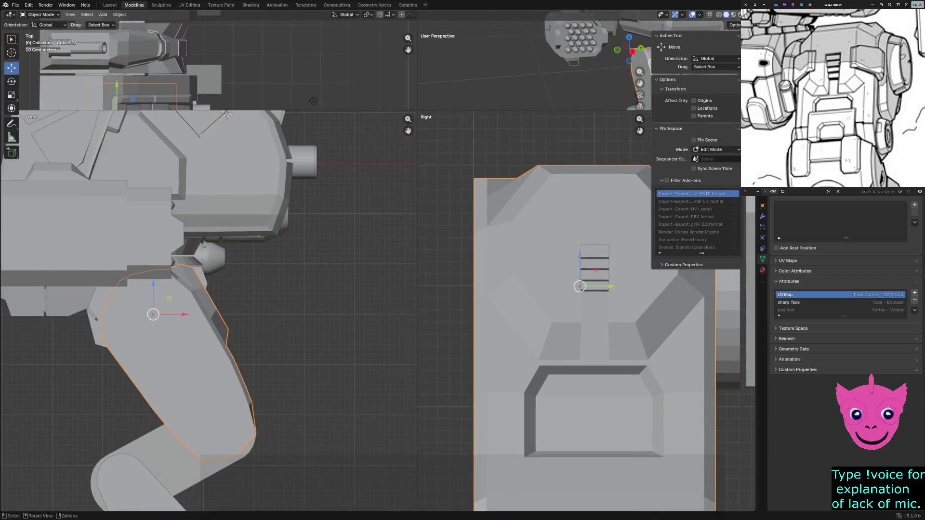
# Step: In wireframe, clear the leg pieces' vertex and object selections via a quick Edit Mode pass
pyautogui.press('z')
pyautogui.click(135, 364)
pyautogui.press('Tab')
pyautogui.hotkey('alt', 'a')
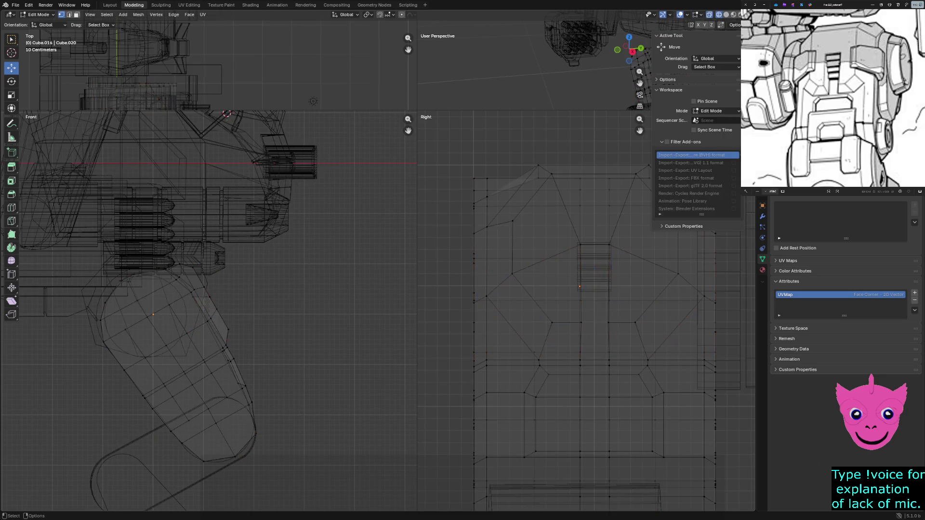
pyautogui.press('Tab')
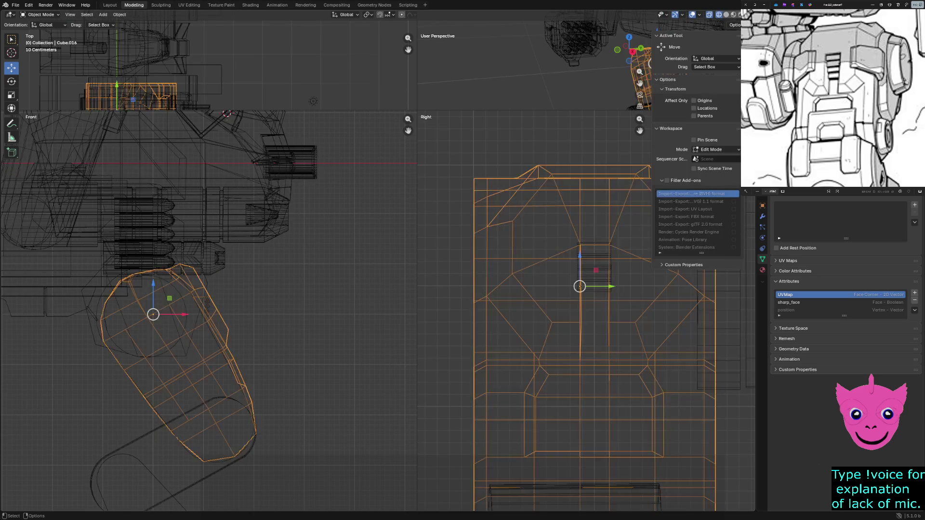
pyautogui.hotkey('alt', 'a')
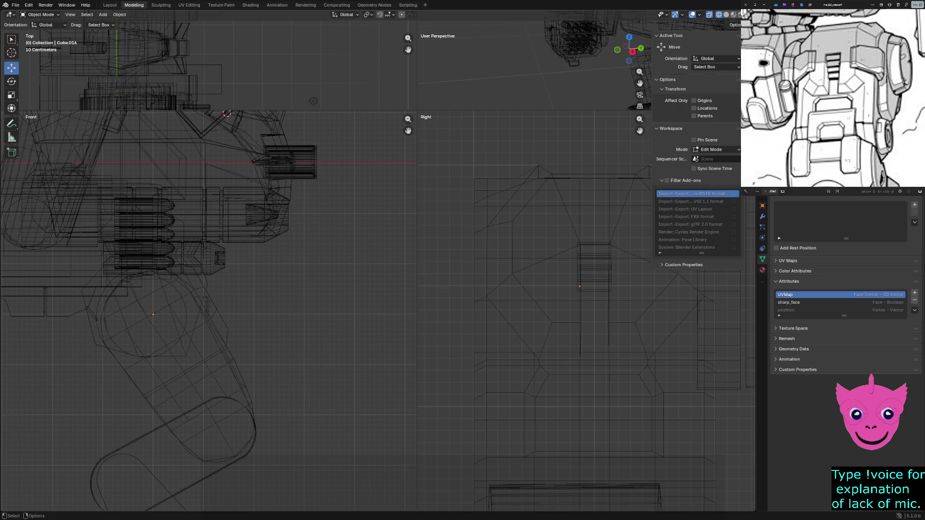
# Step: Return the viewports to solid shading and open the Add menu for a new mesh
pyautogui.press('z')
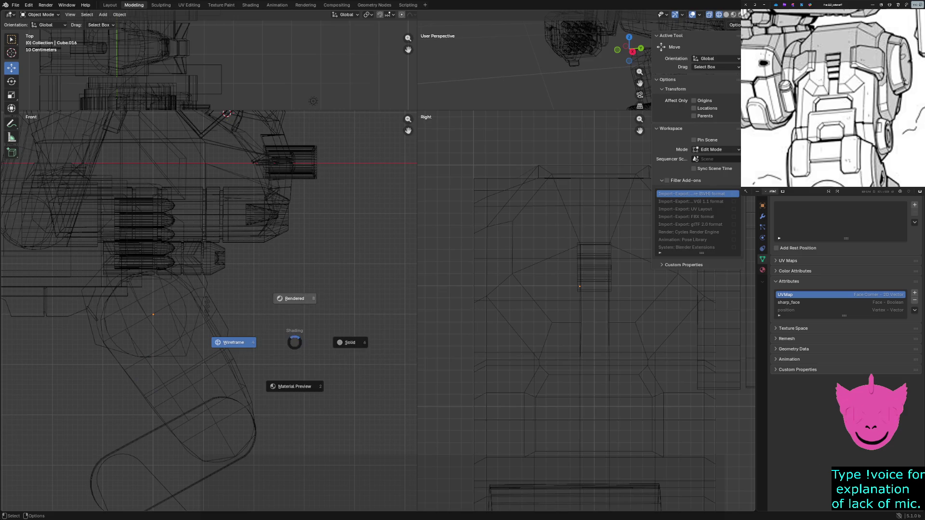
pyautogui.click(349, 342)
pyautogui.click(103, 15)
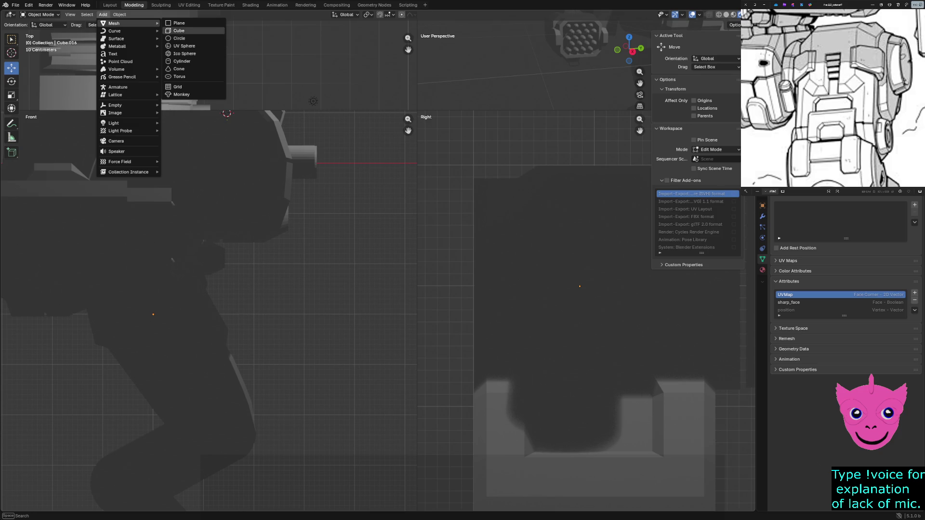
# Step: Add a new cube and move it in wireframe down to the hip beside the upper leg
pyautogui.click(179, 30)
pyautogui.scroll(-3, 209, 303)
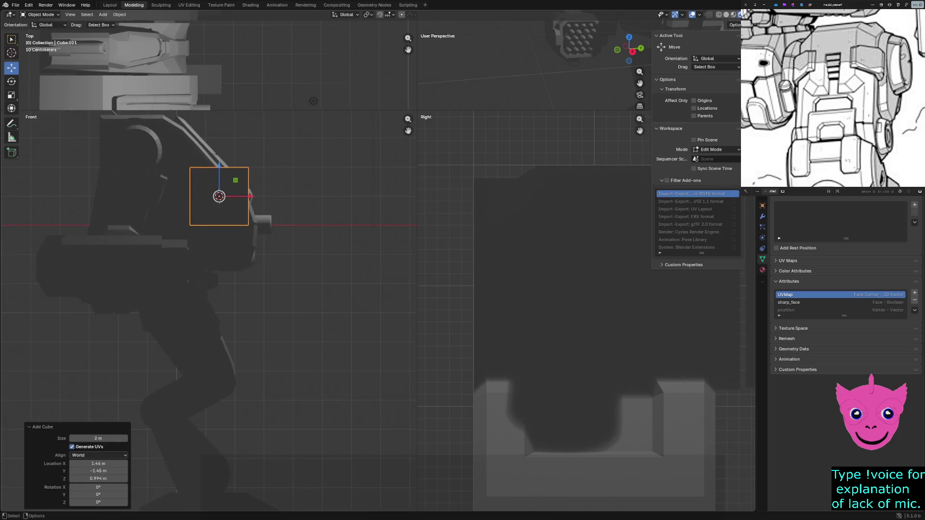
pyautogui.press('z')
pyautogui.click(217, 248)
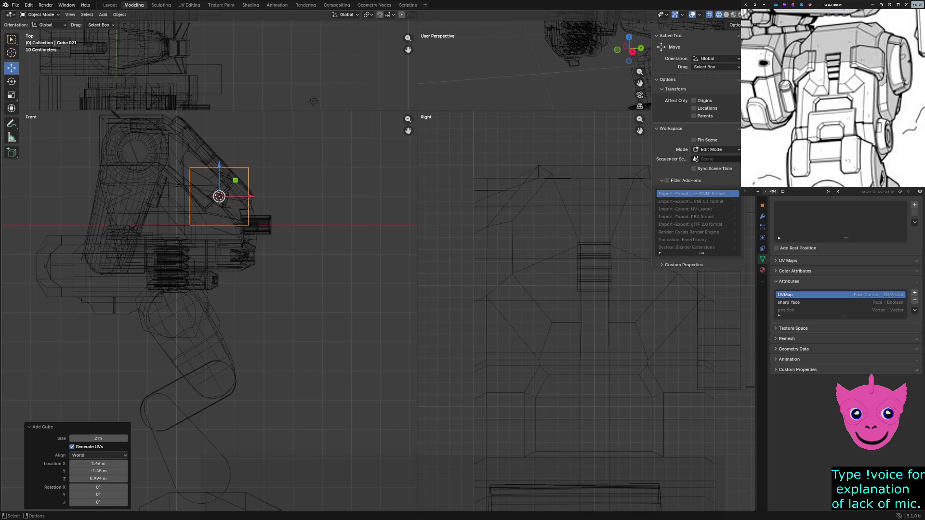
pyautogui.moveTo(219, 196); pyautogui.dragTo(180, 324)
pyautogui.scroll(4, 179, 323)
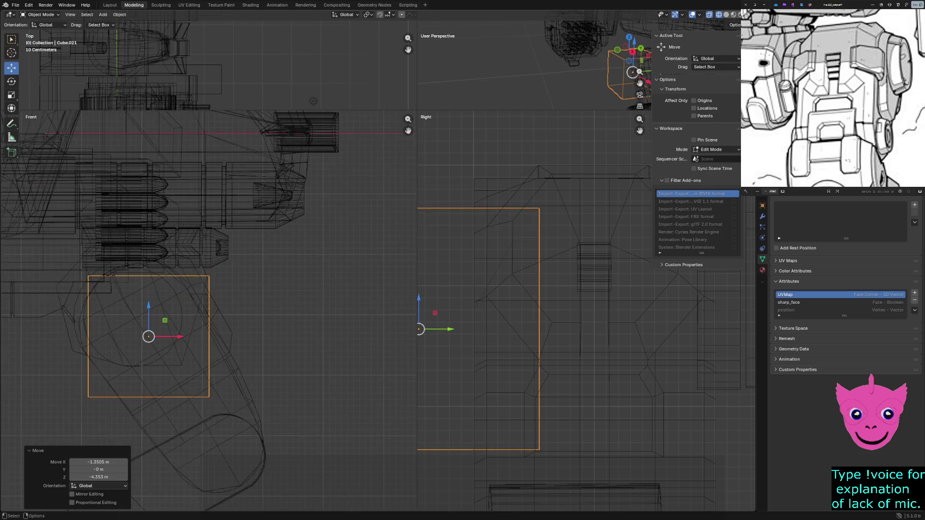
pyautogui.scroll(1, 179, 323)
pyautogui.scroll(1, 179, 323)
pyautogui.keyDown('shift'); pyautogui.moveTo(180, 323); pyautogui.dragTo(310, 304, button='middle'); pyautogui.keyUp('shift')
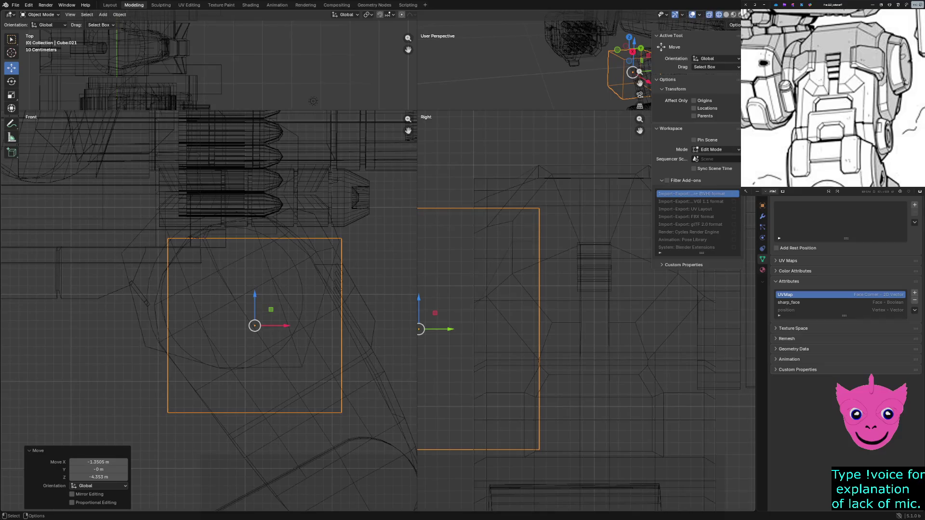
pyautogui.scroll(-2, 209, 310)
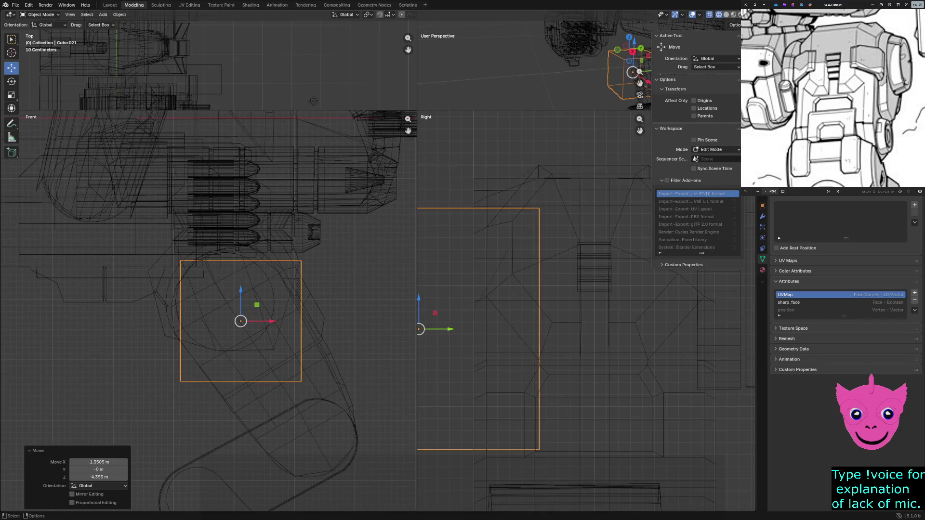
pyautogui.moveTo(256, 306); pyautogui.dragTo(246, 295)
pyautogui.scroll(-3, 217, 310)
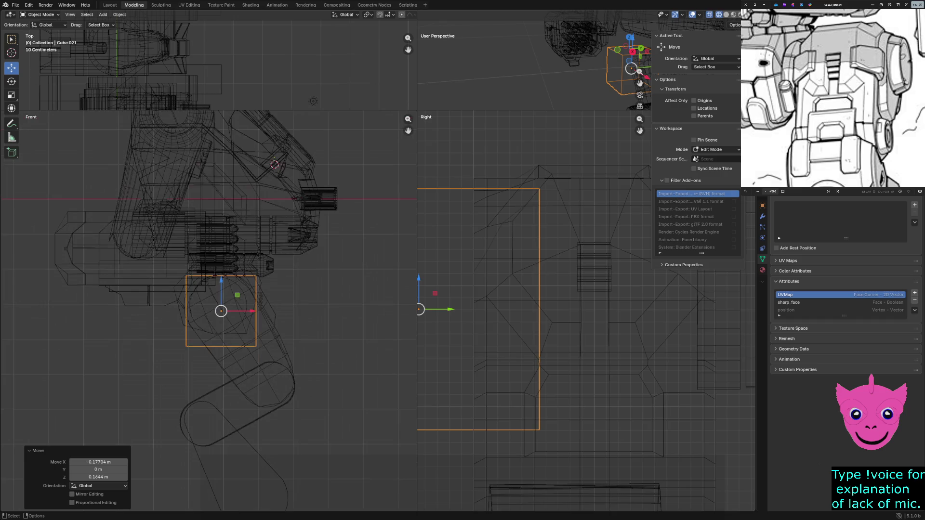
pyautogui.scroll(-2, 586, 312)
pyautogui.scroll(-3, 585, 310)
# Step: Hide everything except the new cube and the upper-leg piece Cube.016, then deselect
pyautogui.click(589, 340)
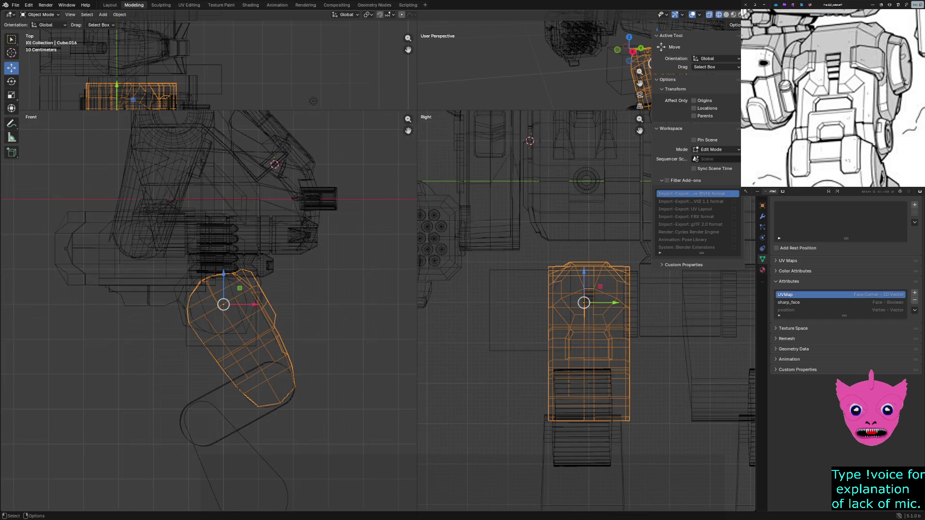
pyautogui.keyDown('shift'); pyautogui.click(535, 318); pyautogui.keyUp('shift')
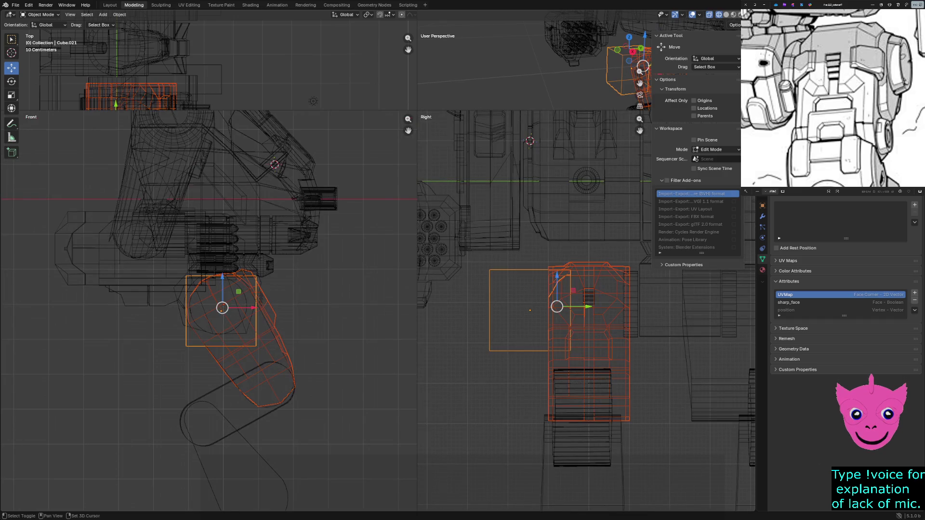
pyautogui.hotkey('shift', 'h')
pyautogui.hotkey('alt', 'a')
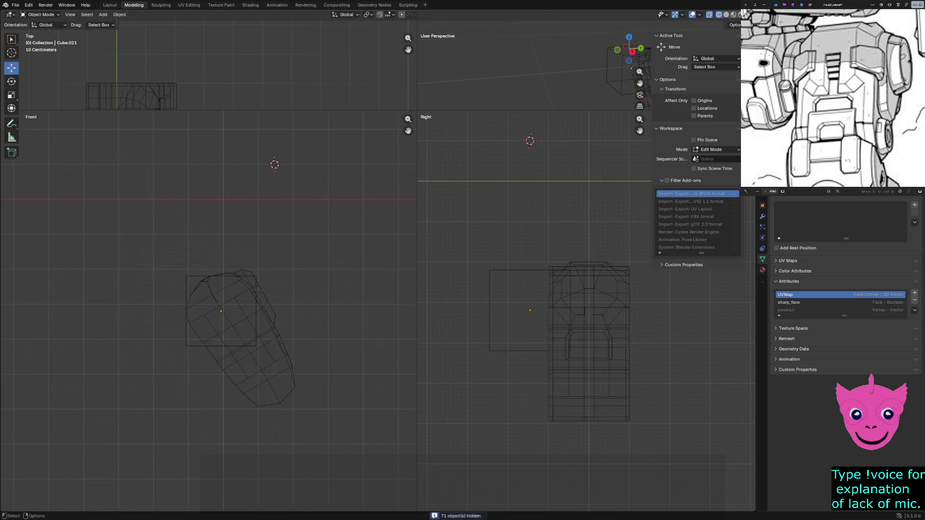
pyautogui.scroll(2, 208, 311)
pyautogui.click(226, 311)
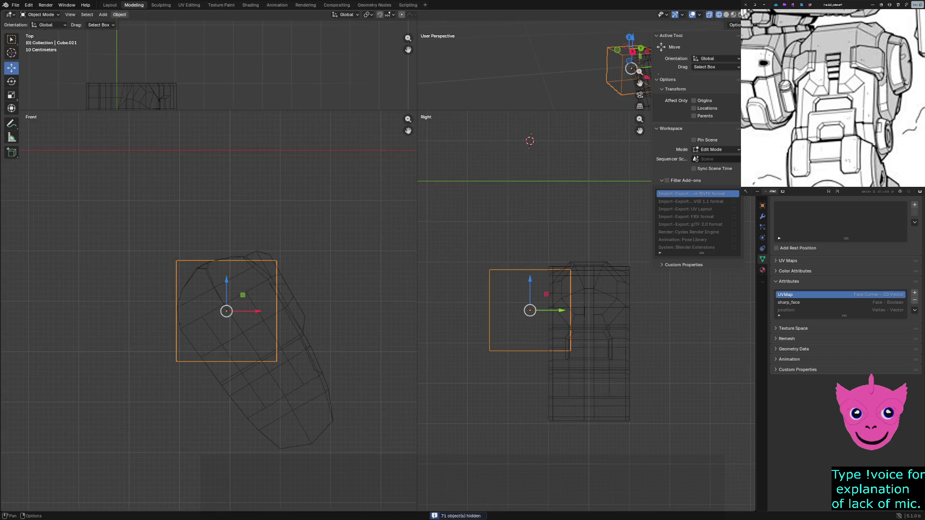
pyautogui.click(120, 14)
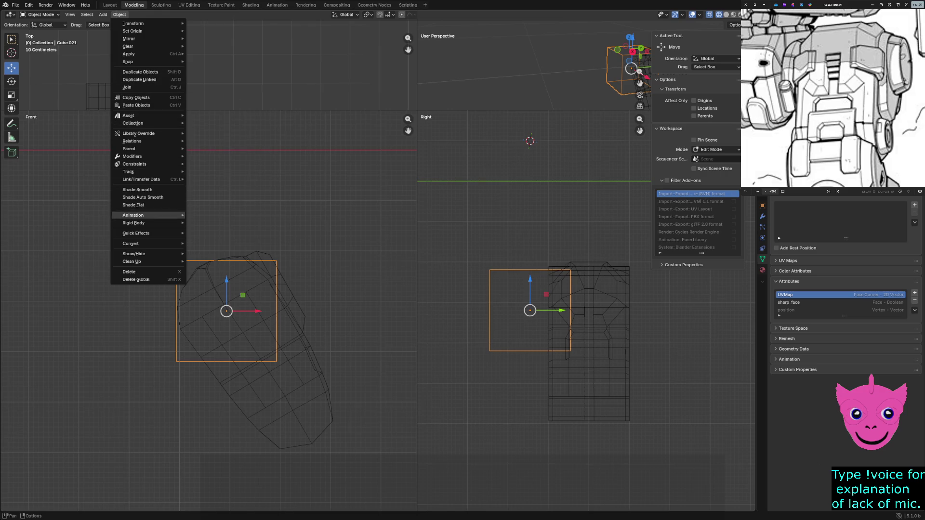
pyautogui.press('Escape')
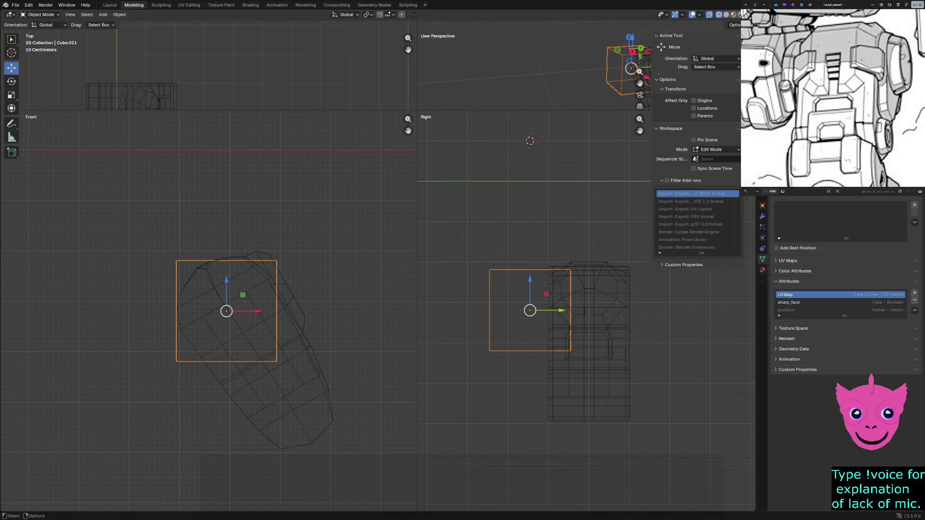
pyautogui.press('Tab')
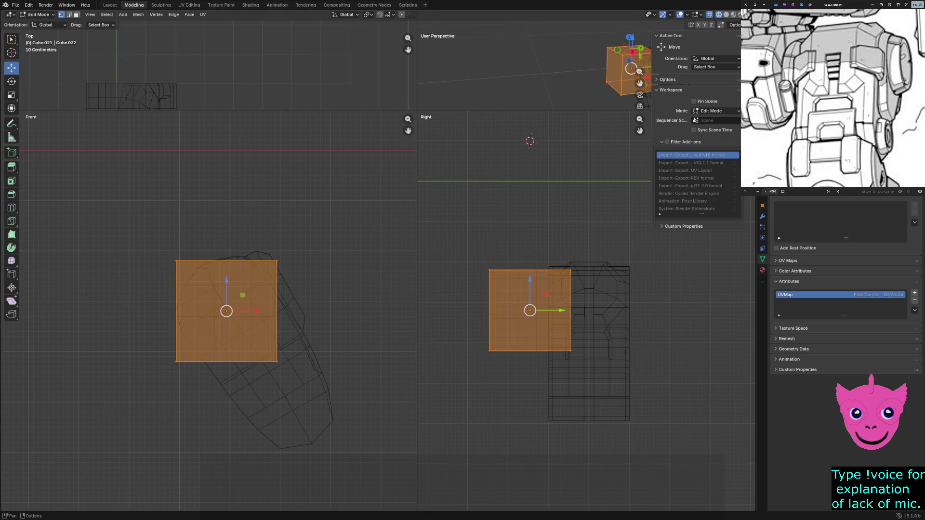
pyautogui.click(137, 14)
# Step: Subdivide the cube's front face, trying and undoing a move of the top-left corner vertex
pyautogui.click(156, 14)
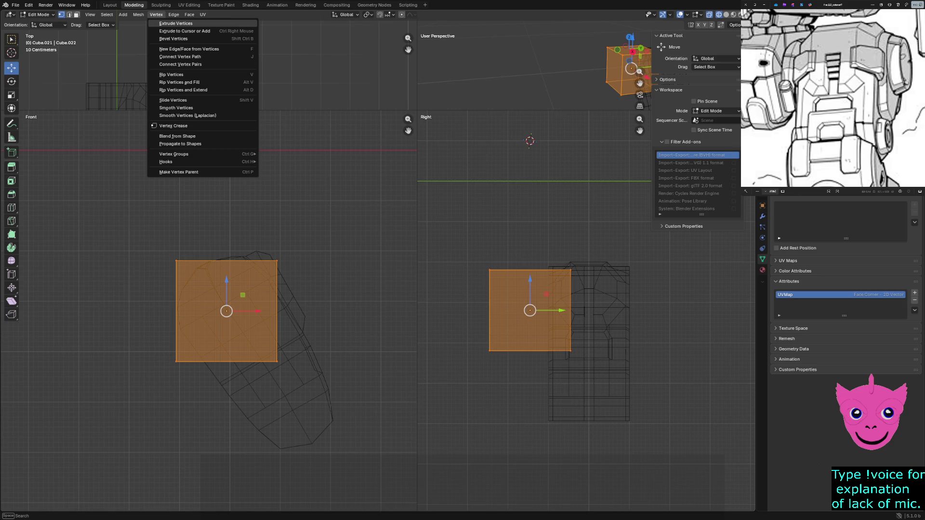
pyautogui.click(189, 15)
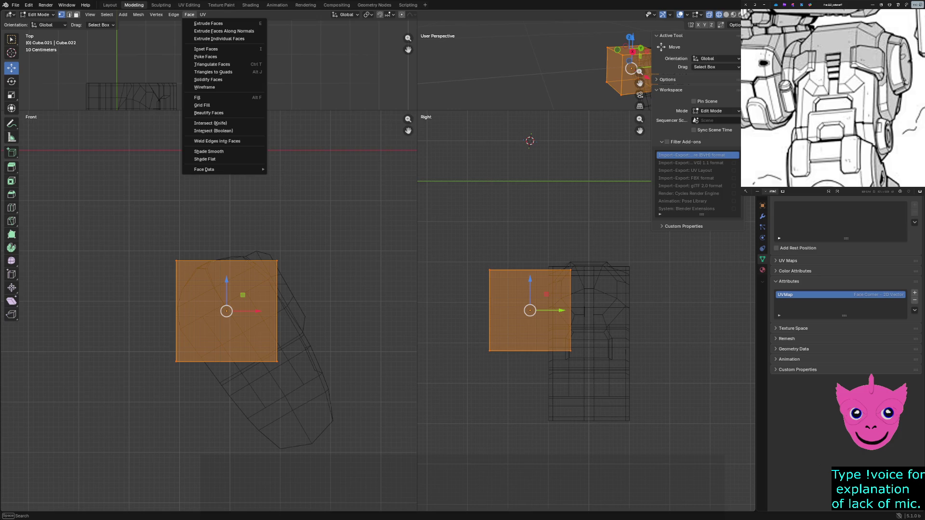
pyautogui.click(189, 56)
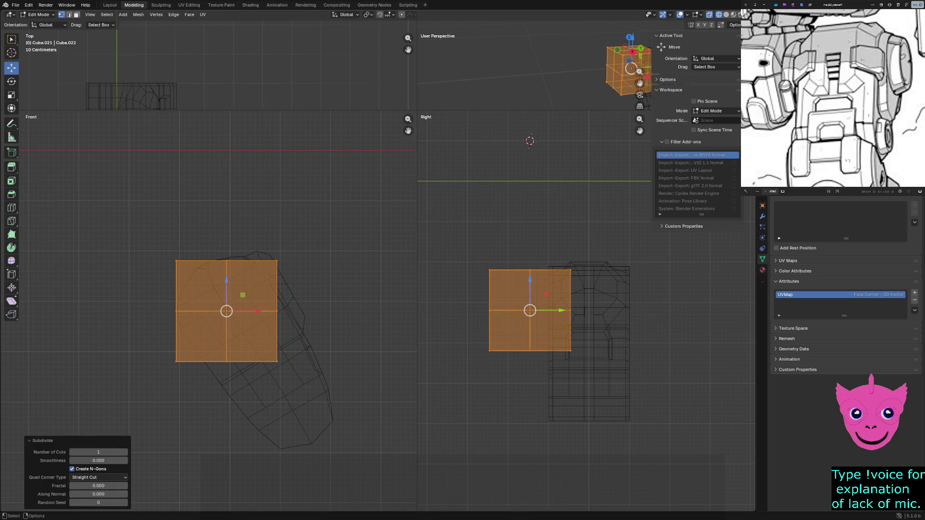
pyautogui.hotkey('alt', 'a')
pyautogui.scroll(1, 209, 317)
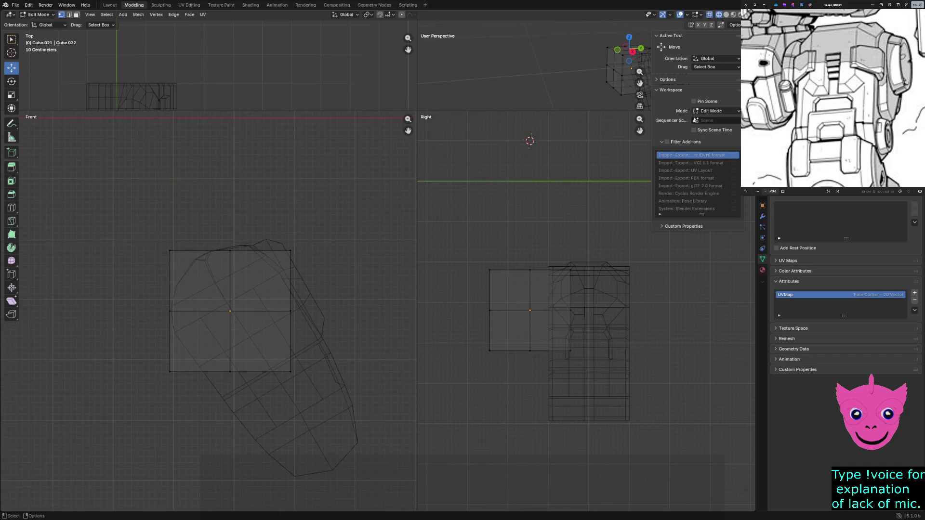
pyautogui.click(169, 250)
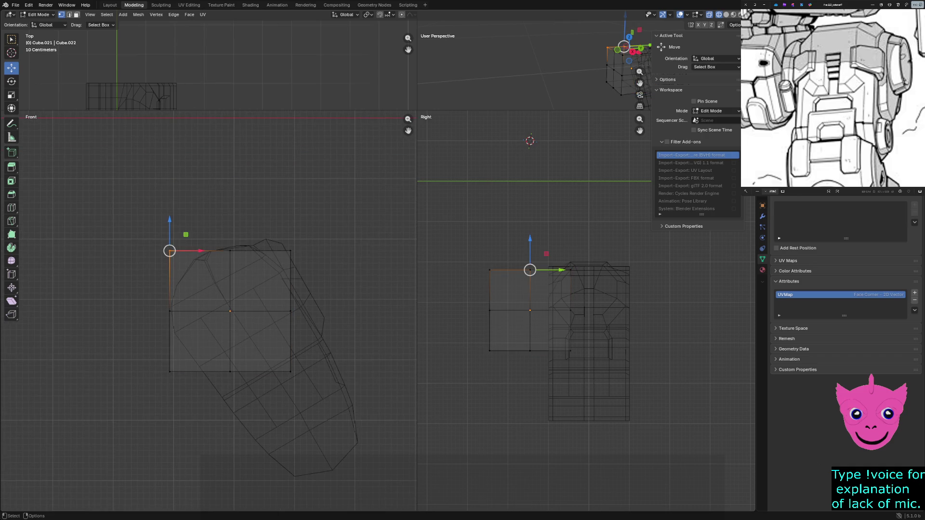
pyautogui.moveTo(169, 251); pyautogui.dragTo(178, 258)
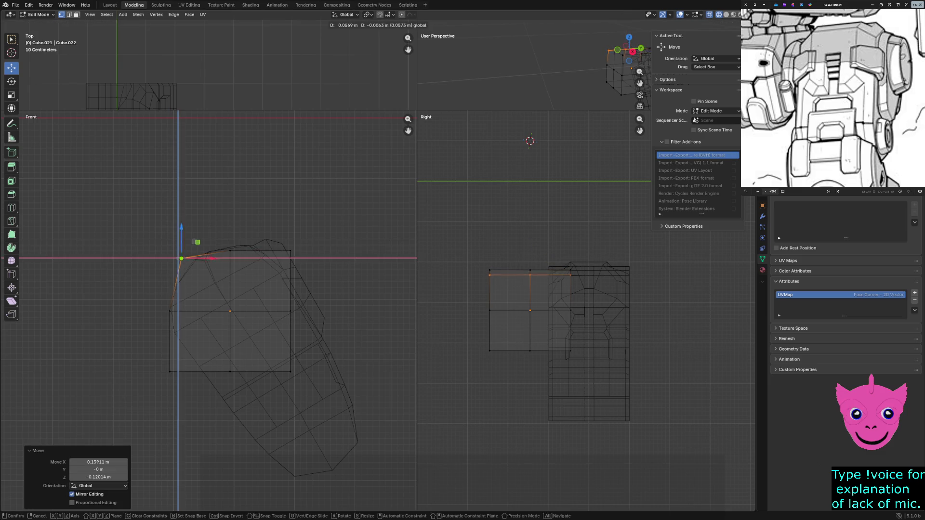
pyautogui.hotkey('ctrl', 'z')
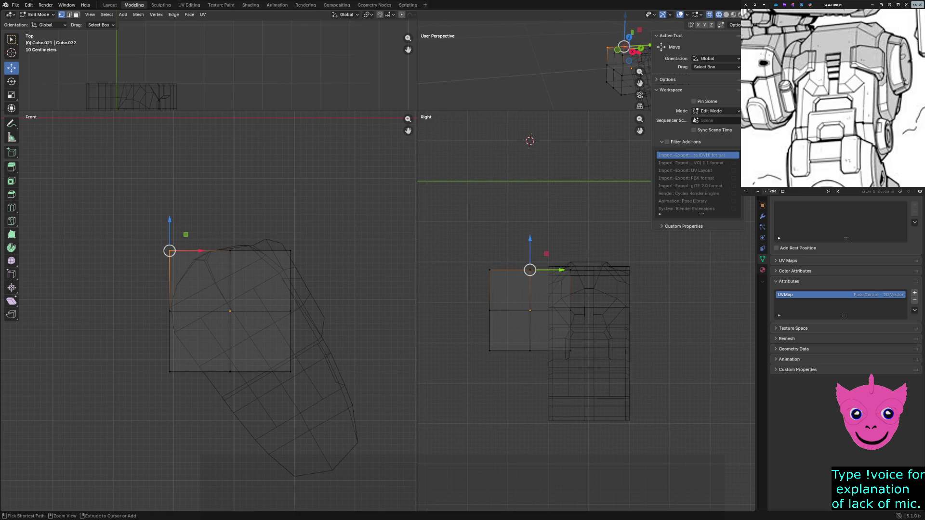
pyautogui.press('a')
pyautogui.scroll(2, 208, 312)
# Step: Raise the top-middle vertex straight up and pull the top-right corner in onto the outline
pyautogui.click(239, 224)
pyautogui.press('g')
pyautogui.press('z')
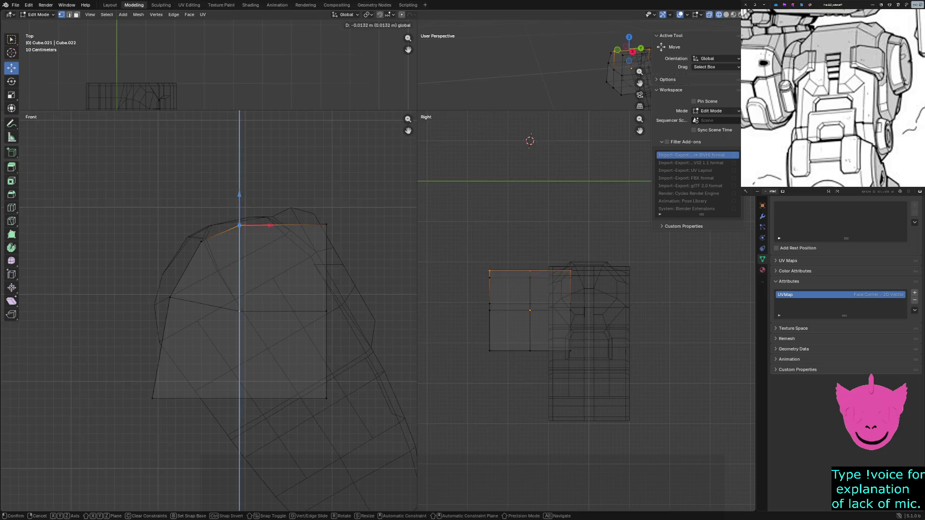
pyautogui.click(239, 224)
pyautogui.click(326, 224)
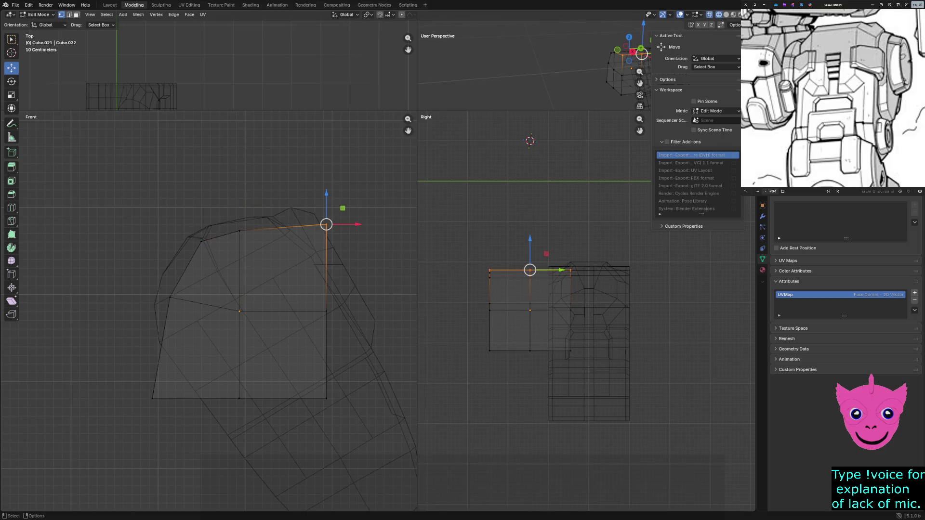
pyautogui.press('g')
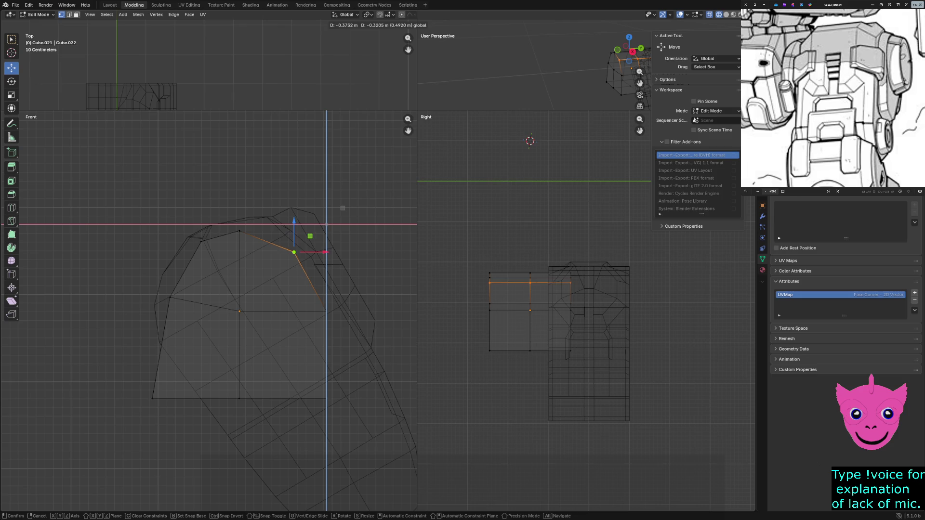
pyautogui.click(294, 252)
# Step: Move the bottom-left corner onto the outline and select the lower-right face
pyautogui.click(151, 399)
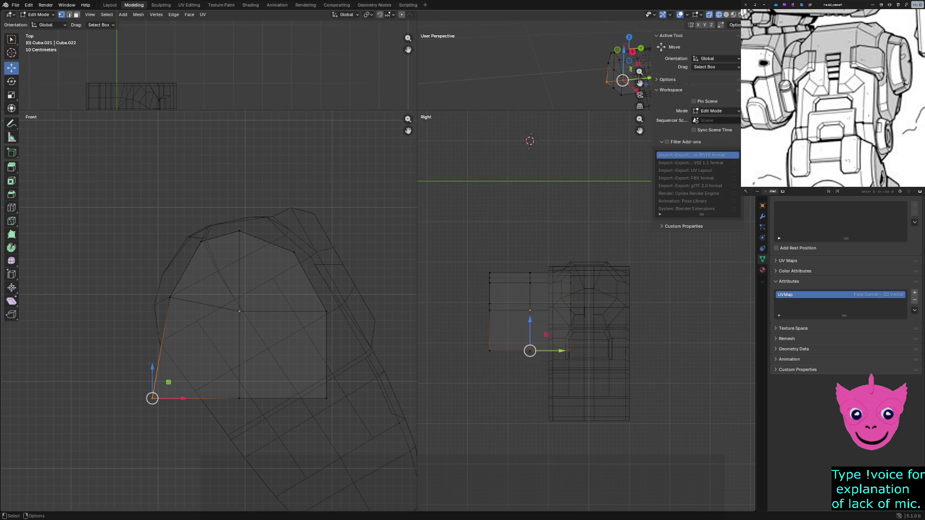
pyautogui.press('g')
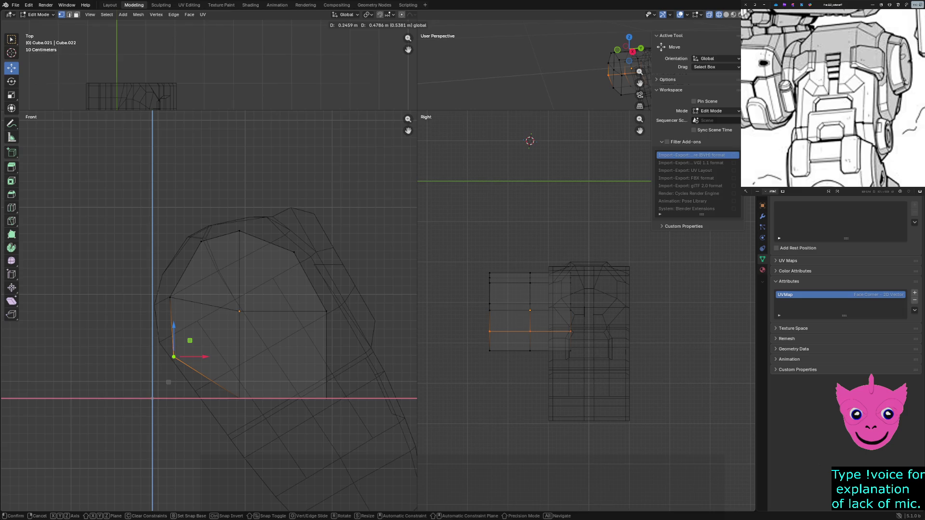
pyautogui.press('Return')
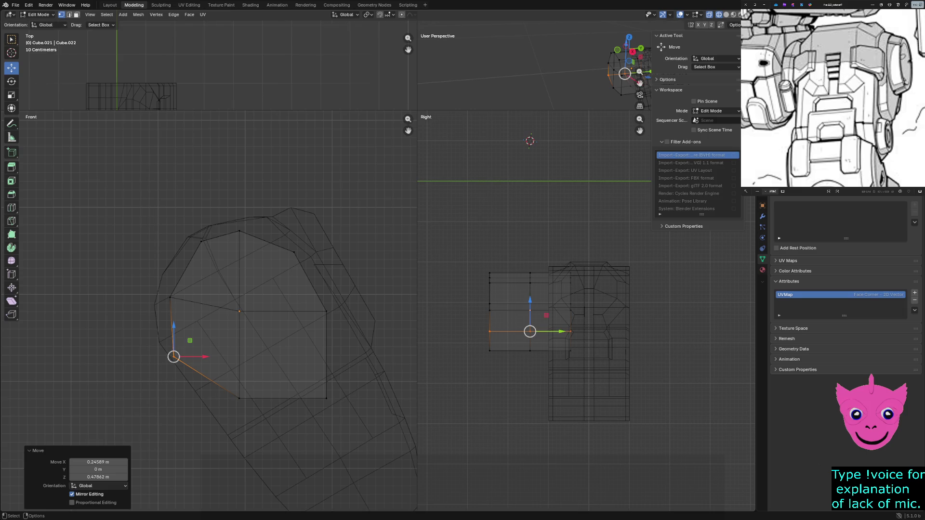
pyautogui.click(325, 398)
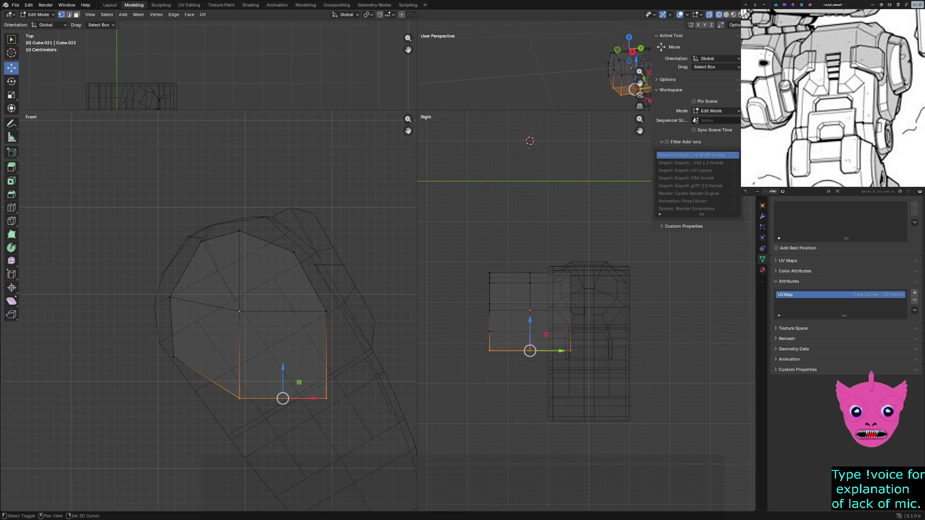
pyautogui.moveTo(235, 408); pyautogui.dragTo(330, 310)
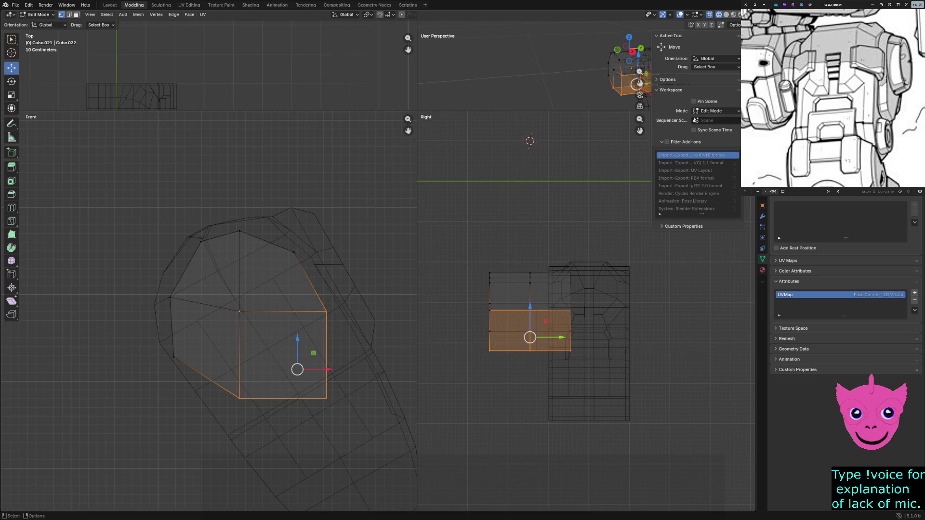
# Step: Subdivide the lower-right face into a two-by-two grid, redoing it after an undo
pyautogui.click(174, 15)
pyautogui.click(188, 57)
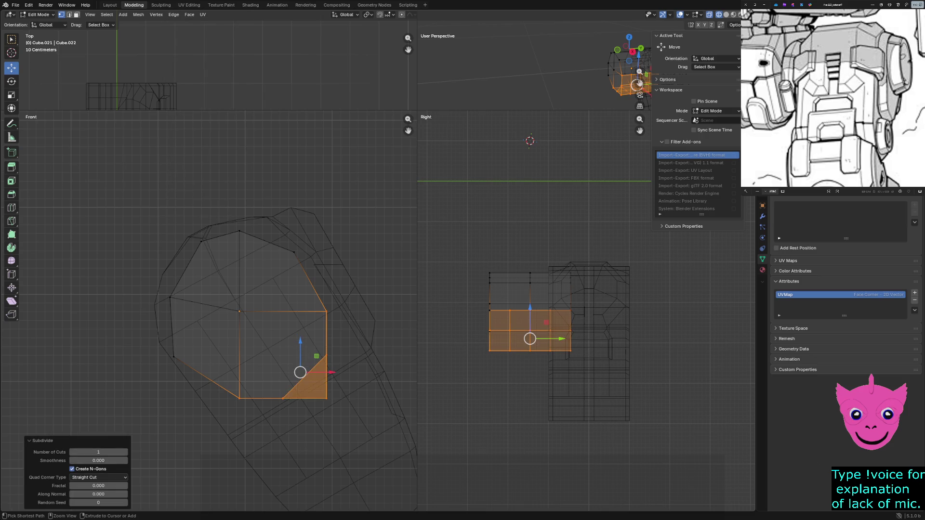
pyautogui.hotkey('ctrl', 'z')
pyautogui.hotkey('ctrl', 'z')
pyautogui.hotkey('ctrl', 'shift', 'z')
pyautogui.keyDown('shift'); pyautogui.click(286, 359); pyautogui.keyUp('shift')
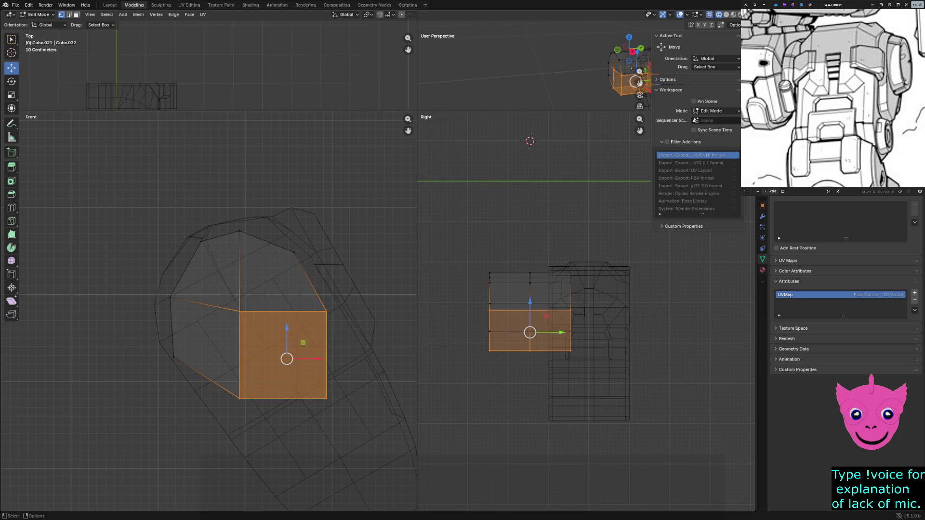
pyautogui.click(173, 15)
pyautogui.click(192, 31)
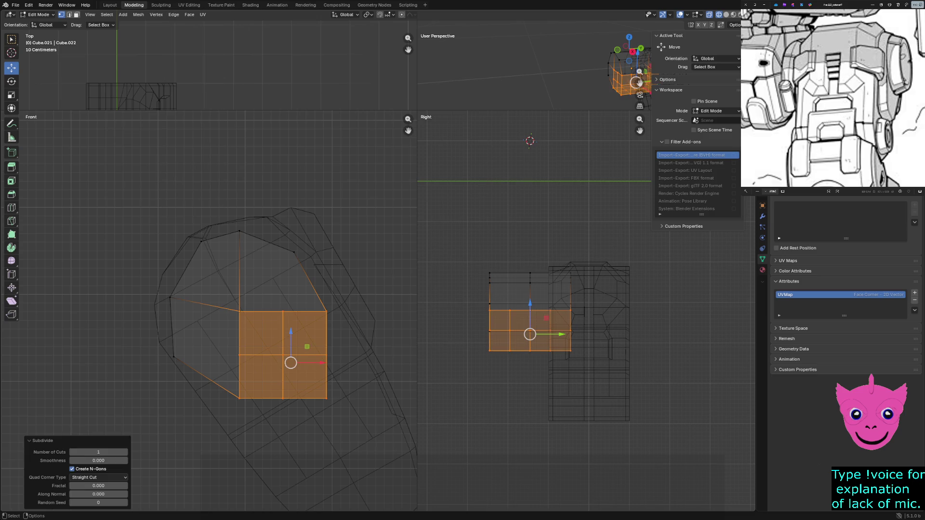
# Step: Pull the bottom vertex down into a shield-like point, then enlarge the perspective view
pyautogui.click(239, 310)
pyautogui.moveTo(265, 384); pyautogui.dragTo(296, 429)
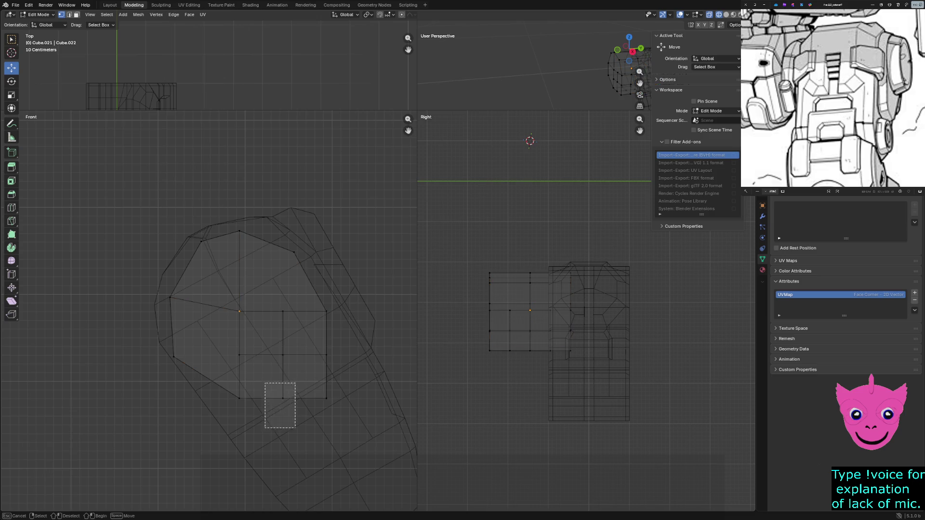
pyautogui.moveTo(185, 361)
pyautogui.mouseDown()
pyautogui.moveTo(254, 406)
pyautogui.moveTo(250, 420)
pyautogui.mouseUp()
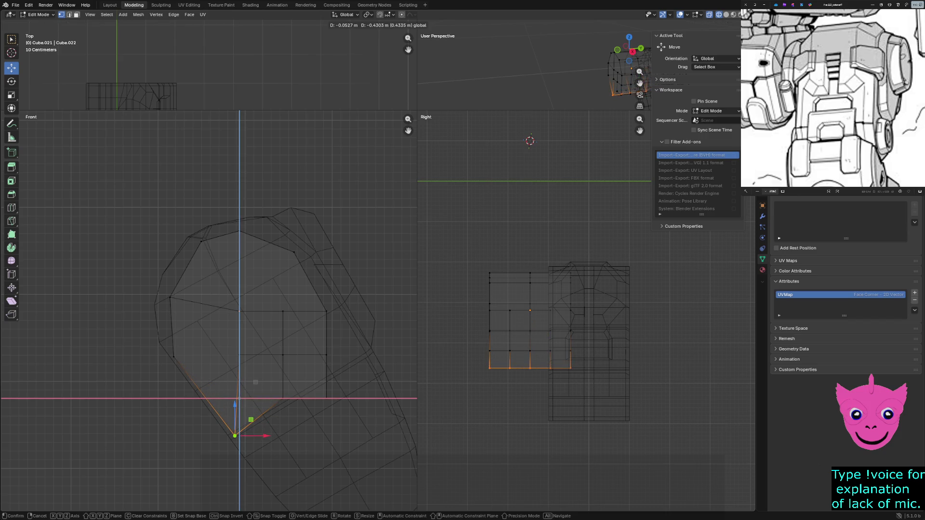
pyautogui.moveTo(250, 420); pyautogui.dragTo(250, 417)
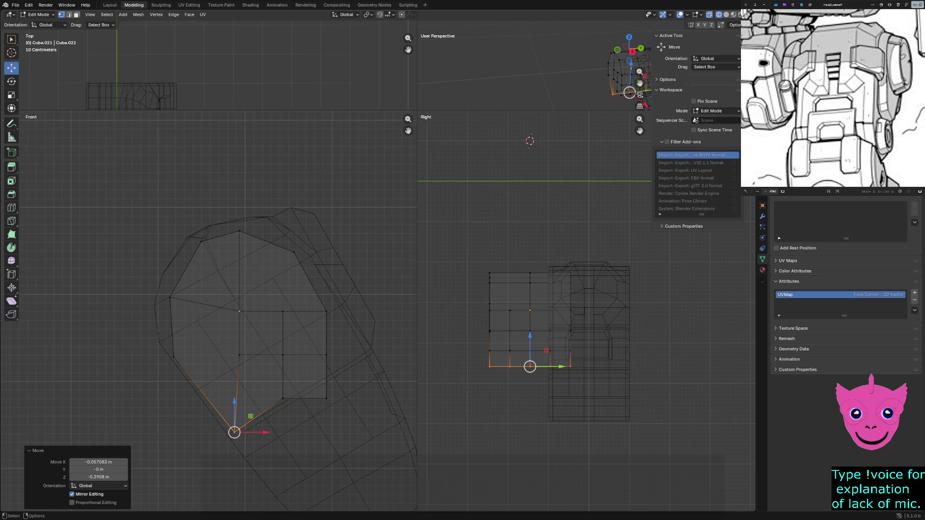
pyautogui.hotkey('alt', 'a')
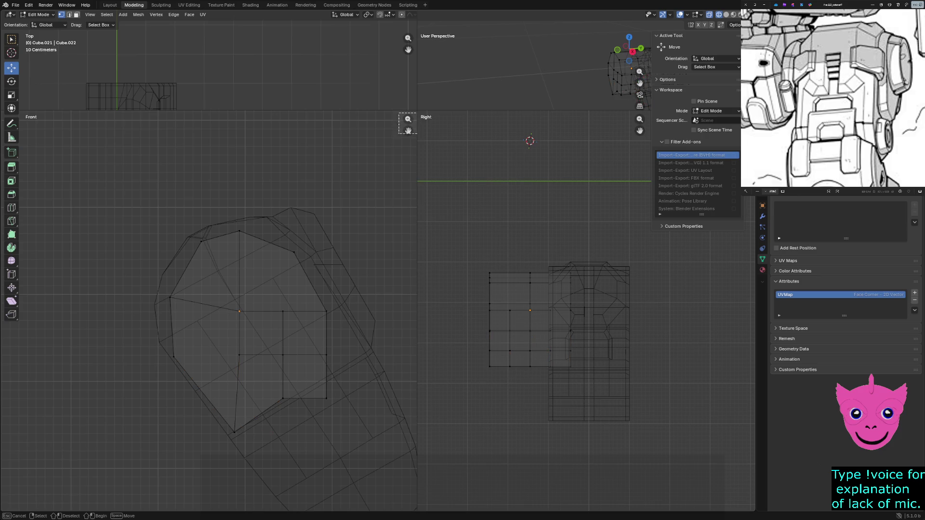
pyautogui.press('b')
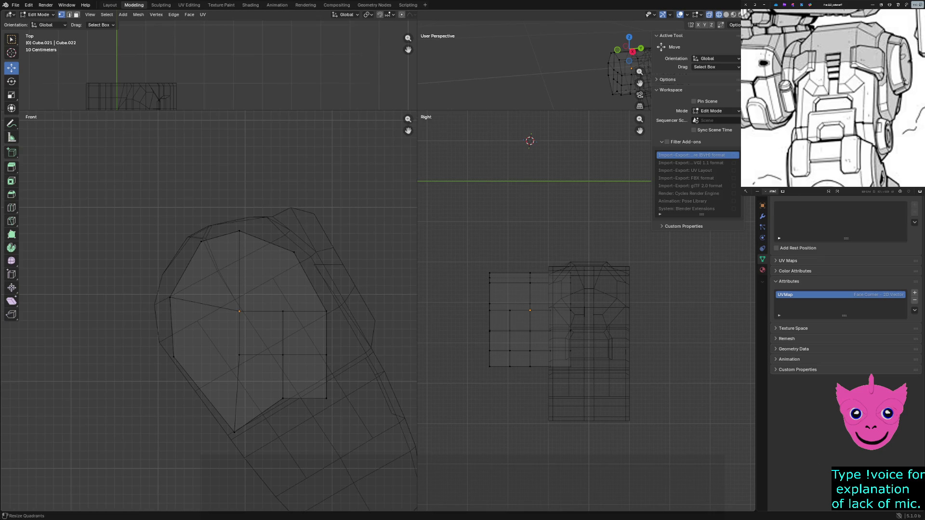
pyautogui.moveTo(419, 113); pyautogui.dragTo(75, 373)
# Step: Back in a large front view, move a lower-right vertex out toward the thigh armor edge
pyautogui.moveTo(506, 210)
pyautogui.mouseDown(button='middle')
pyautogui.moveTo(492, 199)
pyautogui.moveTo(506, 196)
pyautogui.moveTo(492, 217)
pyautogui.mouseUp(button='middle')
pyautogui.keyDown('shift'); pyautogui.click(559, 240); pyautogui.keyUp('shift')
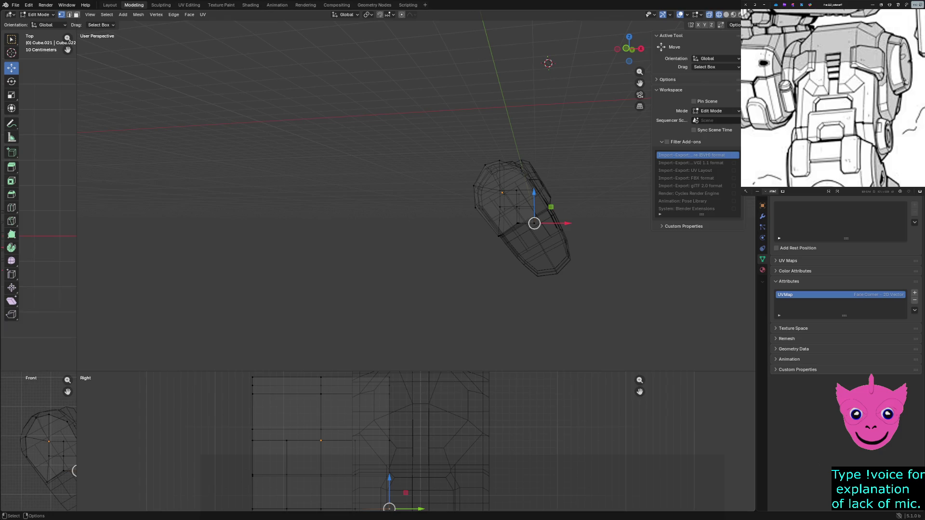
pyautogui.scroll(-2, 417, 441)
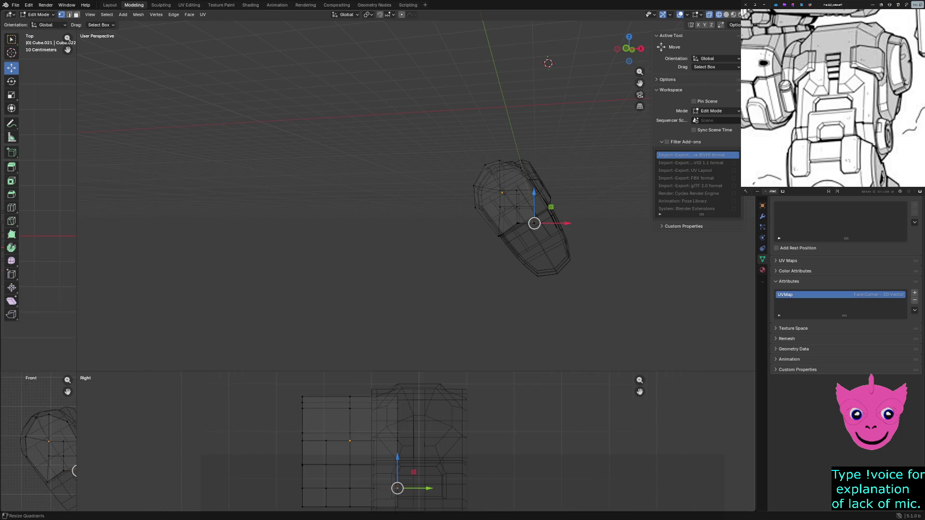
pyautogui.moveTo(78, 373); pyautogui.dragTo(518, 112)
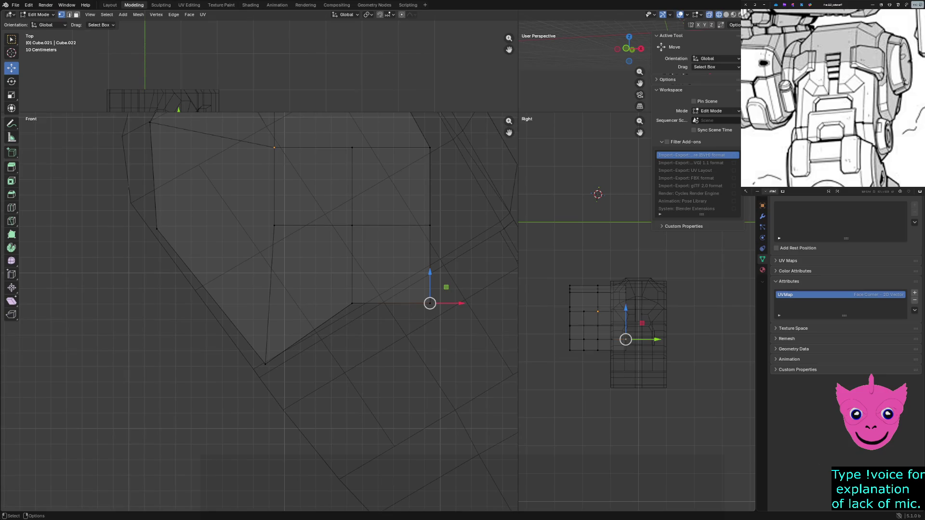
pyautogui.keyDown('shift'); pyautogui.moveTo(290, 289); pyautogui.dragTo(184, 311, button='middle'); pyautogui.keyUp('shift')
pyautogui.moveTo(252, 309); pyautogui.dragTo(326, 355)
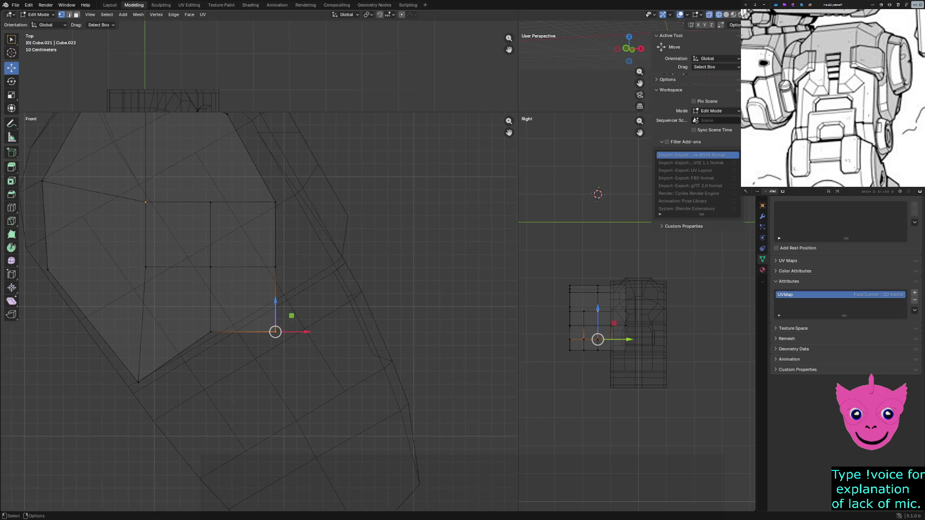
pyautogui.moveTo(253, 250); pyautogui.dragTo(293, 284)
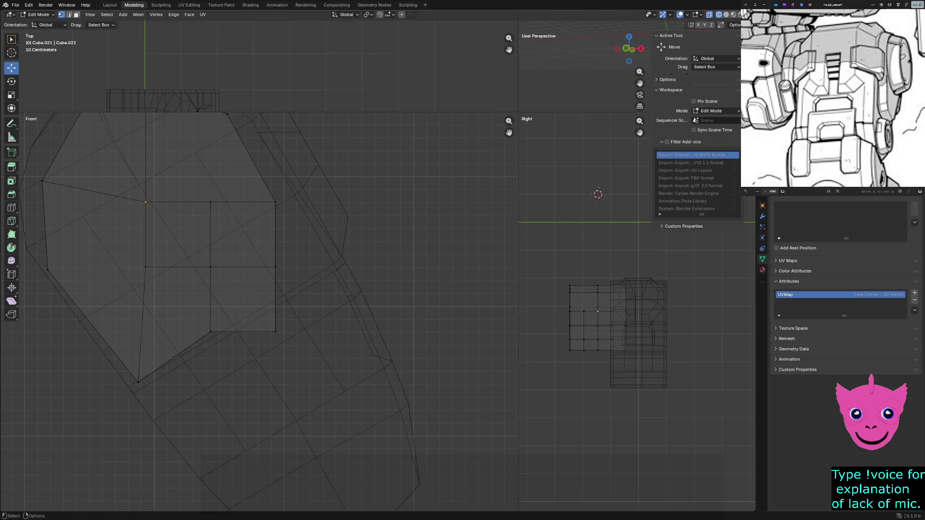
pyautogui.moveTo(291, 251); pyautogui.dragTo(362, 285)
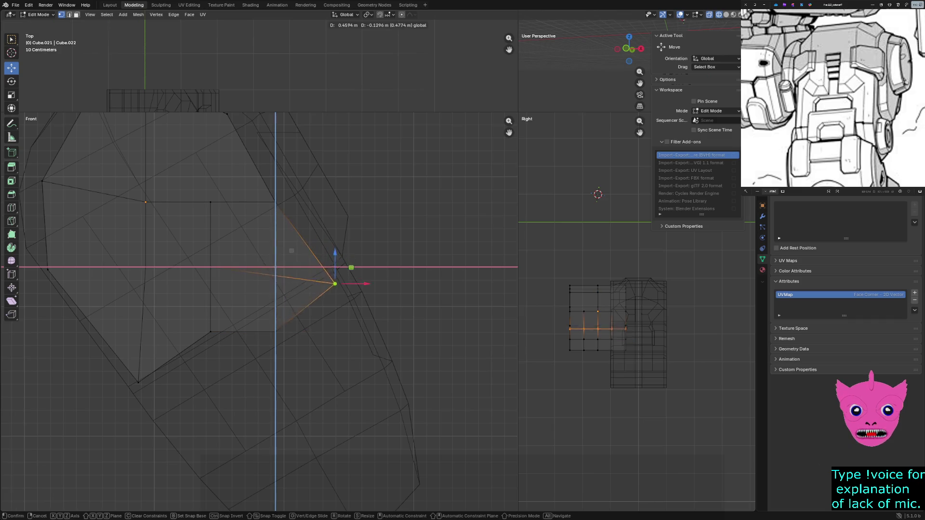
# Step: Pull the two bottom outline vertices down and outward to broaden the point, then deselect
pyautogui.click(275, 332)
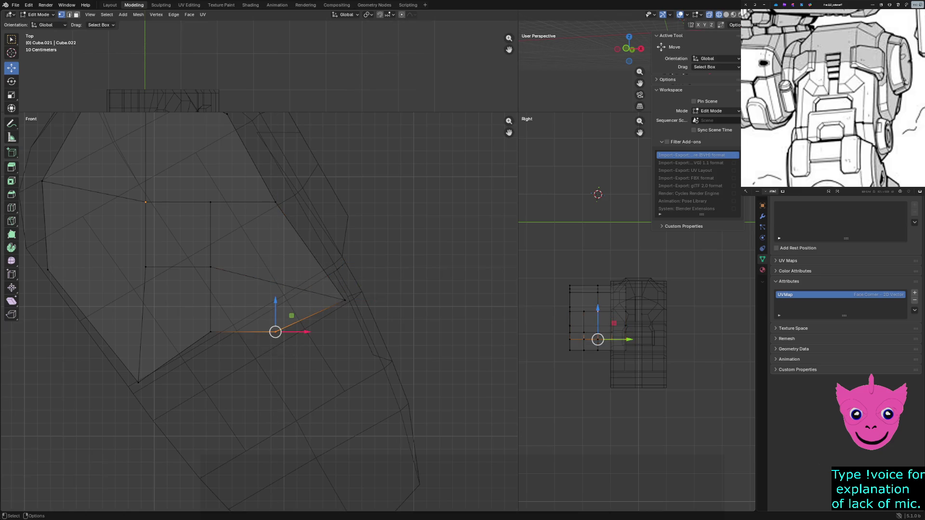
pyautogui.moveTo(276, 332)
pyautogui.mouseDown()
pyautogui.moveTo(363, 361)
pyautogui.moveTo(348, 359)
pyautogui.mouseUp()
pyautogui.click(210, 332)
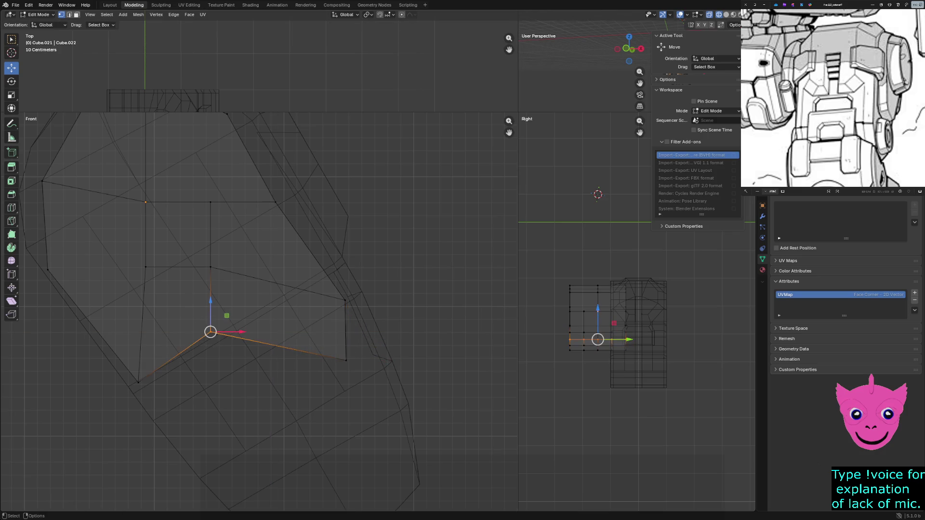
pyautogui.moveTo(210, 332); pyautogui.dragTo(288, 407)
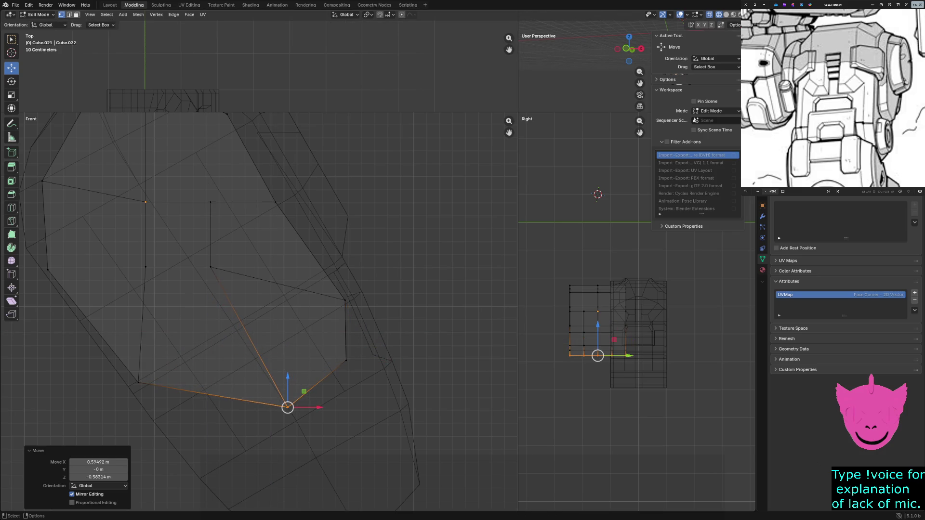
pyautogui.hotkey('alt', 'a')
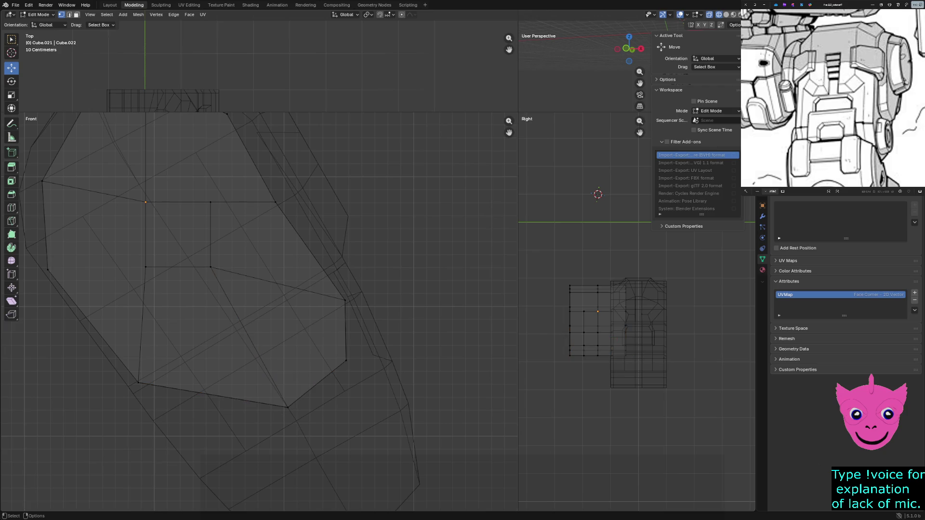
pyautogui.moveTo(182, 419); pyautogui.dragTo(194, 334)
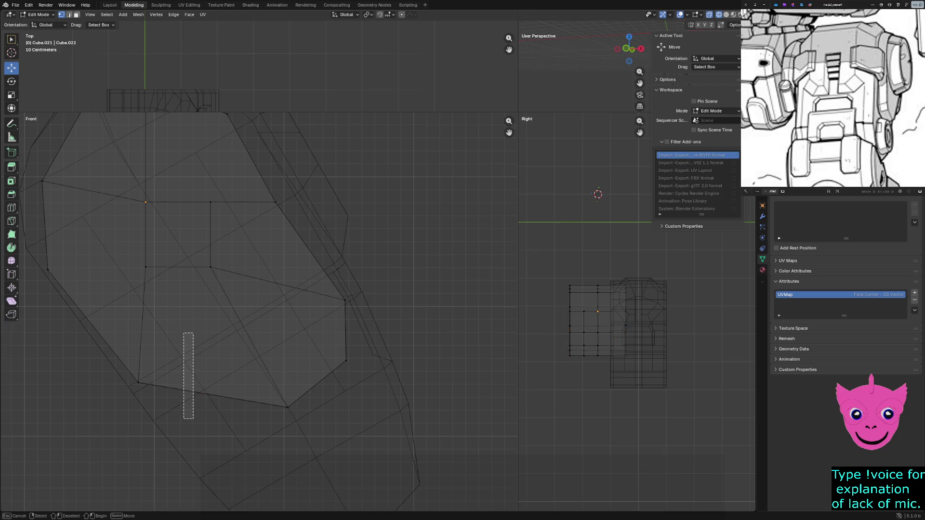
pyautogui.press('b')
pyautogui.press('Escape')
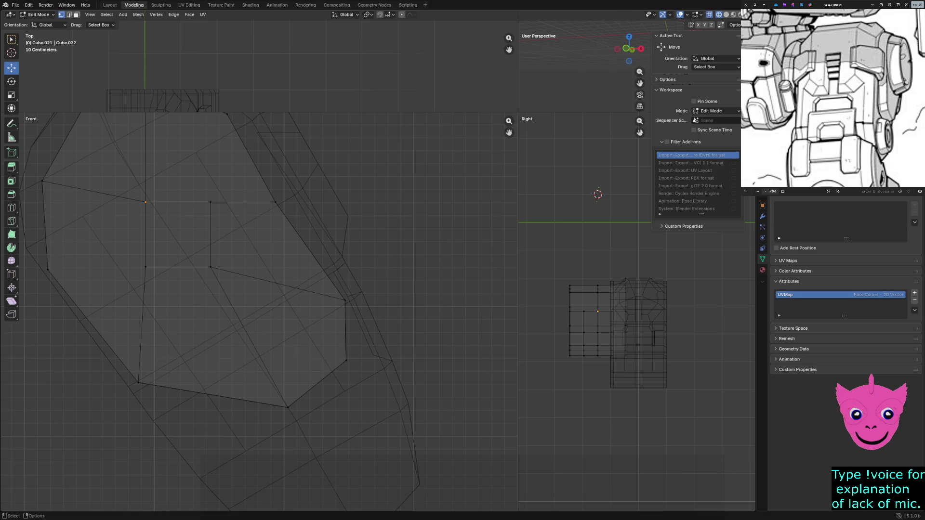
# Step: Try subdividing the selected lower-left edges, then undo back to the earlier selection
pyautogui.keyDown('shift'); pyautogui.click(138, 382); pyautogui.keyUp('shift')
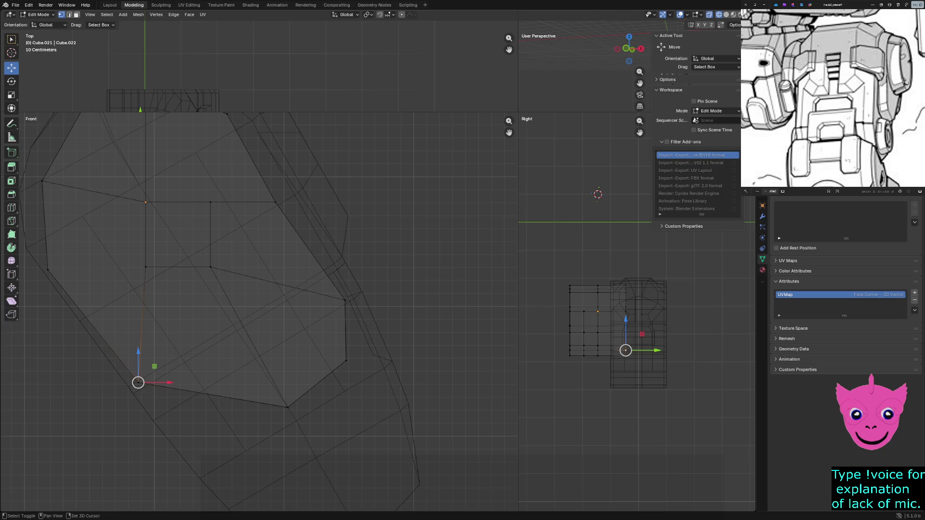
pyautogui.keyDown('shift'); pyautogui.click(288, 407); pyautogui.keyUp('shift')
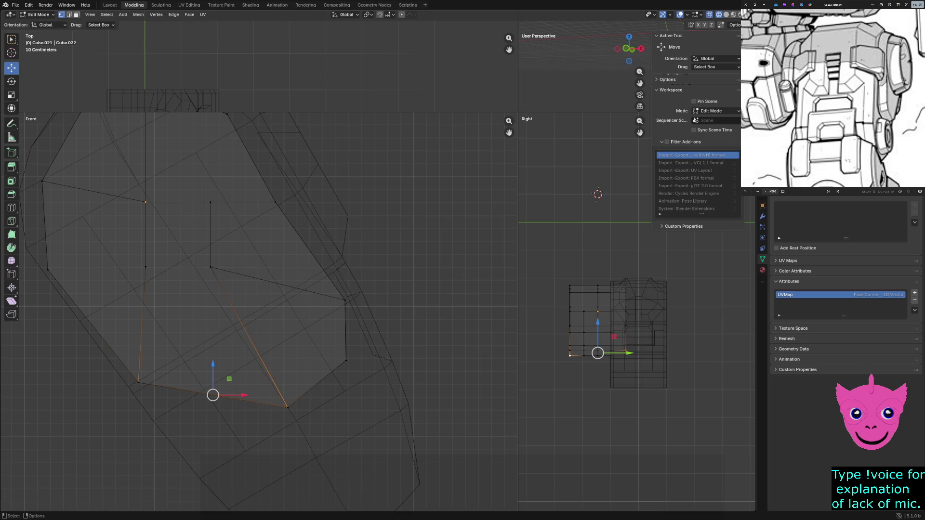
pyautogui.click(173, 15)
pyautogui.click(203, 57)
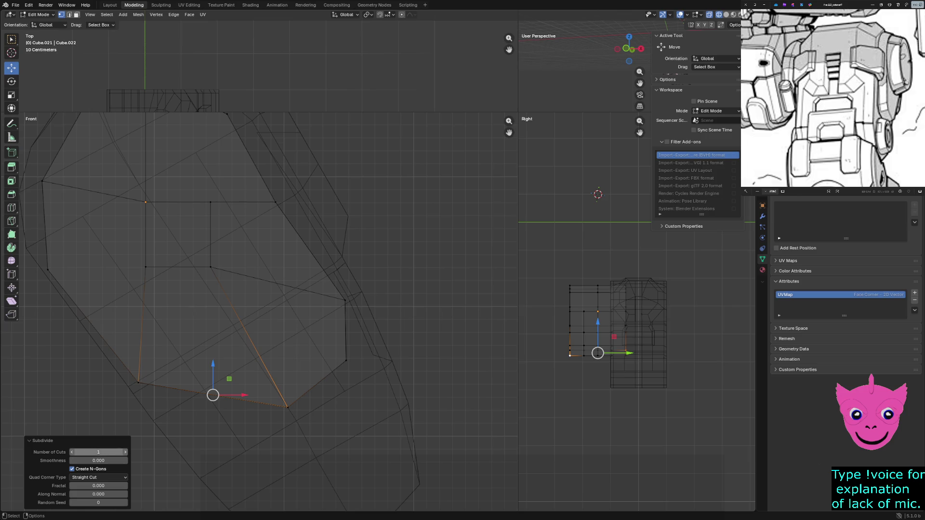
pyautogui.hotkey('alt', 'a')
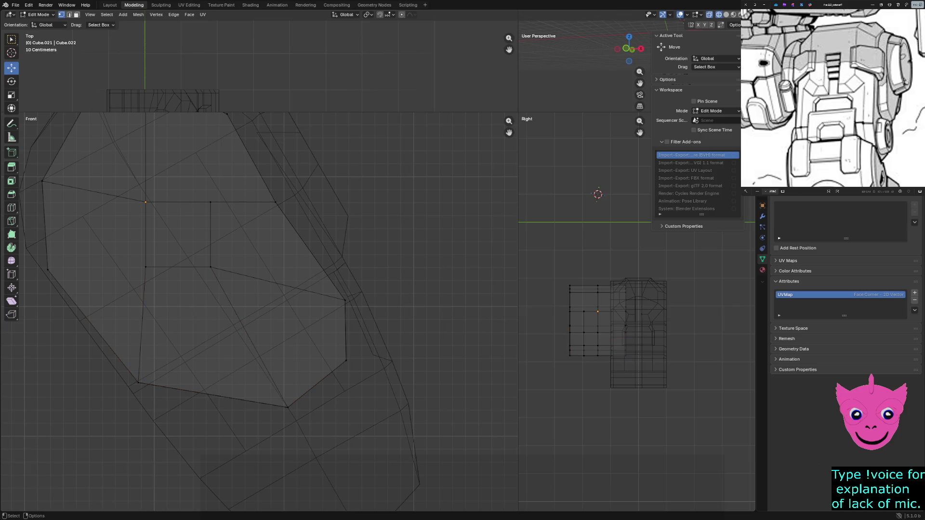
pyautogui.hotkey('ctrl', 'z')
pyautogui.hotkey('alt', 'a')
pyautogui.hotkey('ctrl', 'z')
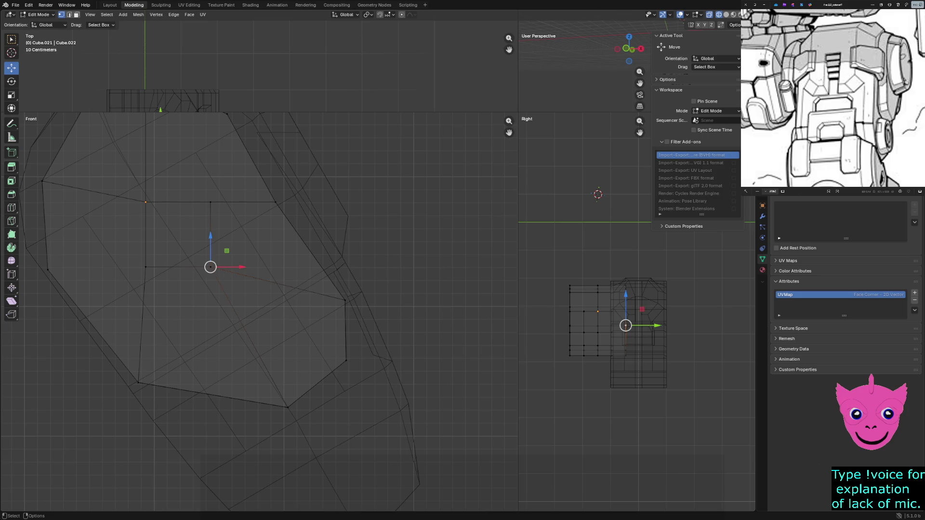
pyautogui.hotkey('ctrl', 'z')
pyautogui.hotkey('ctrl', 'z')
# Step: Subdivide the bottom edge and pull its new middle vertex down to round the bottom outline
pyautogui.moveTo(179, 323); pyautogui.dragTo(213, 430)
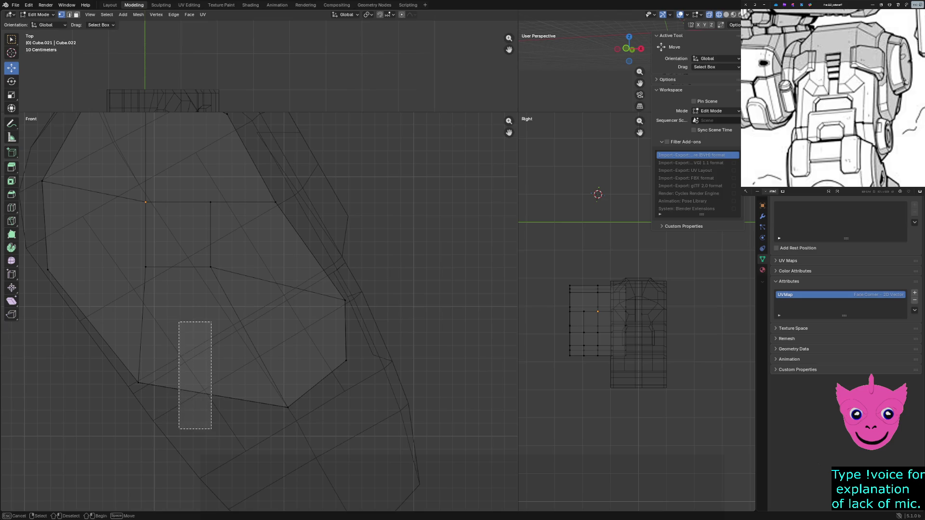
pyautogui.click(139, 383)
pyautogui.keyDown('shift'); pyautogui.moveTo(238, 385); pyautogui.dragTo(312, 436); pyautogui.keyUp('shift')
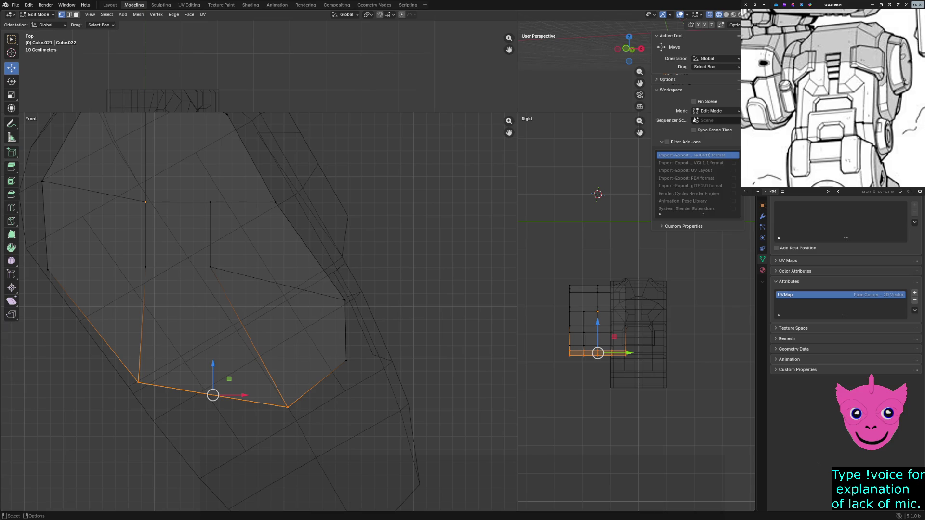
pyautogui.click(174, 15)
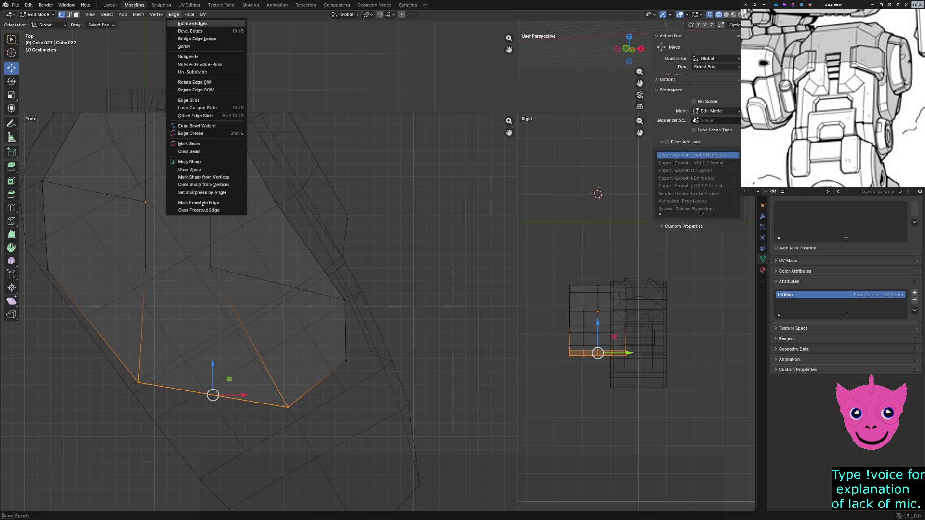
pyautogui.click(190, 57)
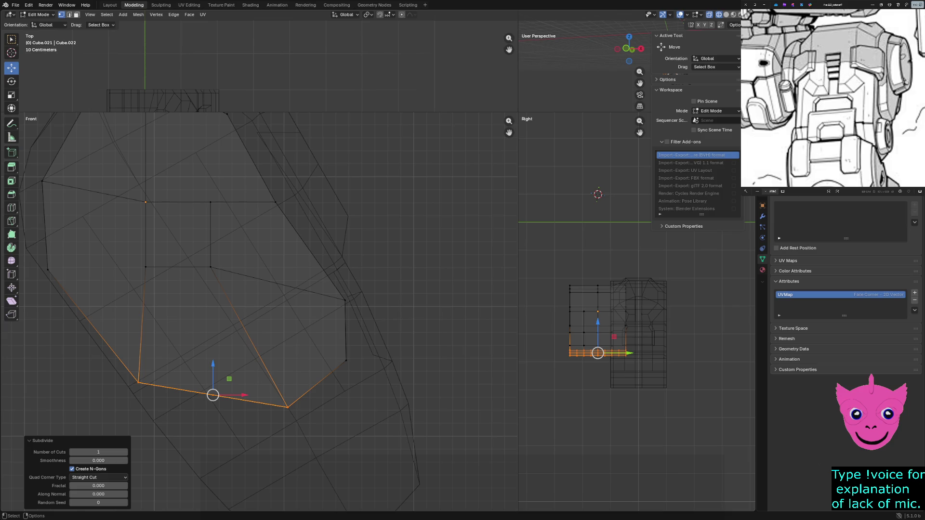
pyautogui.moveTo(197, 372); pyautogui.dragTo(247, 426)
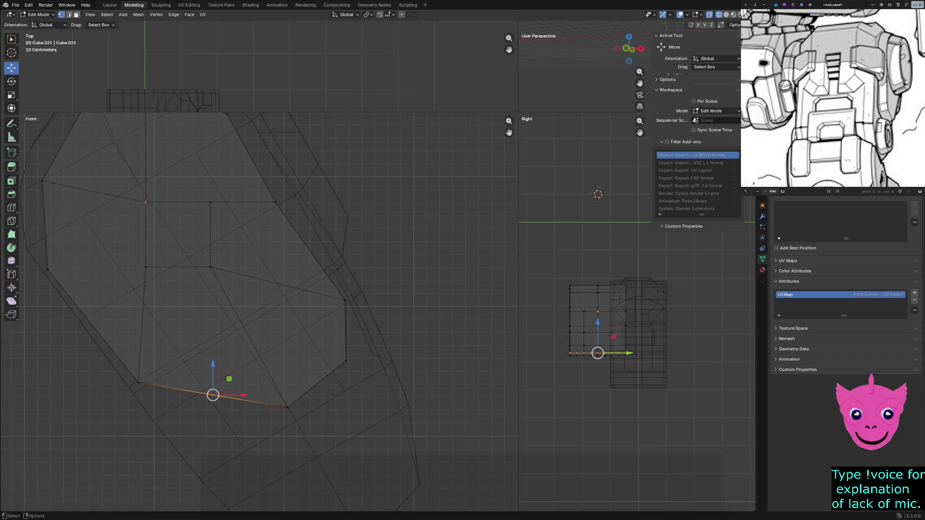
pyautogui.moveTo(212, 395); pyautogui.dragTo(203, 460)
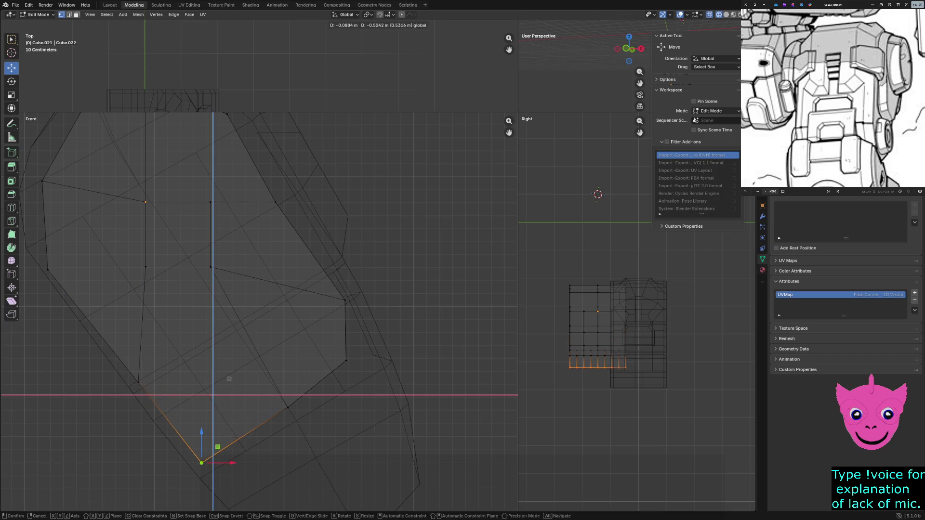
pyautogui.moveTo(203, 460); pyautogui.dragTo(218, 406)
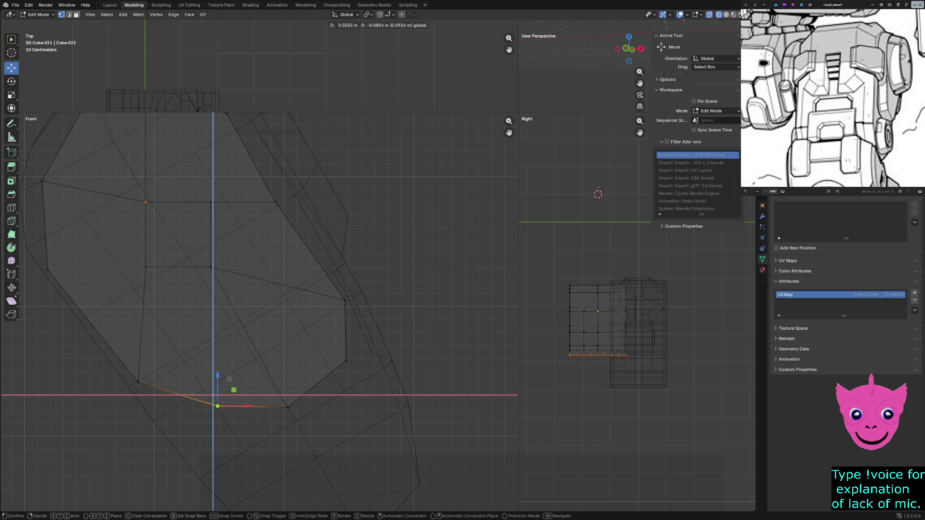
pyautogui.click(218, 407)
# Step: Slide the two right-side outline vertices inward and shift the bottom vertex to facet the curve
pyautogui.click(345, 360)
pyautogui.click(345, 300)
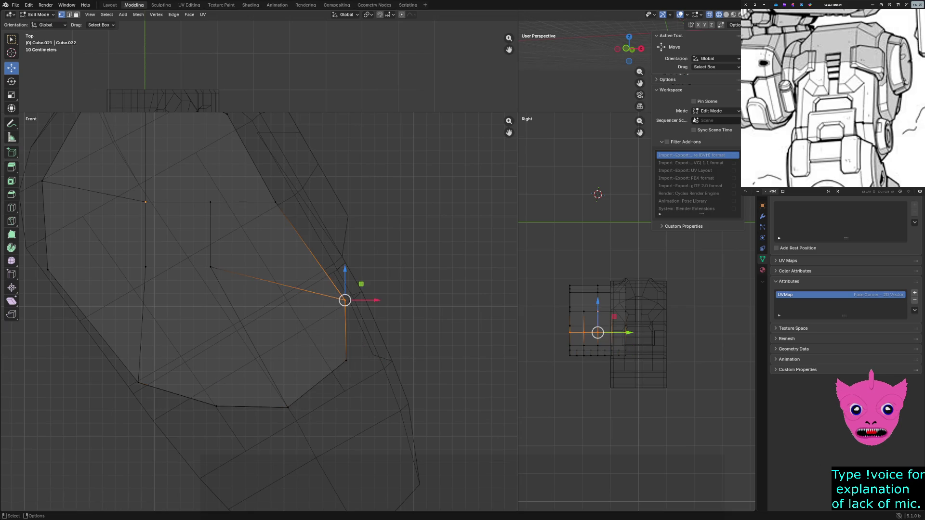
pyautogui.moveTo(345, 299); pyautogui.dragTo(305, 301)
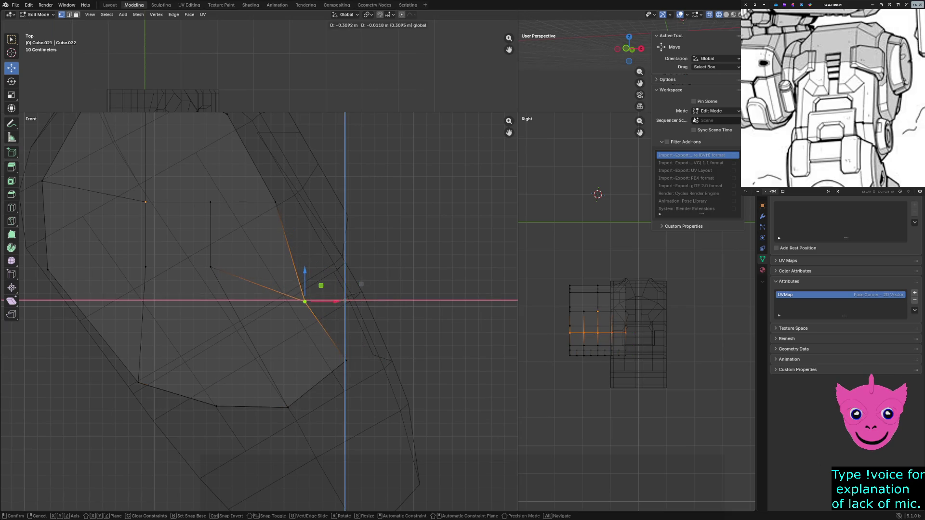
pyautogui.click(345, 360)
pyautogui.moveTo(346, 361); pyautogui.dragTo(306, 361)
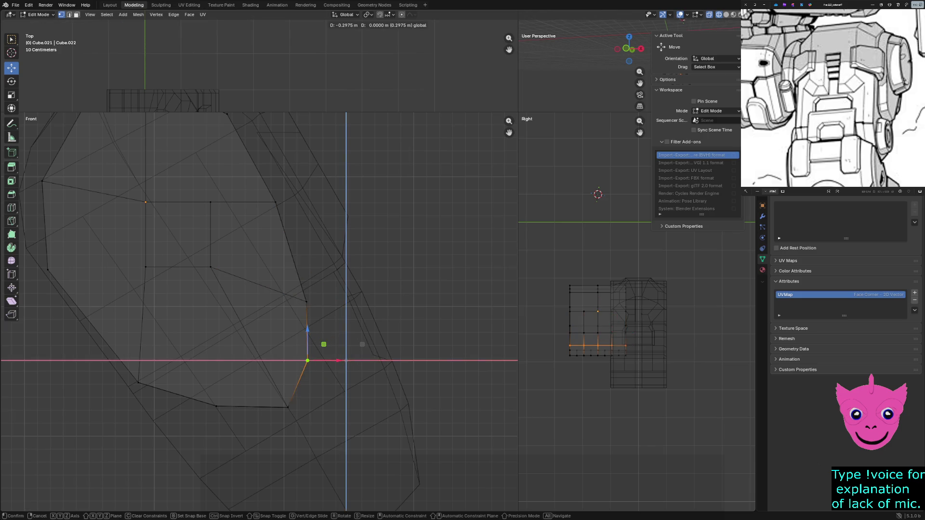
pyautogui.click(218, 407)
pyautogui.moveTo(217, 406); pyautogui.dragTo(243, 419)
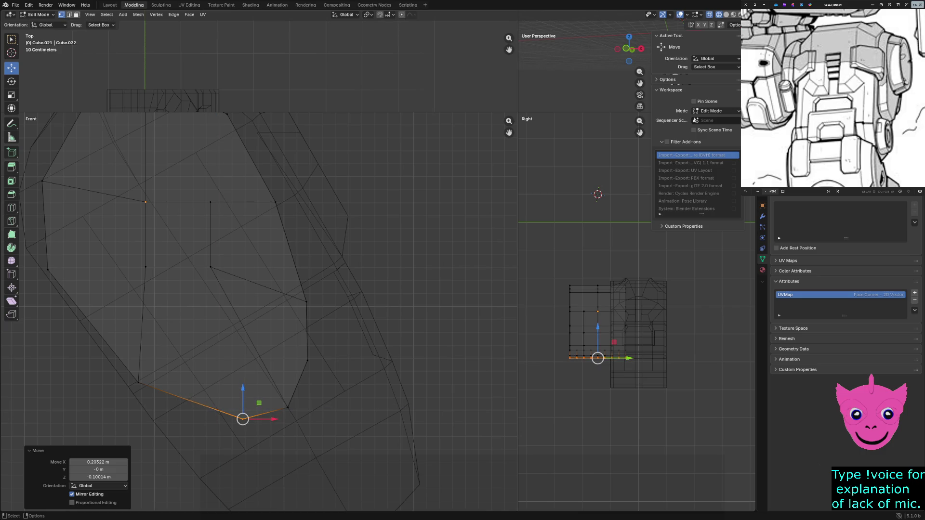
pyautogui.scroll(-3, 130, 279)
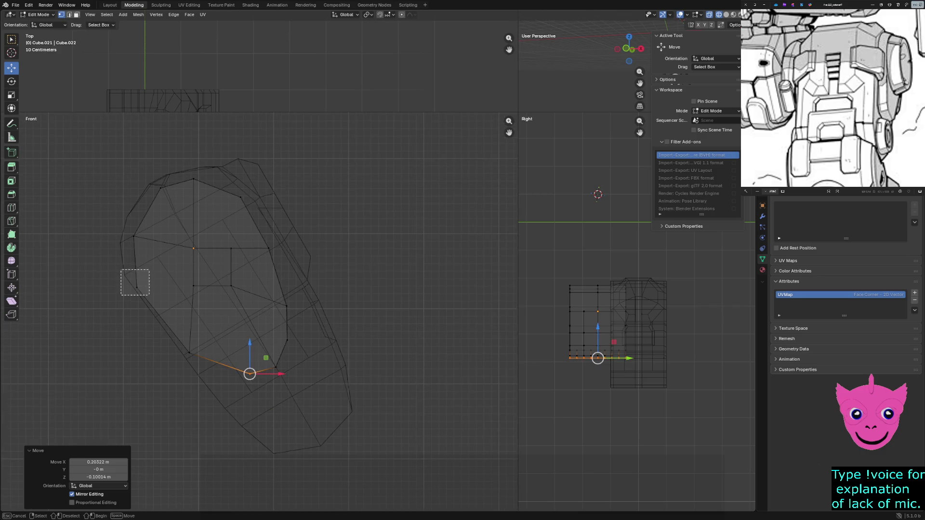
# Step: Adjust the left-side and upper-left outline vertices, cancelling one misplaced move
pyautogui.click(137, 285)
pyautogui.moveTo(137, 285); pyautogui.dragTo(146, 288)
pyautogui.click(139, 282)
pyautogui.moveTo(174, 318)
pyautogui.mouseDown()
pyautogui.moveTo(202, 362)
pyautogui.moveTo(189, 353)
pyautogui.moveTo(269, 345)
pyautogui.mouseUp()
pyautogui.click(200, 344)
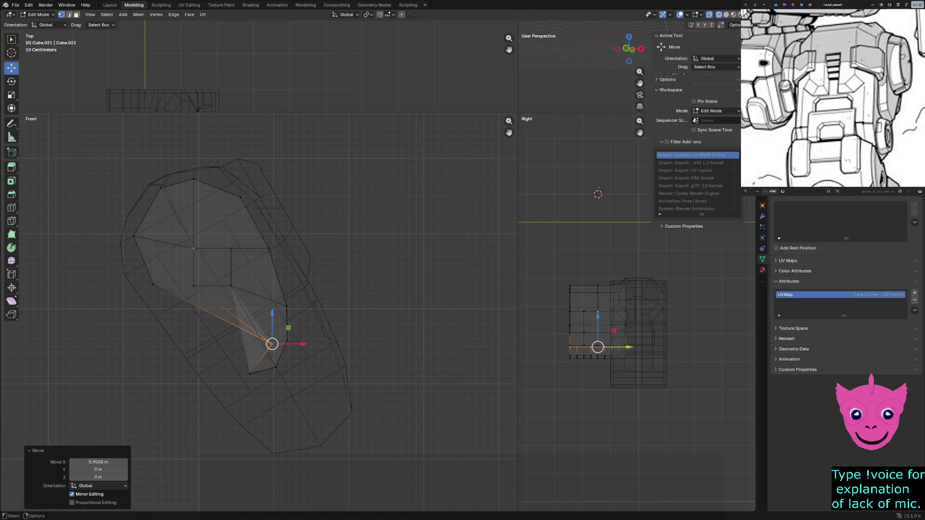
pyautogui.press('Escape')
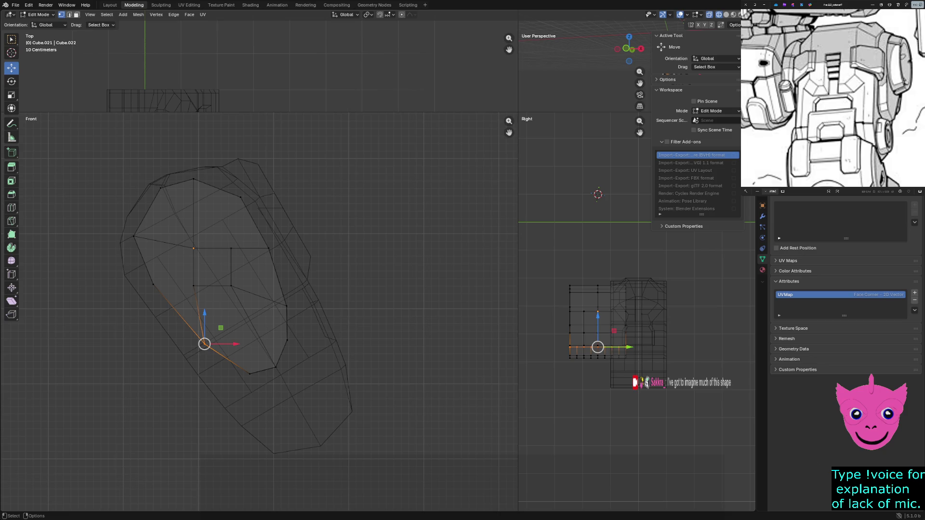
pyautogui.moveTo(153, 185)
pyautogui.mouseDown()
pyautogui.moveTo(165, 197)
pyautogui.moveTo(169, 179)
pyautogui.mouseUp()
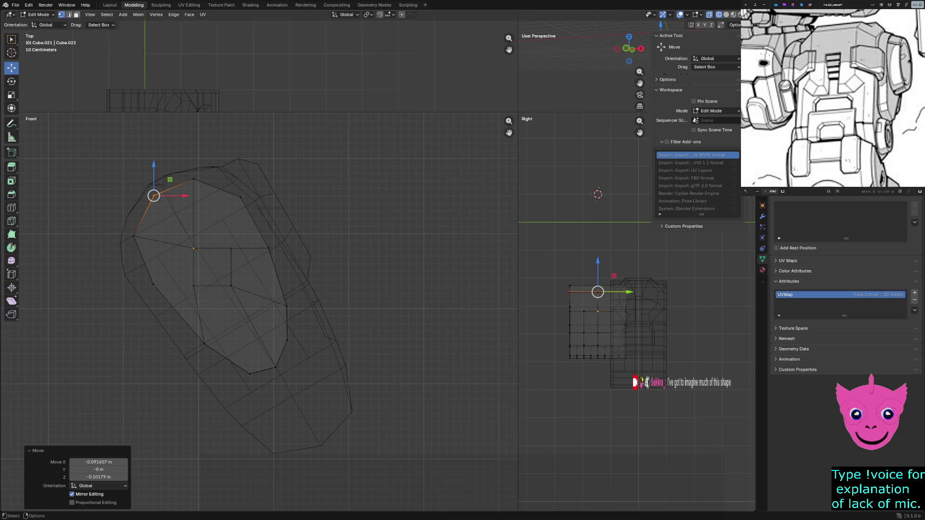
pyautogui.click(287, 340)
pyautogui.scroll(7, 260, 313)
pyautogui.keyDown('shift'); pyautogui.moveTo(260, 313); pyautogui.dragTo(211, 253, button='middle'); pyautogui.keyUp('shift')
# Step: Subdivide the right-side edges, undo it, and reselect the right-side outline vertex
pyautogui.click(173, 15)
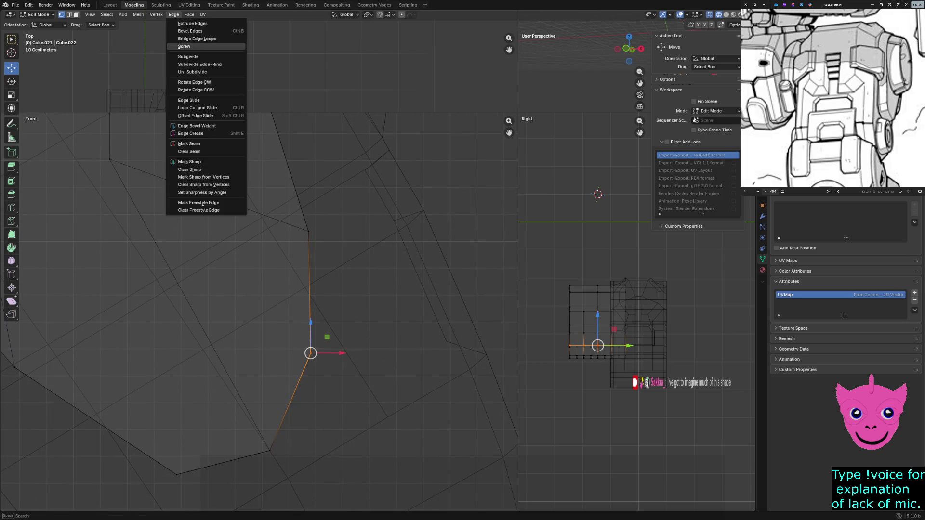
pyautogui.click(188, 56)
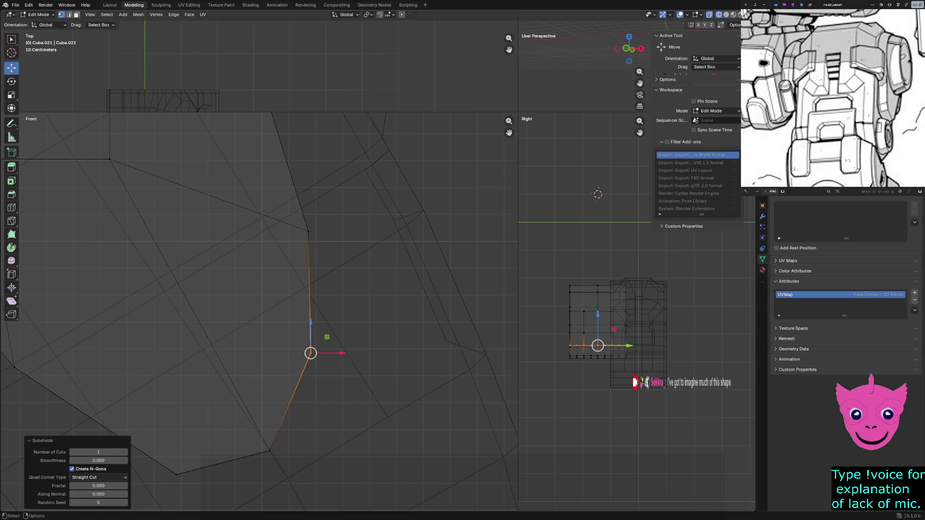
pyautogui.hotkey('alt', 'a')
pyautogui.hotkey('ctrl', 'z')
pyautogui.click(598, 292)
pyautogui.moveTo(279, 325); pyautogui.dragTo(359, 382)
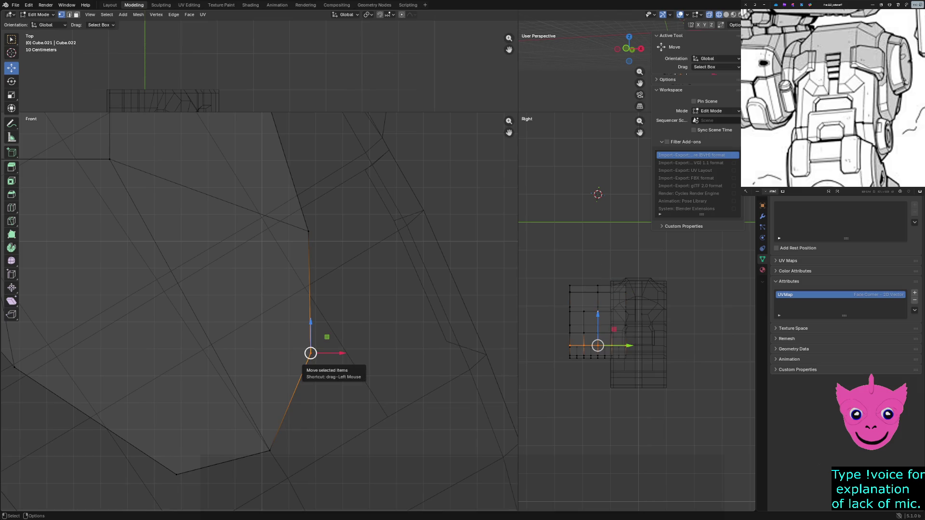
pyautogui.press('b')
pyautogui.press('Escape')
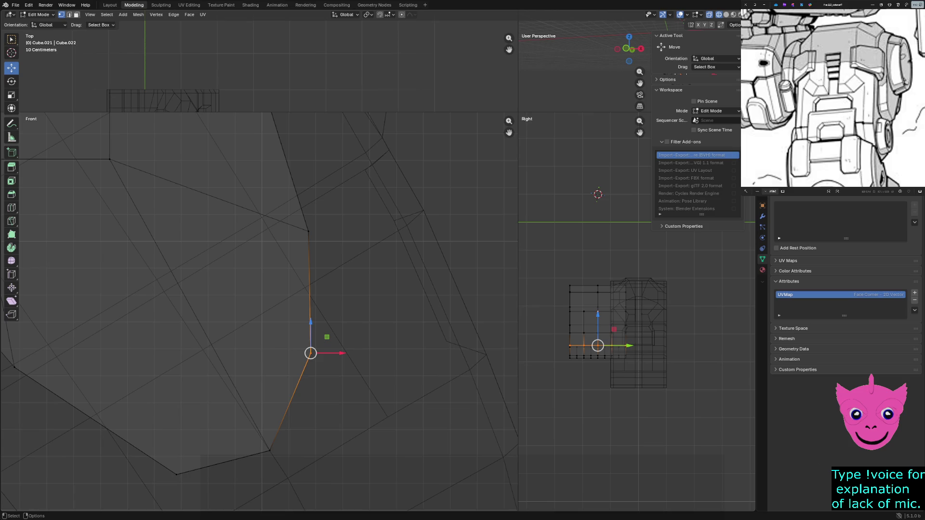
pyautogui.rightClick(279, 367)
pyautogui.press('Escape')
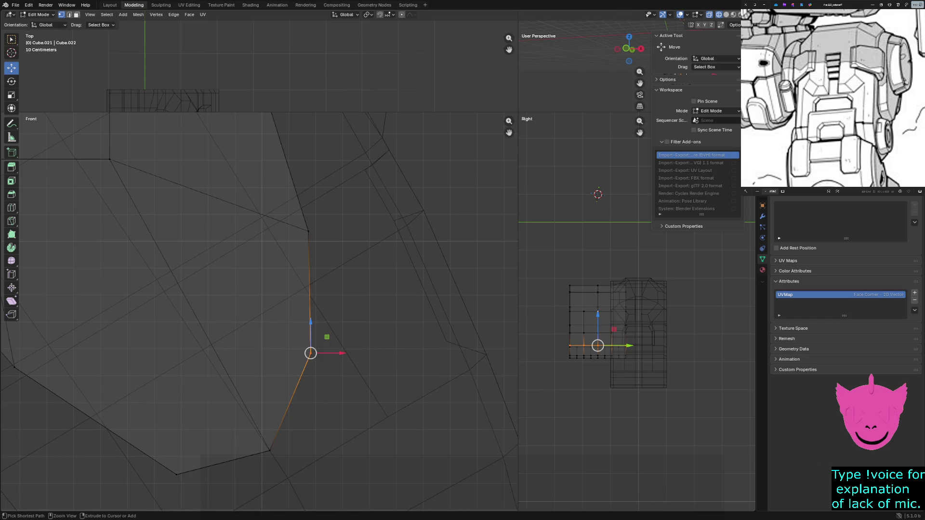
# Step: Bevel the selected outline corner into two points and clear the selection
pyautogui.hotkey('ctrl', 'b')
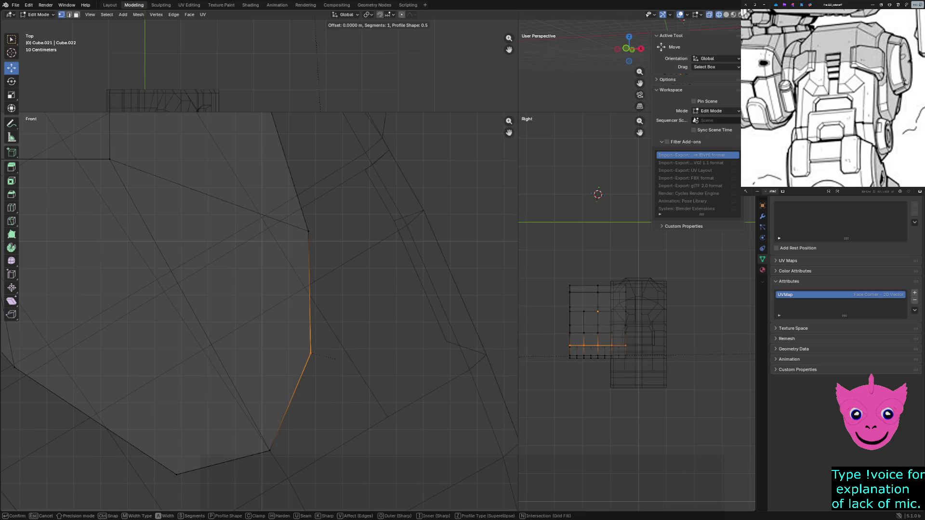
pyautogui.press('Return')
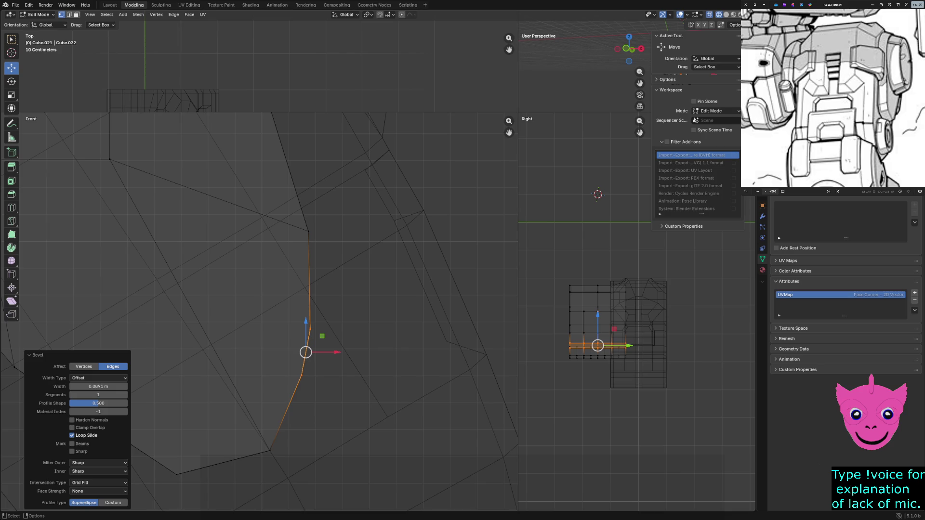
pyautogui.hotkey('alt', 'a')
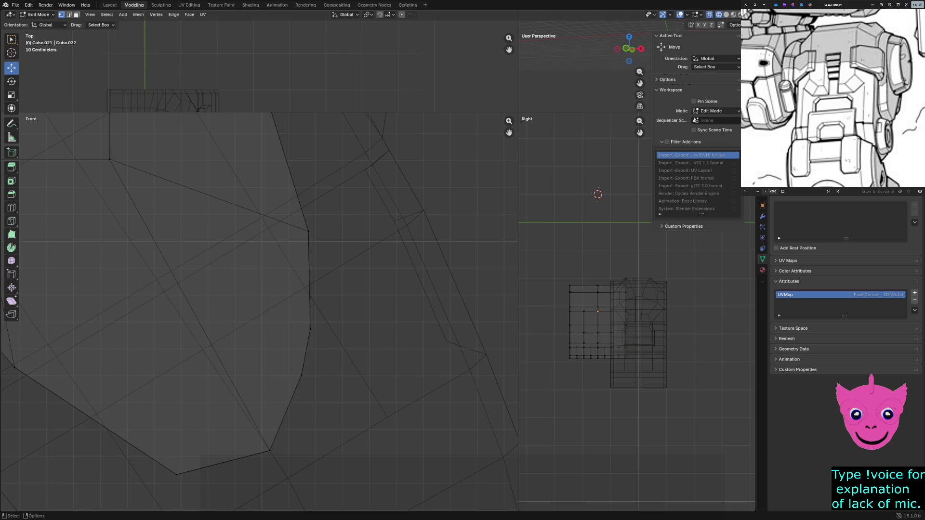
pyautogui.press('z')
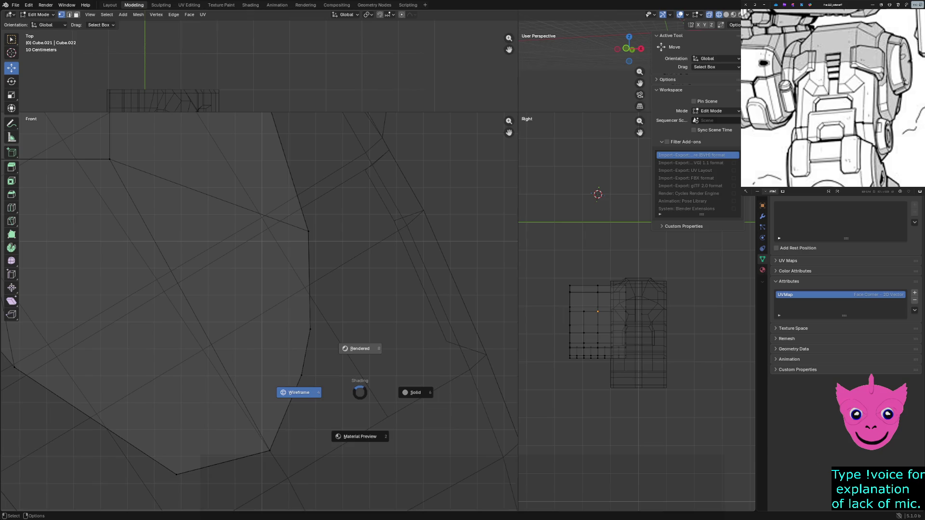
pyautogui.press('6')
pyautogui.press('z')
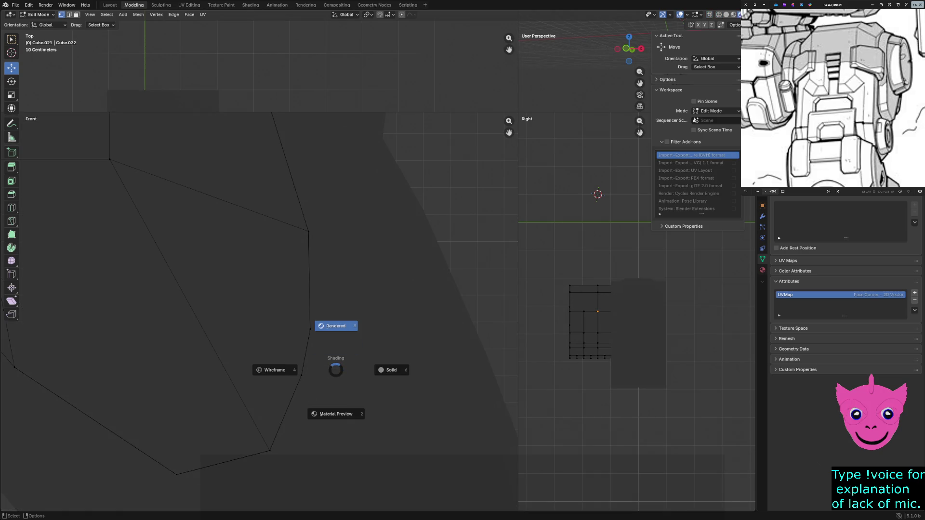
pyautogui.press('6')
pyautogui.press('z')
pyautogui.press('4')
pyautogui.scroll(-3, 258, 310)
pyautogui.scroll(-4, 257, 310)
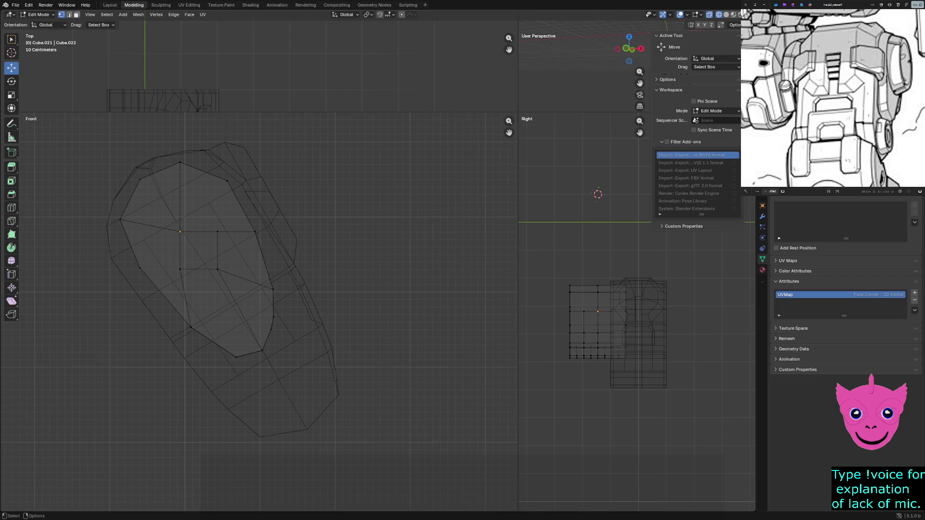
pyautogui.moveTo(518, 114); pyautogui.dragTo(114, 411)
pyautogui.moveTo(535, 232)
pyautogui.mouseDown(button='middle')
pyautogui.moveTo(506, 239)
pyautogui.moveTo(571, 250)
pyautogui.mouseUp(button='middle')
pyautogui.scroll(3, 535, 231)
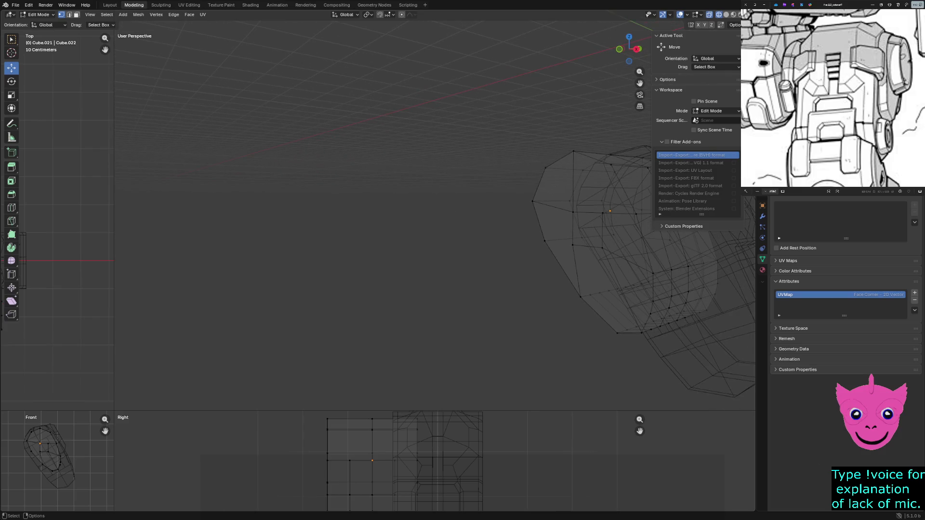
pyautogui.scroll(-2, 435, 354)
pyautogui.press('z')
pyautogui.click(374, 354)
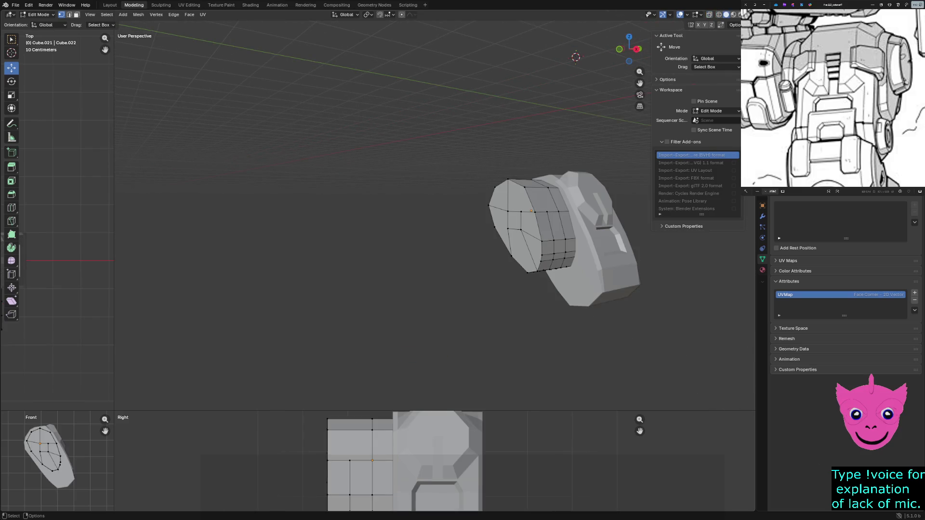
pyautogui.moveTo(564, 238); pyautogui.dragTo(535, 246, button='middle')
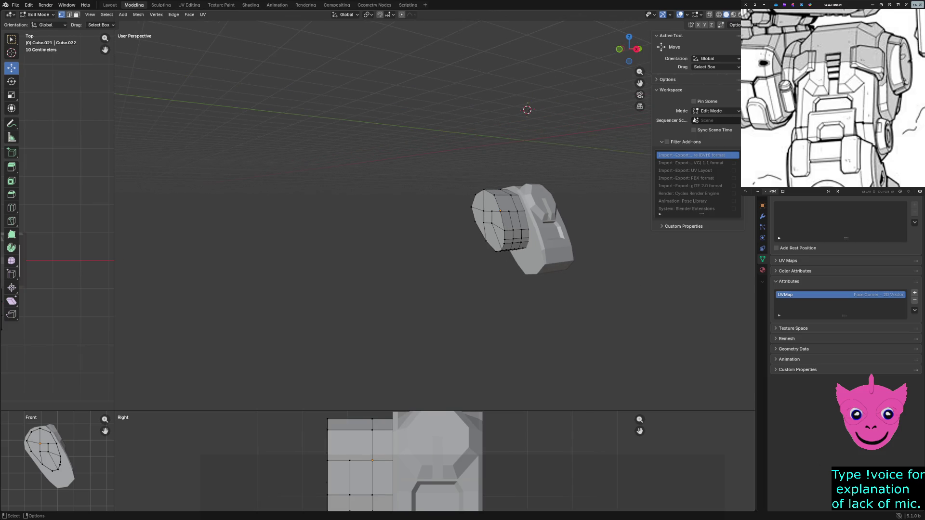
pyautogui.scroll(3, 58, 463)
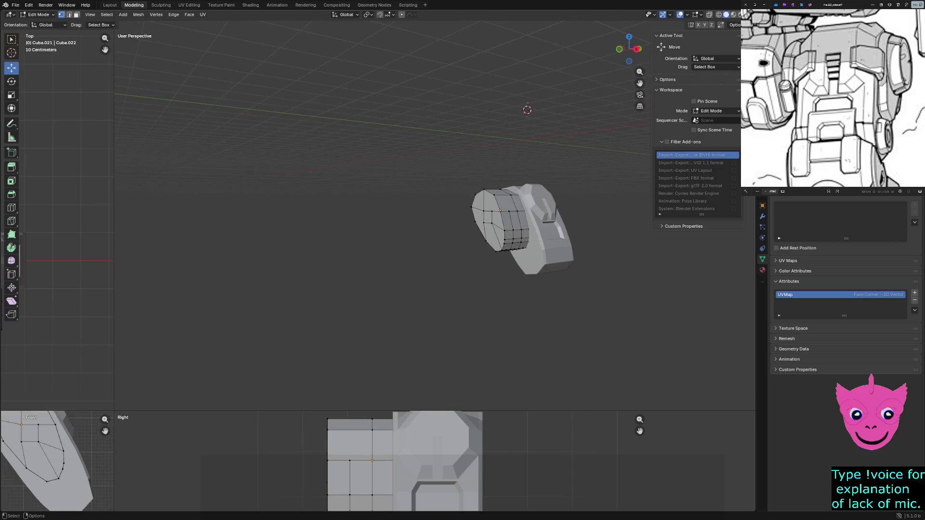
pyautogui.scroll(2, 58, 463)
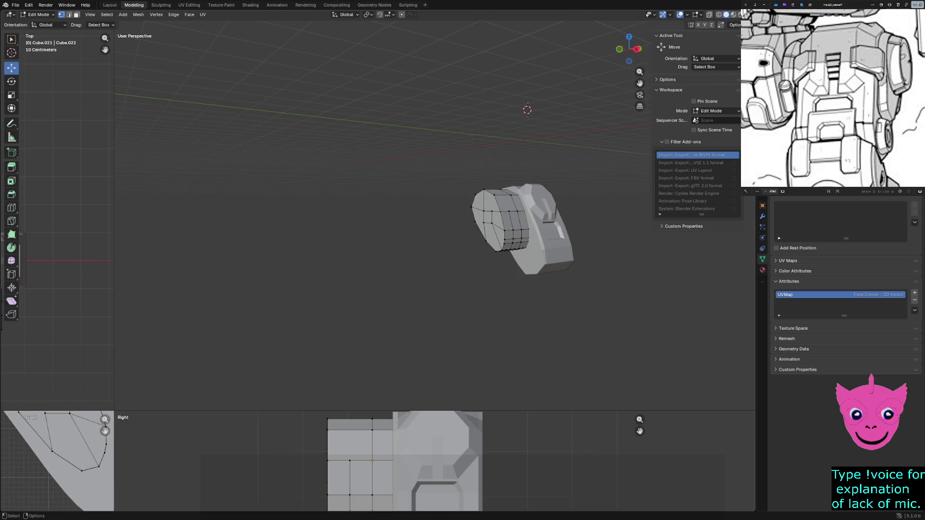
pyautogui.scroll(2, 58, 463)
pyautogui.scroll(2, 58, 463)
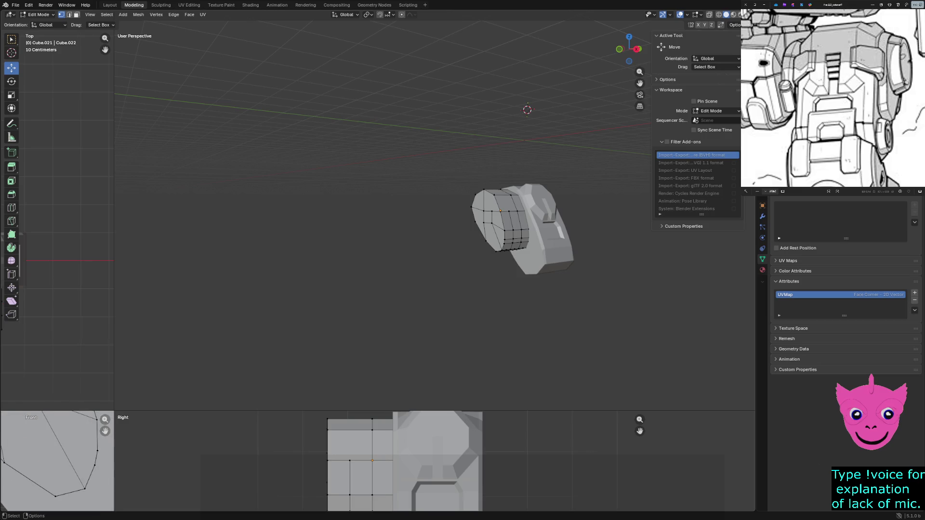
pyautogui.moveTo(114, 410); pyautogui.dragTo(444, 111)
pyautogui.press('z')
pyautogui.click(280, 283)
pyautogui.scroll(-2, 157, 379)
pyautogui.scroll(-1, 156, 380)
pyautogui.scroll(-1, 157, 380)
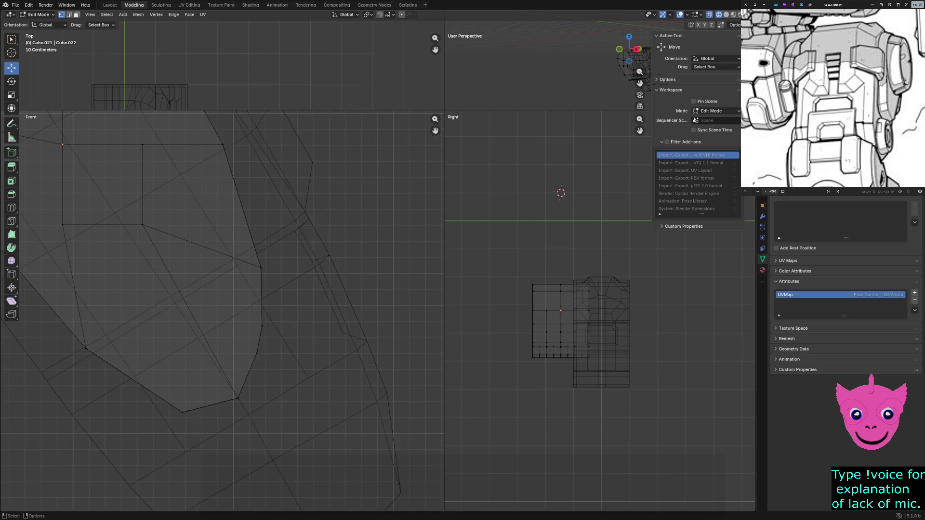
# Step: Nudge the bottom vertex and a right-side vertex vertically along Z to smooth the lower curve
pyautogui.moveTo(153, 378); pyautogui.dragTo(187, 417)
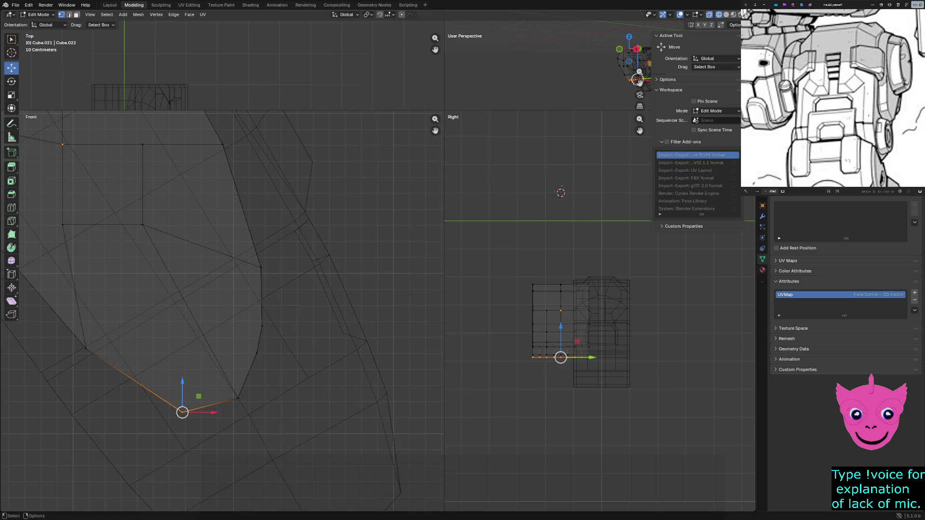
pyautogui.press('g')
pyautogui.press('z')
pyautogui.click(252, 313)
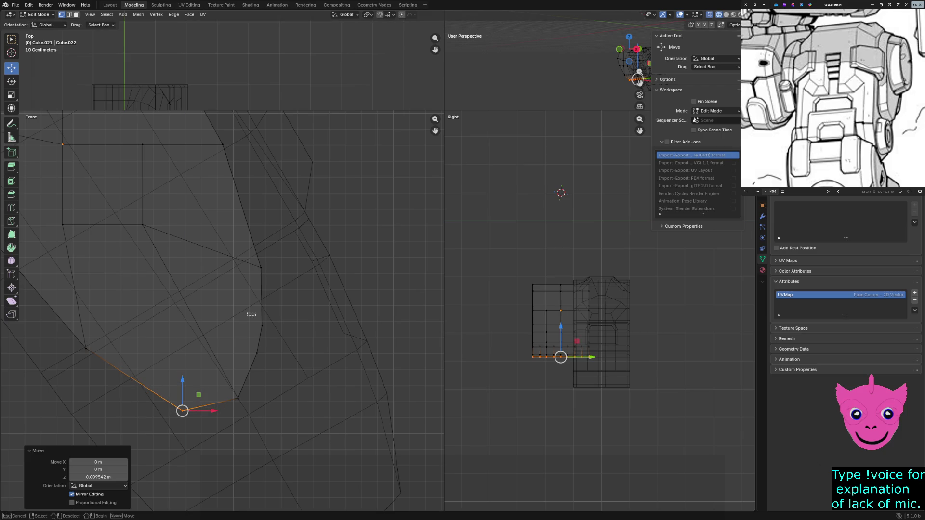
pyautogui.click(261, 324)
pyautogui.press('g')
pyautogui.press('z')
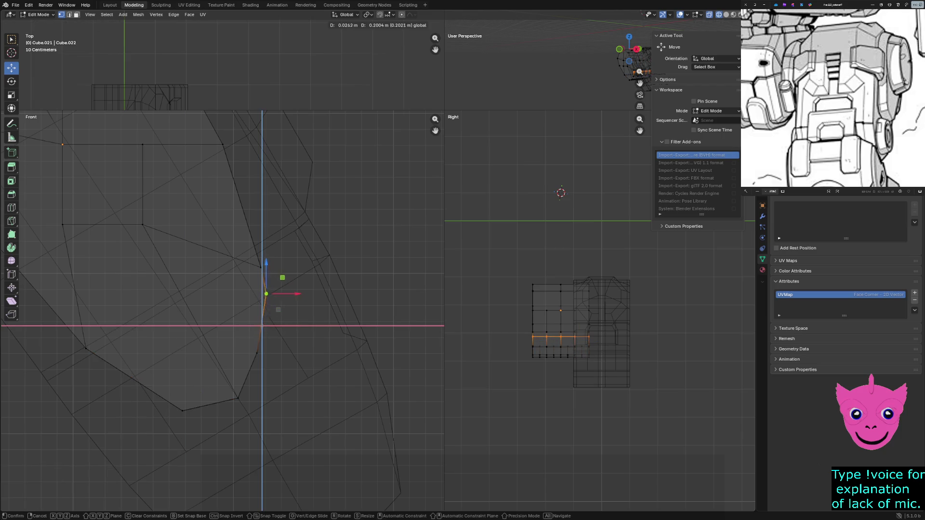
pyautogui.click(641, 72)
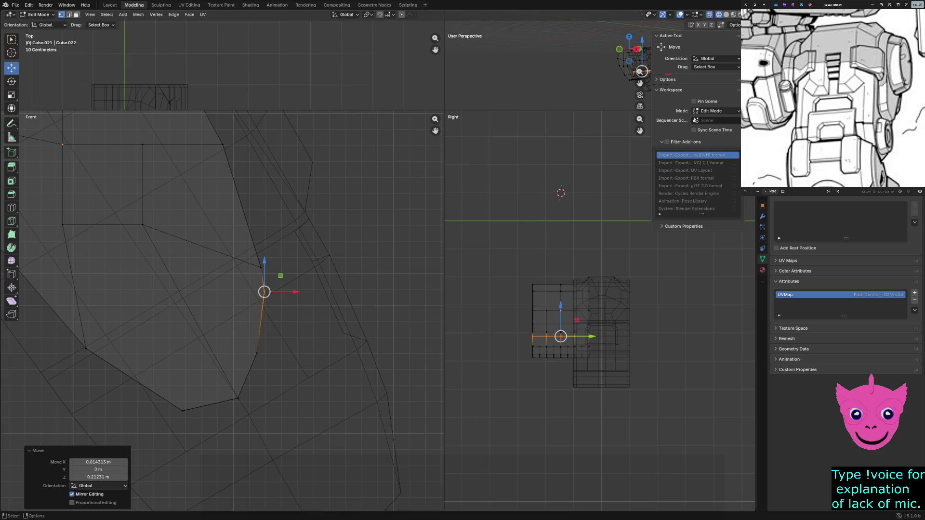
# Step: Drag the side and lower vertices down and right with the gizmo to round the outline
pyautogui.moveTo(280, 275); pyautogui.dragTo(278, 298)
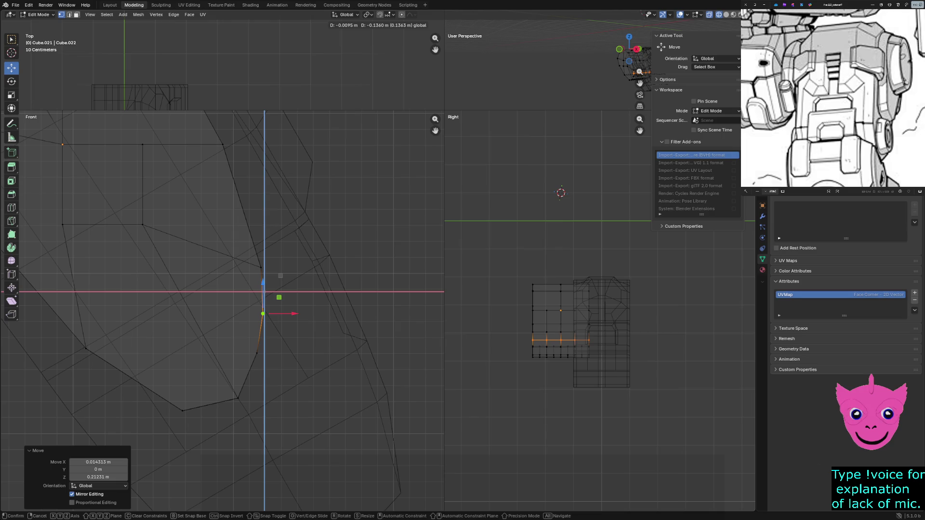
pyautogui.moveTo(279, 297)
pyautogui.mouseDown()
pyautogui.moveTo(294, 300)
pyautogui.moveTo(272, 337)
pyautogui.moveTo(295, 300)
pyautogui.moveTo(303, 314)
pyautogui.mouseUp()
pyautogui.moveTo(248, 339); pyautogui.dragTo(275, 382)
pyautogui.moveTo(257, 325); pyautogui.dragTo(274, 371)
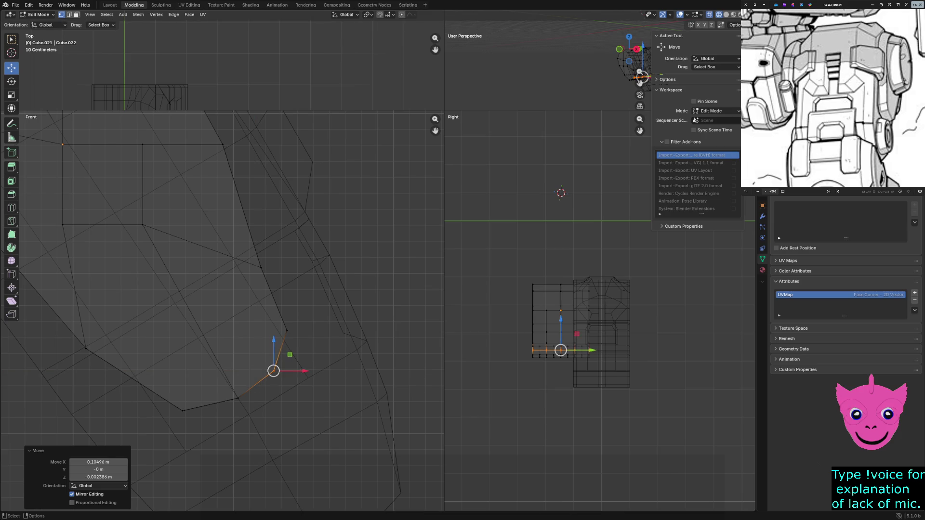
pyautogui.moveTo(257, 317)
pyautogui.keyDown('shift'); pyautogui.mouseDown()
pyautogui.moveTo(278, 337)
pyautogui.moveTo(285, 318)
pyautogui.mouseUp(); pyautogui.keyUp('shift')
pyautogui.hotkey('alt', 'a')
# Step: Fine-tune the right-side and lower-right vertices with small horizontal and planar moves, undoing missteps
pyautogui.click(261, 268)
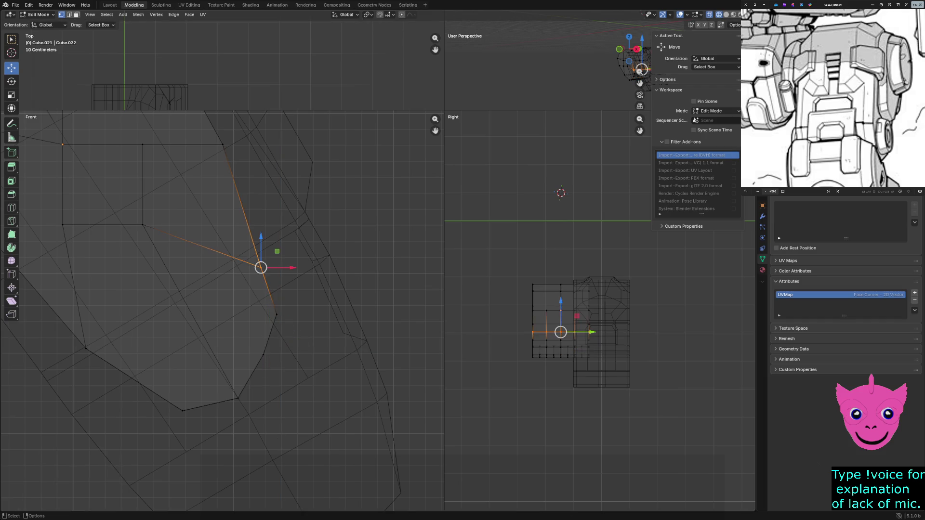
pyautogui.moveTo(261, 268); pyautogui.dragTo(264, 267)
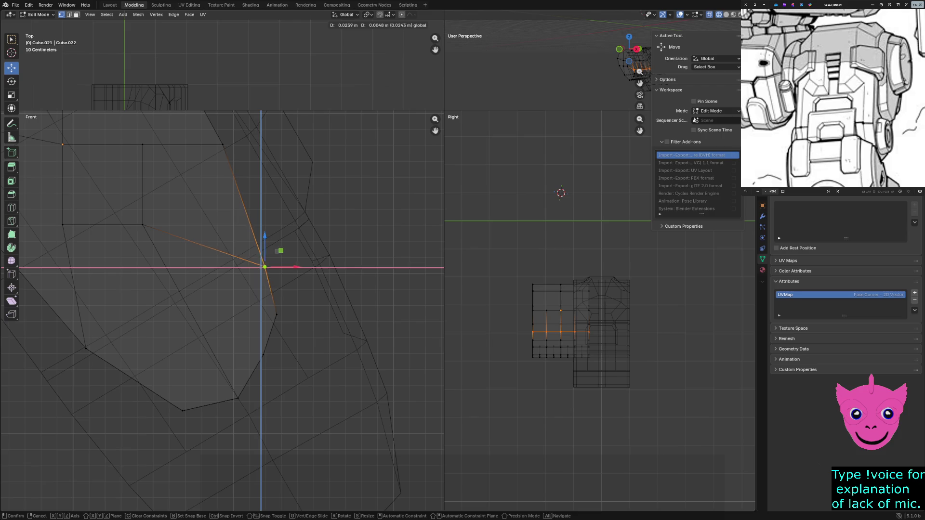
pyautogui.moveTo(248, 341); pyautogui.dragTo(269, 363)
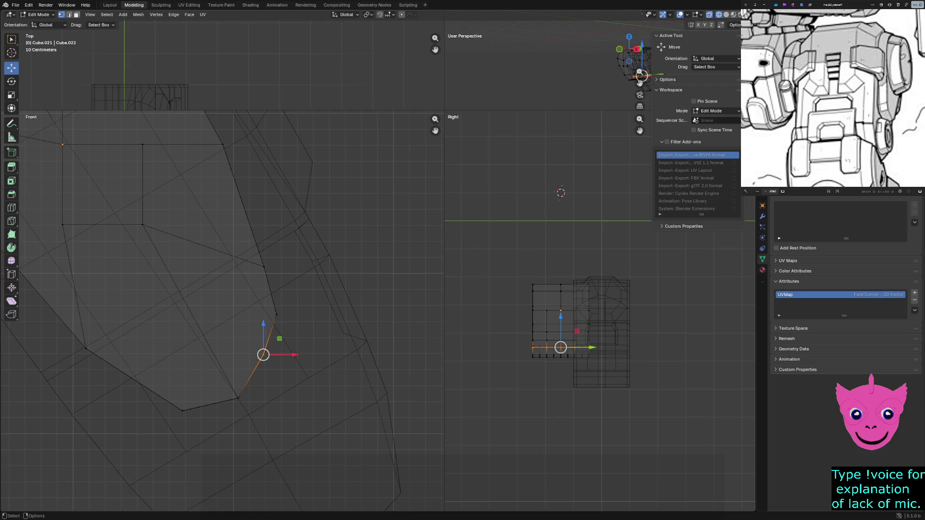
pyautogui.press('g')
pyautogui.press('x')
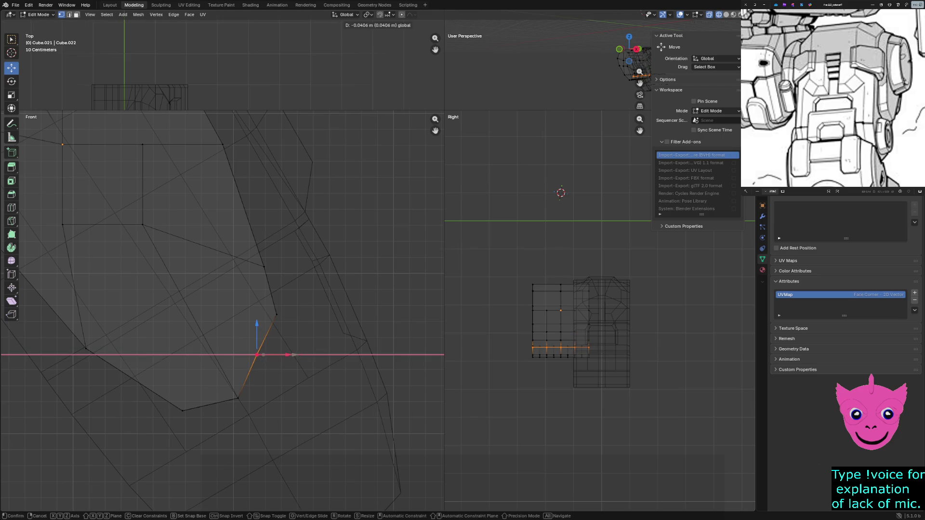
pyautogui.click(640, 81)
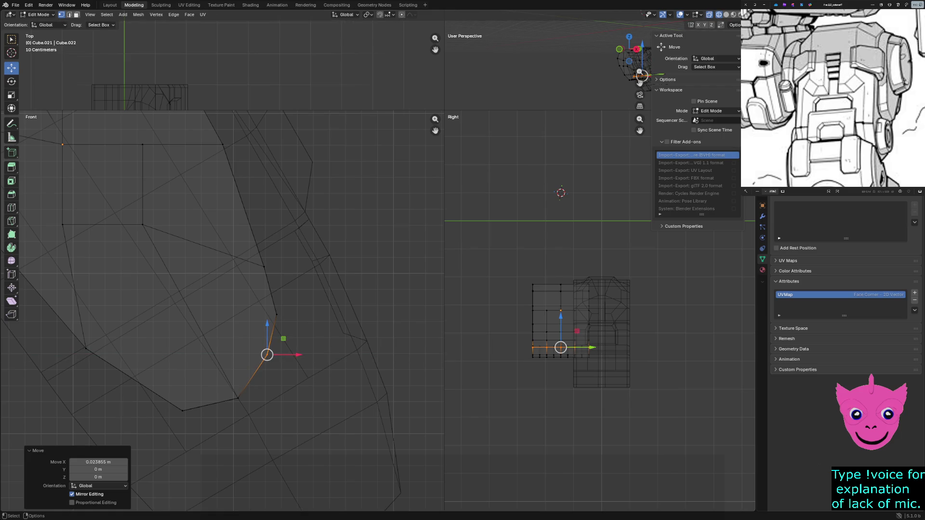
pyautogui.hotkey('ctrl', 'z')
pyautogui.hotkey('ctrl', 'z')
pyautogui.press('g')
pyautogui.hotkey('shift', 'y')
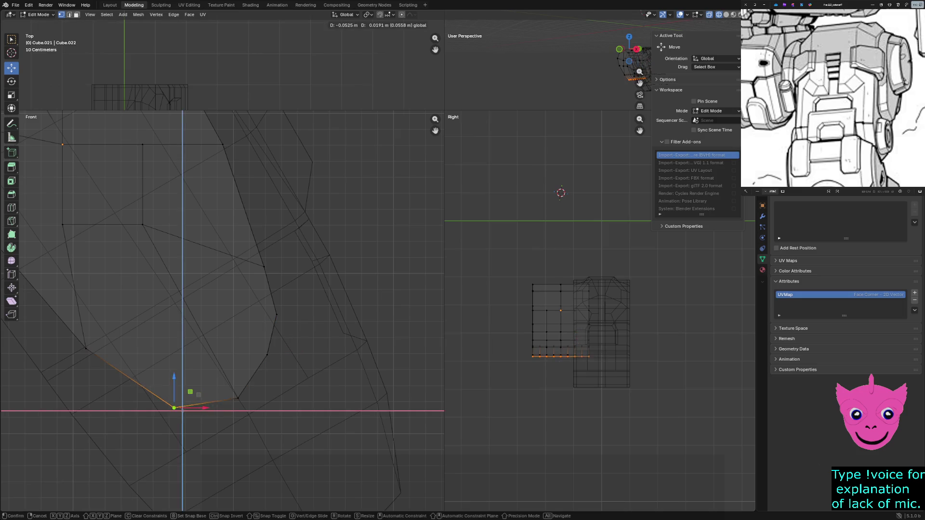
pyautogui.press('Return')
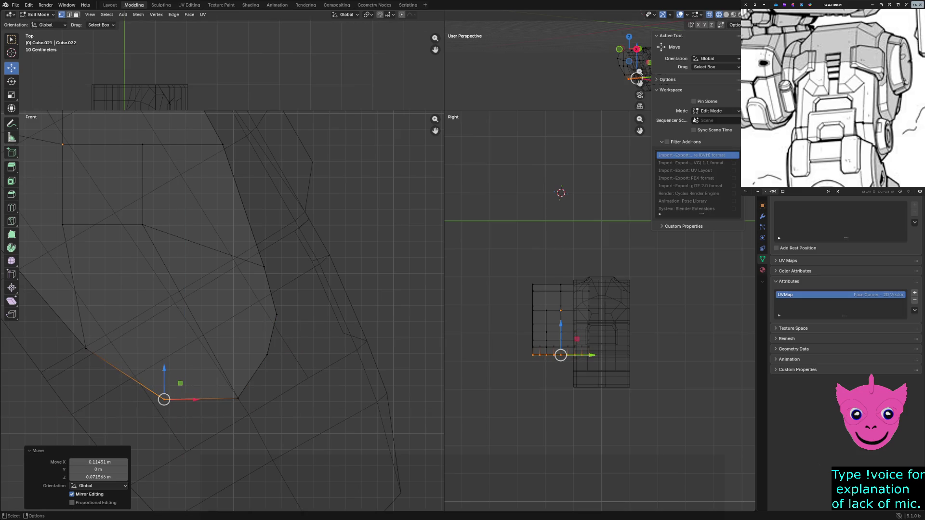
pyautogui.hotkey('ctrl', 'z')
pyautogui.scroll(-1, 223, 310)
pyautogui.scroll(-2, 223, 310)
pyautogui.scroll(-1, 223, 311)
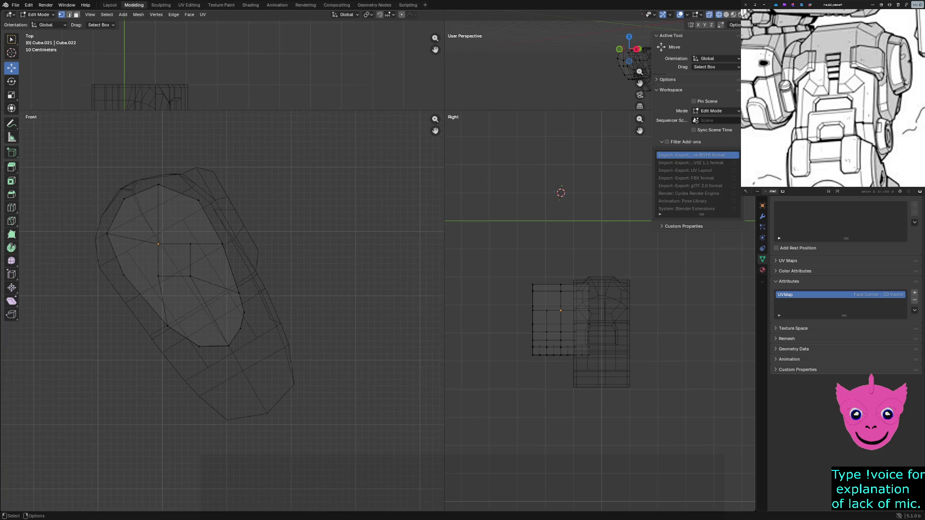
# Step: Switch to solid shading and enlarge the User Perspective view over the quad layout
pyautogui.press('z')
pyautogui.click(569, 383)
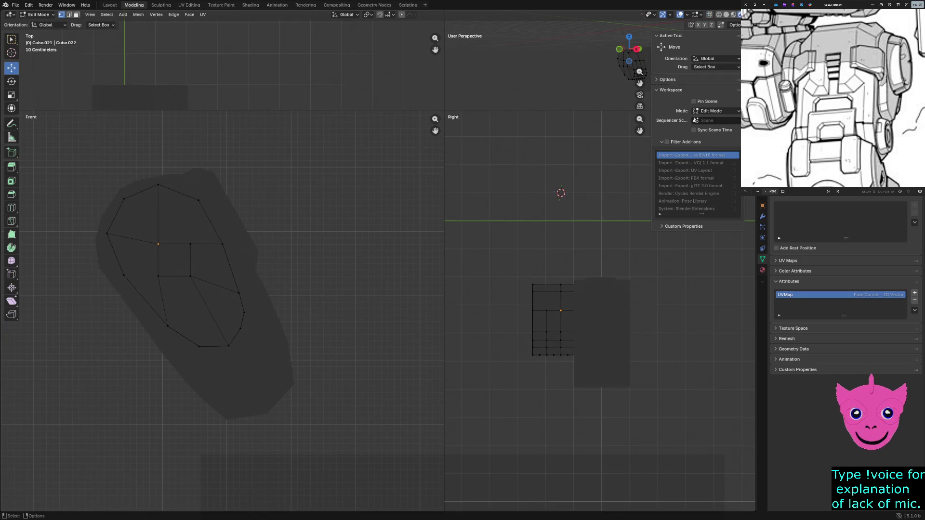
pyautogui.moveTo(444, 110); pyautogui.dragTo(112, 410)
# Step: Toggle between wireframe and solid shading, then orbit to inspect the rounded part
pyautogui.press('z')
pyautogui.press('4')
pyautogui.press('a')
pyautogui.hotkey('ctrl', 'z')
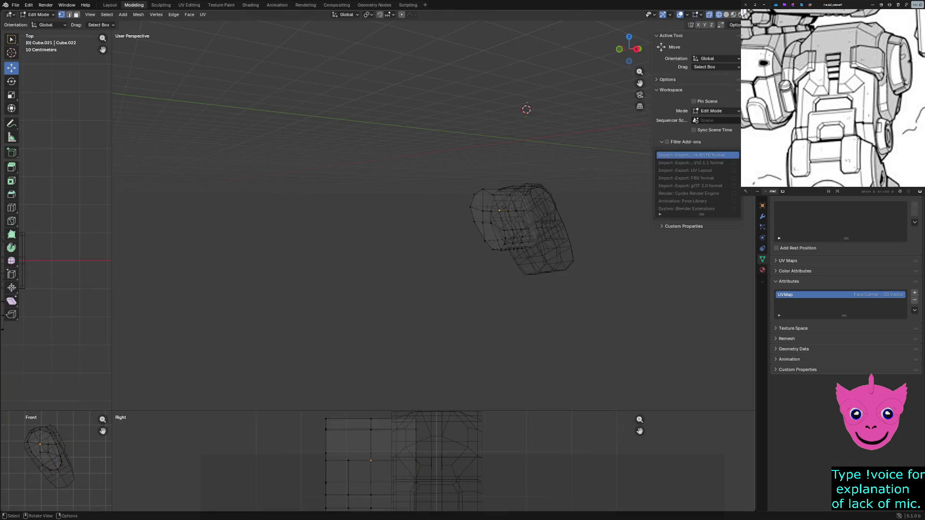
pyautogui.press('z')
pyautogui.press('6')
pyautogui.moveTo(499, 217); pyautogui.dragTo(506, 224, button='middle')
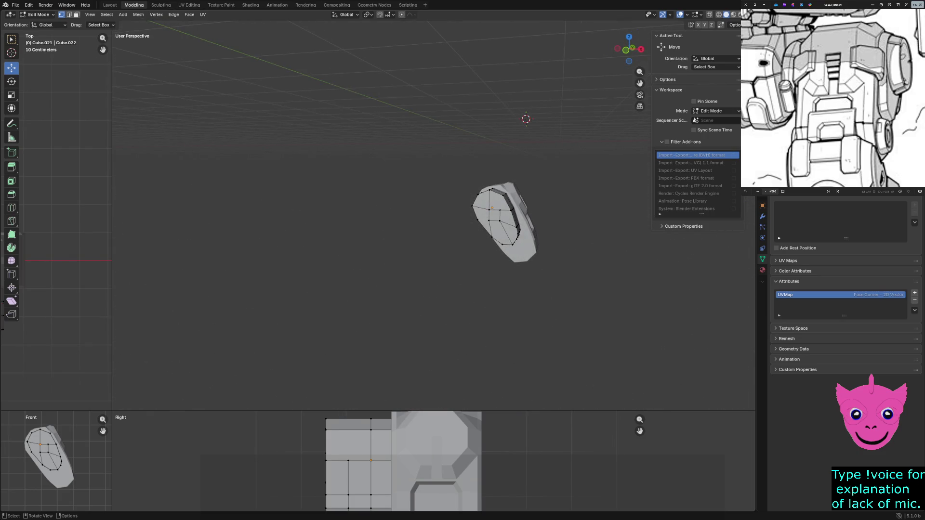
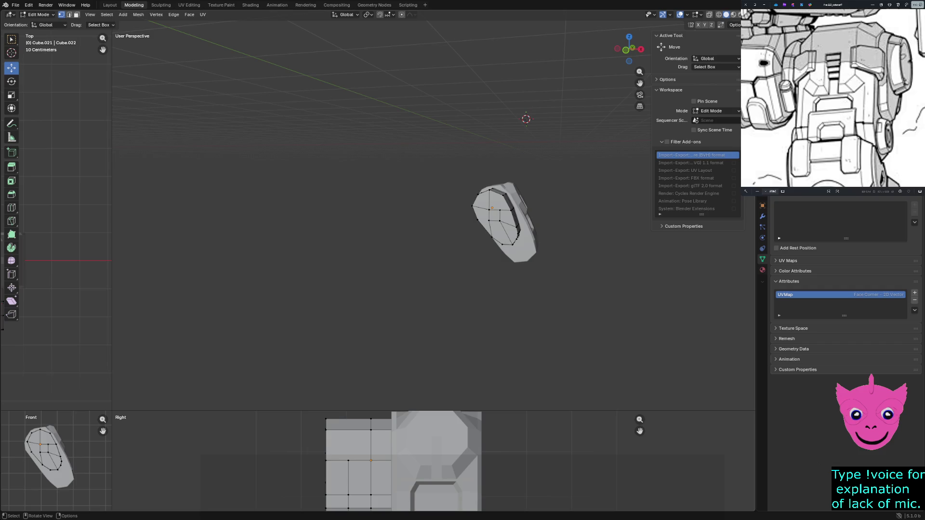
pyautogui.scroll(-1, 434, 463)
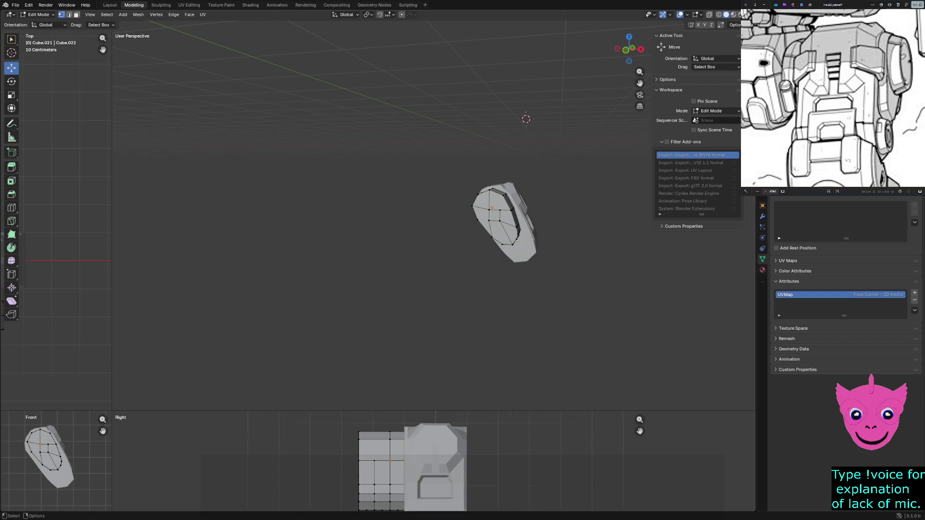
pyautogui.scroll(-1, 434, 462)
# Step: Select the lower vertices of the side block in Edit Mode
pyautogui.keyDown('shift'); pyautogui.moveTo(408, 462); pyautogui.dragTo(404, 433, button='middle'); pyautogui.keyUp('shift')
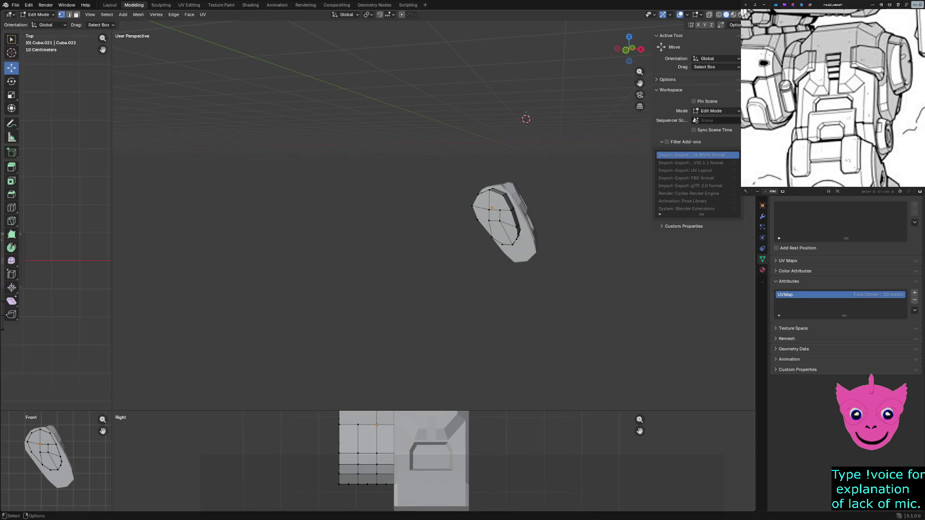
pyautogui.click(358, 427)
pyautogui.keyDown('shift'); pyautogui.click(358, 468); pyautogui.keyUp('shift')
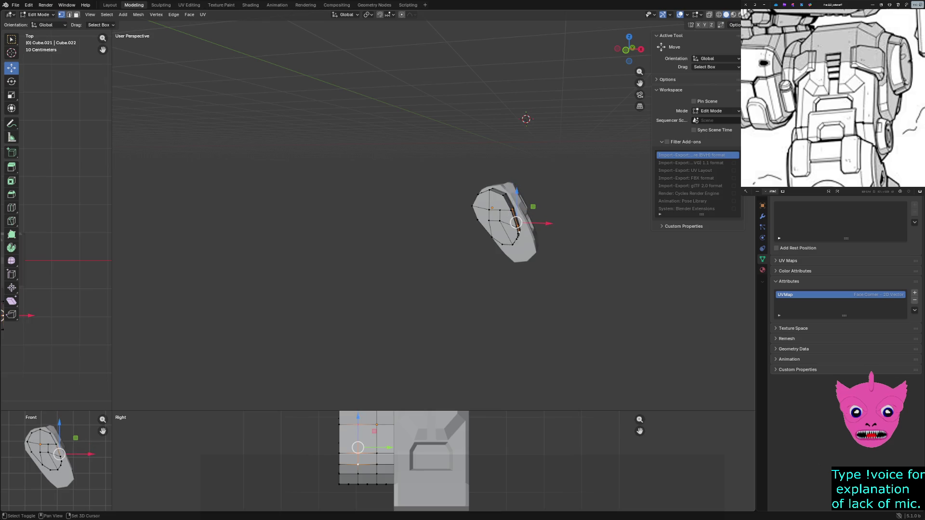
pyautogui.keyDown('shift'); pyautogui.click(358, 484); pyautogui.keyUp('shift')
# Step: Check the selection from several angles and bring up the Delete menu for it
pyautogui.moveTo(434, 289)
pyautogui.mouseDown(button='middle')
pyautogui.moveTo(405, 304)
pyautogui.moveTo(463, 290)
pyautogui.moveTo(434, 275)
pyautogui.moveTo(405, 282)
pyautogui.mouseUp(button='middle')
pyautogui.scroll(3, 506, 289)
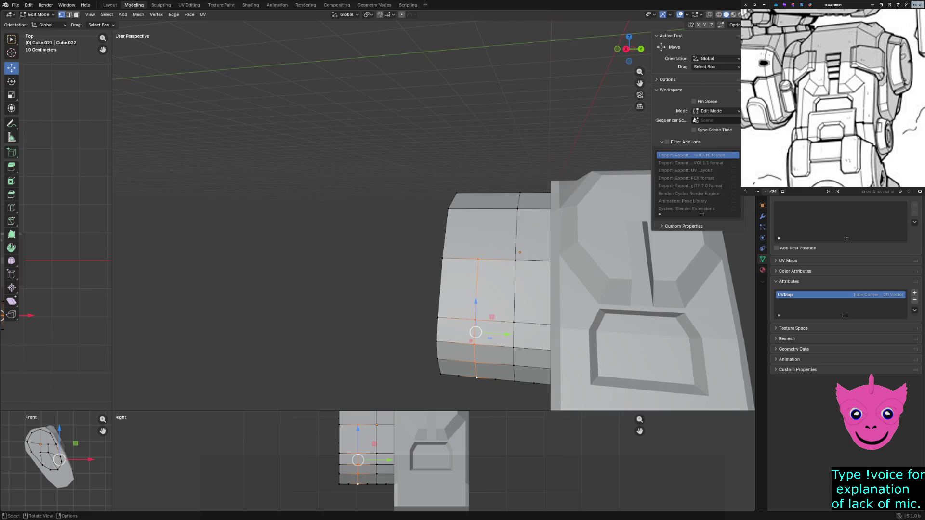
pyautogui.moveTo(507, 289); pyautogui.dragTo(477, 296, button='middle')
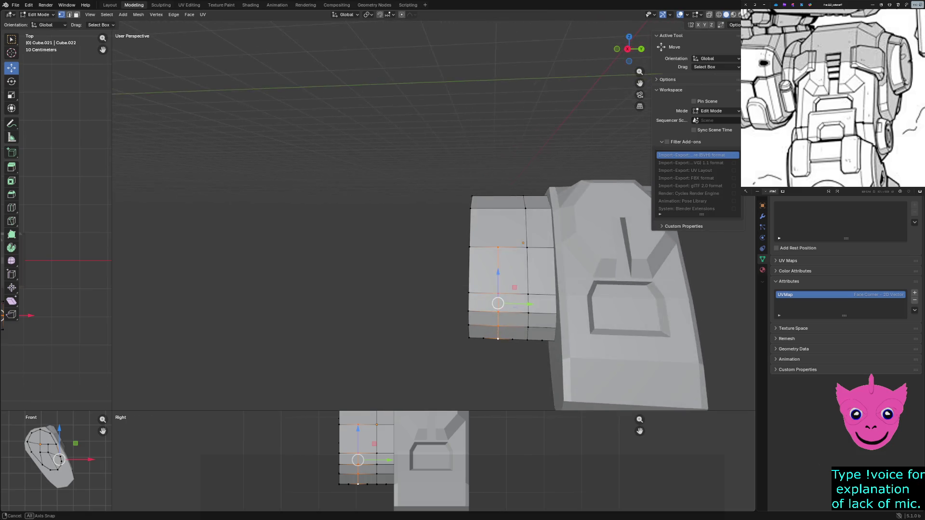
pyautogui.moveTo(477, 297)
pyautogui.mouseDown(button='middle')
pyautogui.moveTo(499, 289)
pyautogui.moveTo(505, 38)
pyautogui.mouseUp(button='middle')
pyautogui.moveTo(434, 216); pyautogui.dragTo(412, 245, button='middle')
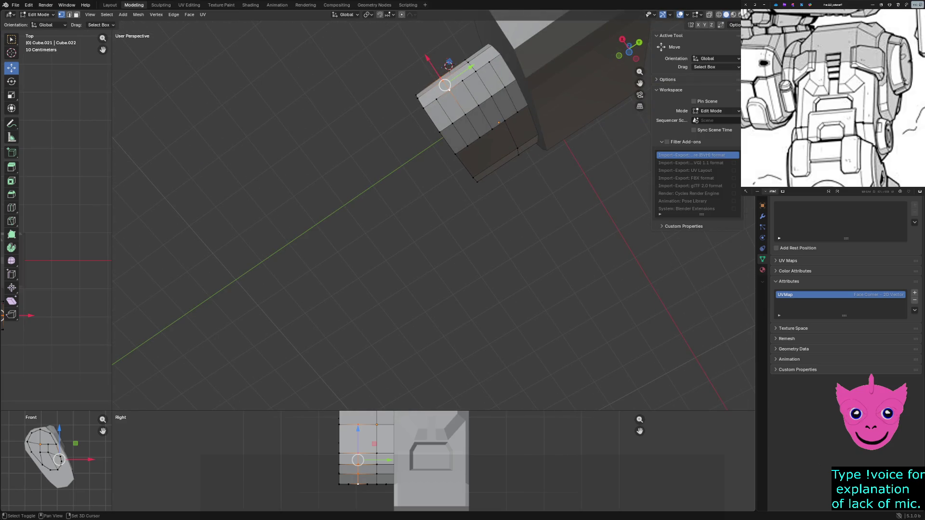
pyautogui.keyDown('shift'); pyautogui.rightClick(448, 87); pyautogui.keyUp('shift')
pyautogui.moveTo(449, 87); pyautogui.dragTo(463, 217, button='middle')
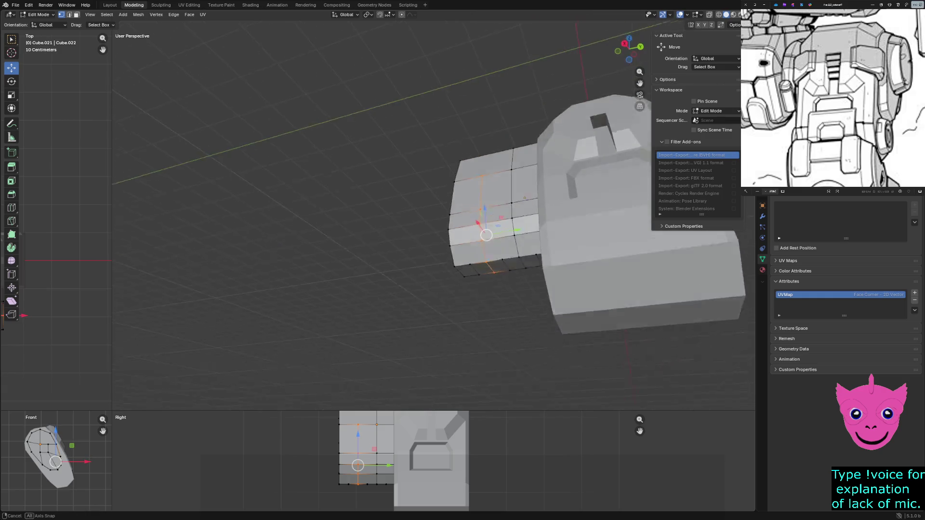
pyautogui.press('x')
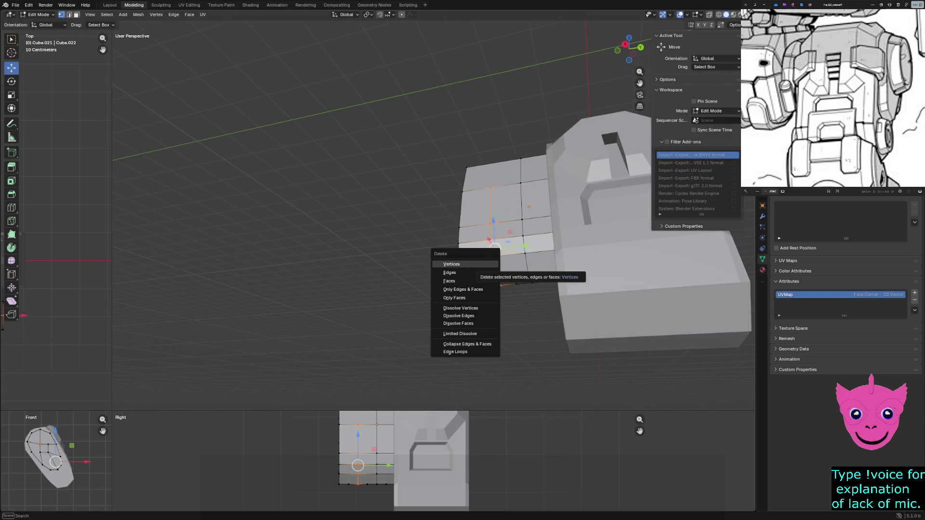
# Step: Delete the selected vertices and switch to wireframe display with the selection cleared
pyautogui.click(466, 263)
pyautogui.scroll(3, 433, 217)
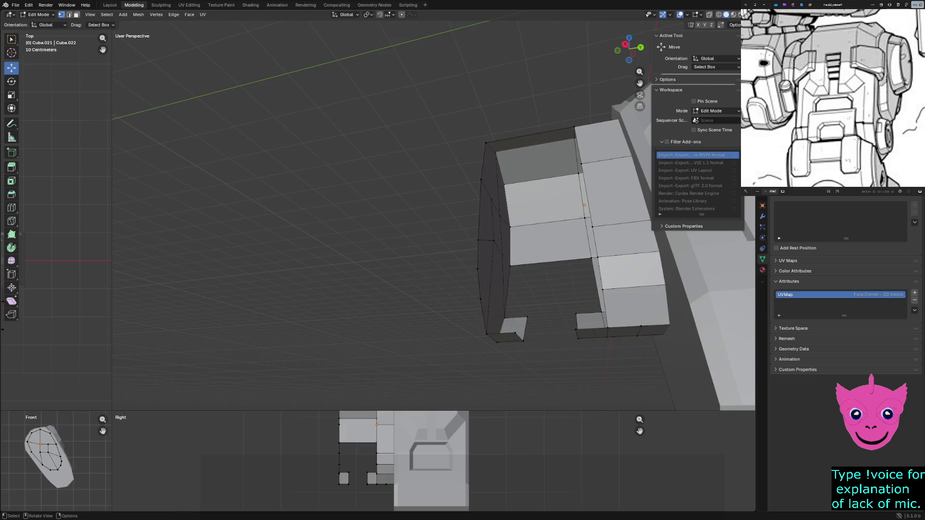
pyautogui.click(480, 298)
pyautogui.click(486, 333)
pyautogui.press('z')
pyautogui.click(330, 240)
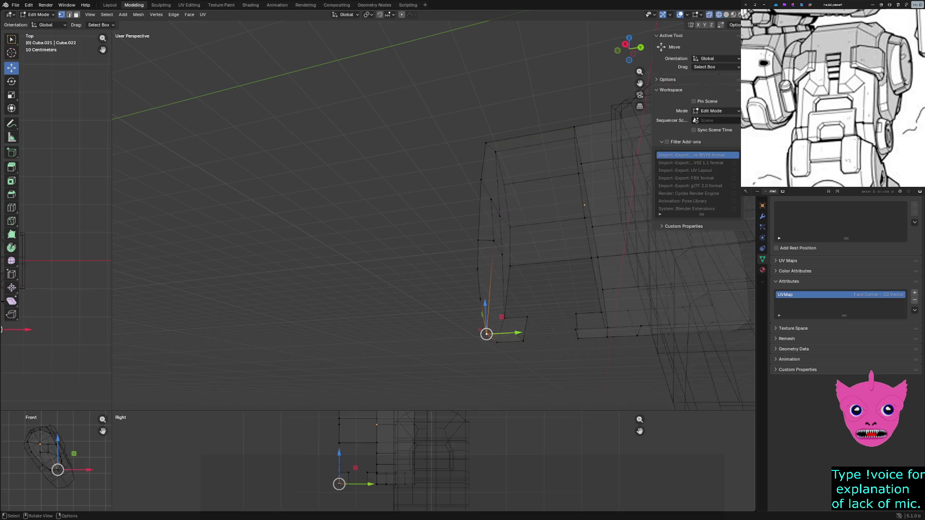
pyautogui.hotkey('alt', 'a')
pyautogui.moveTo(330, 241); pyautogui.dragTo(362, 249, button='middle')
# Step: Fill new faces across the gap between opposite vertex and edge pairs, then return to solid display
pyautogui.click(582, 329)
pyautogui.click(627, 329)
pyautogui.press('f')
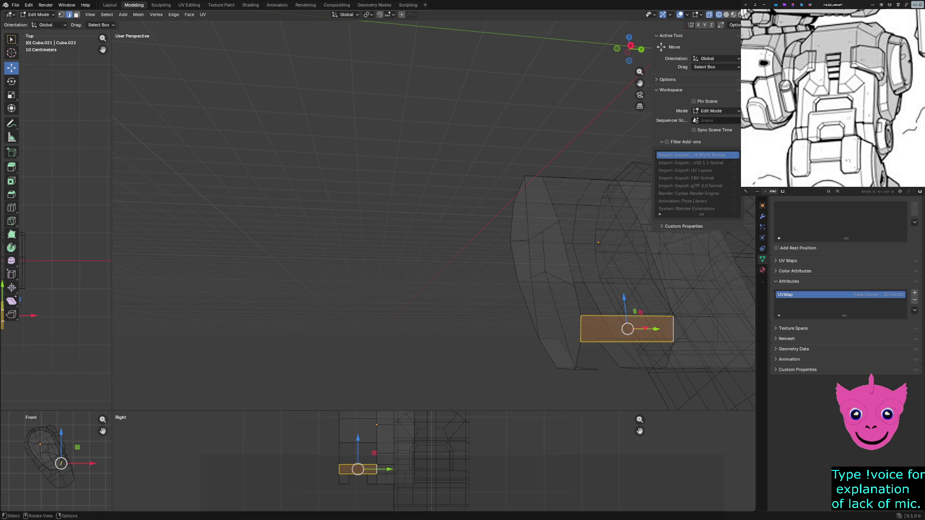
pyautogui.hotkey('alt', 'a')
pyautogui.click(669, 354)
pyautogui.keyDown('shift'); pyautogui.click(577, 354); pyautogui.keyUp('shift')
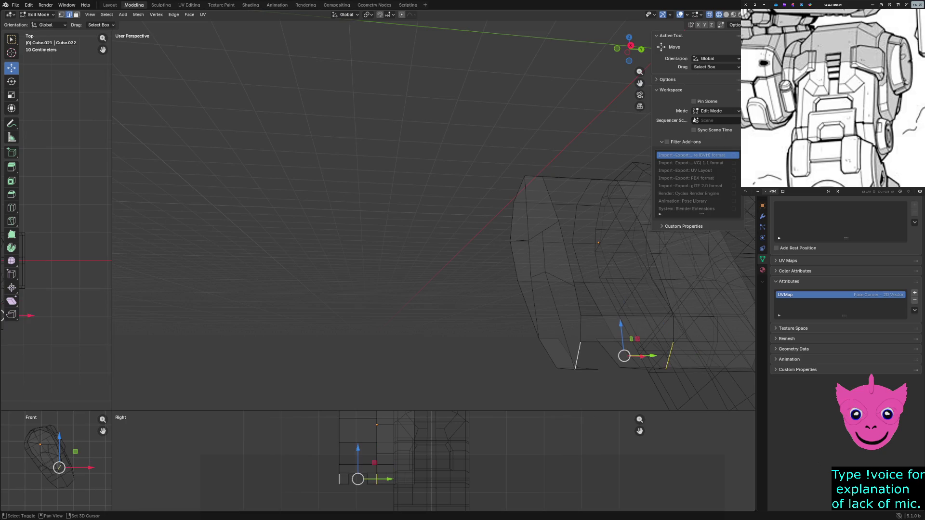
pyautogui.press('f')
pyautogui.hotkey('alt', 'z')
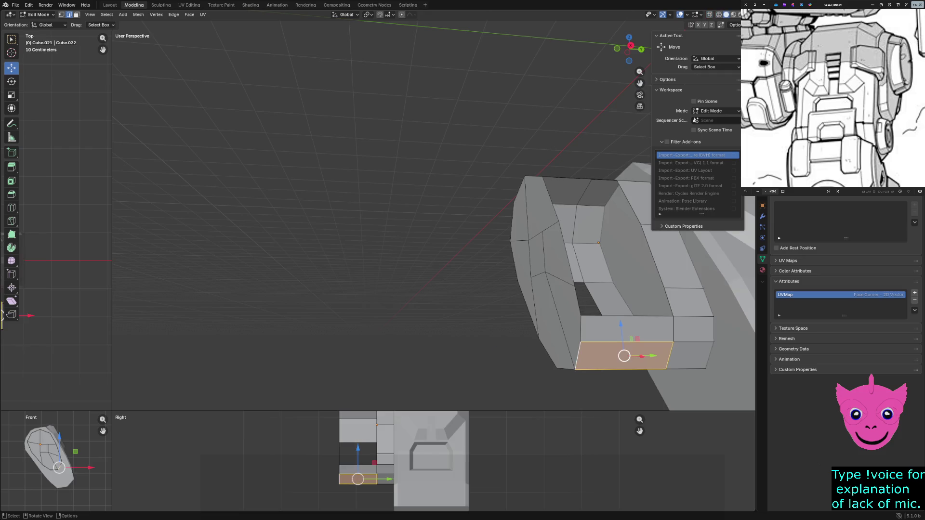
# Step: Fill two more faces between the inner left and right vertical edge pairs of the recess
pyautogui.click(578, 302)
pyautogui.keyDown('shift'); pyautogui.click(669, 303); pyautogui.keyUp('shift')
pyautogui.press('f')
pyautogui.click(566, 252)
pyautogui.keyDown('shift'); pyautogui.click(652, 255); pyautogui.keyUp('shift')
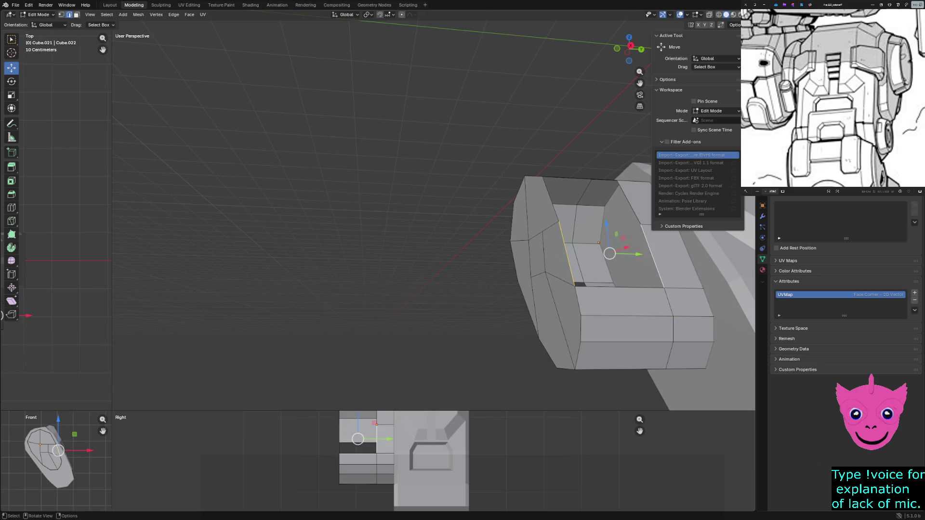
pyautogui.press('f')
# Step: Close the remaining recess walls with faces between the inner vertical and front edge pairs
pyautogui.moveTo(505, 253); pyautogui.dragTo(448, 239, button='middle')
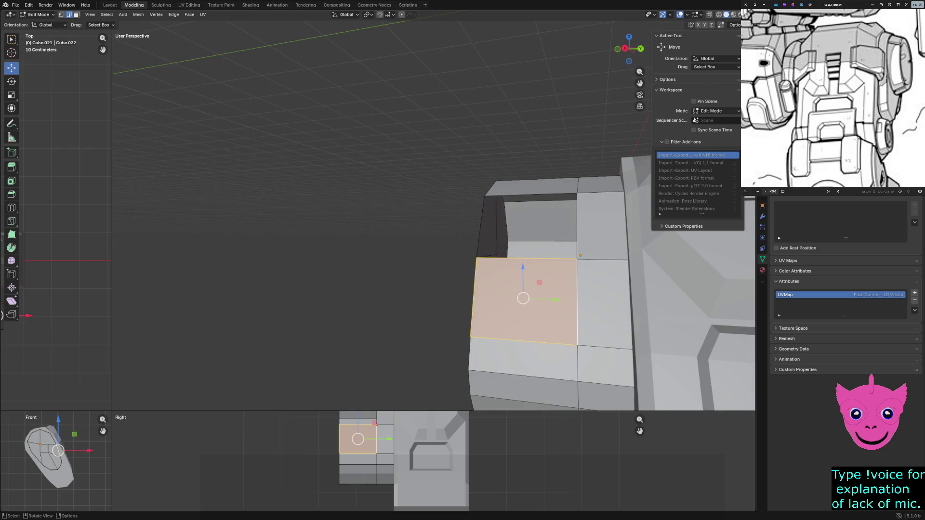
pyautogui.click(481, 224)
pyautogui.keyDown('shift'); pyautogui.click(577, 224); pyautogui.keyUp('shift')
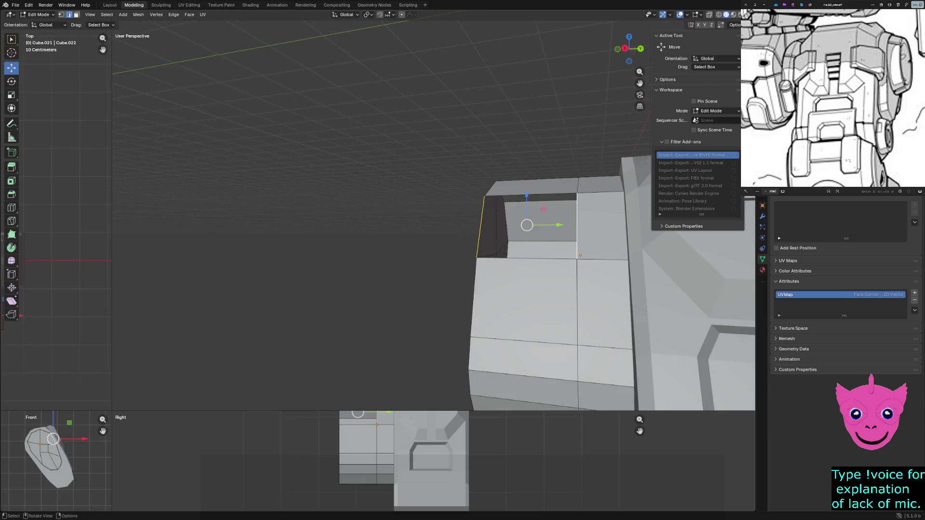
pyautogui.press('f')
pyautogui.moveTo(434, 217); pyautogui.dragTo(462, 145, button='middle')
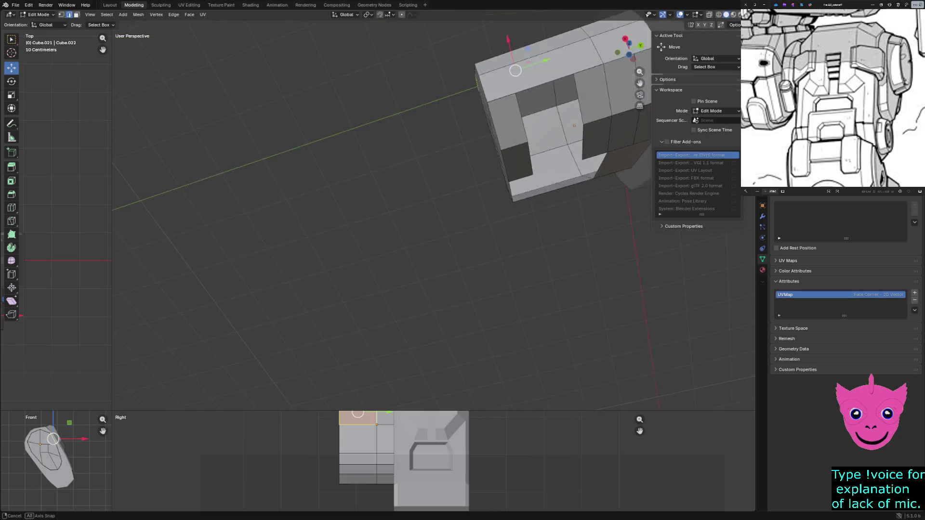
pyautogui.click(535, 131)
pyautogui.keyDown('shift'); pyautogui.click(593, 116); pyautogui.keyUp('shift')
pyautogui.press('f')
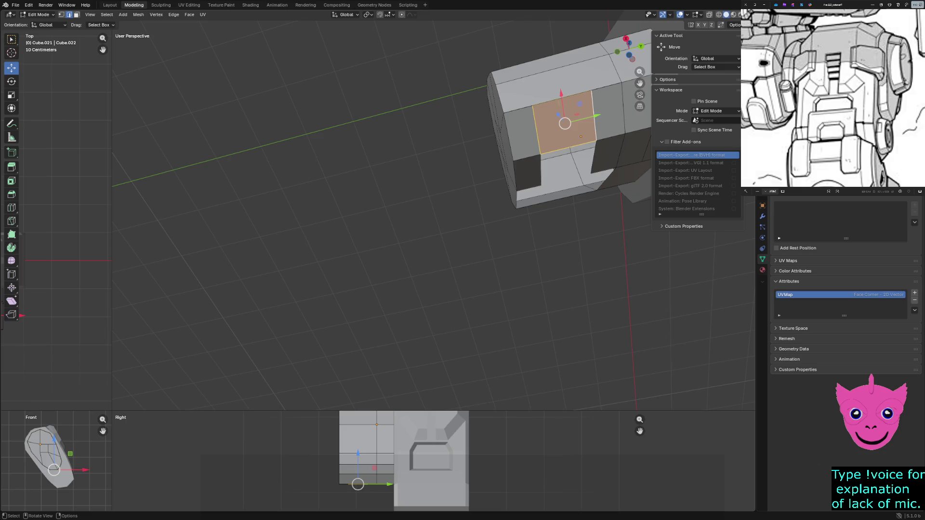
# Step: Select a shortest edge path along the block's front and delete those edges
pyautogui.click(540, 171)
pyautogui.click(562, 100)
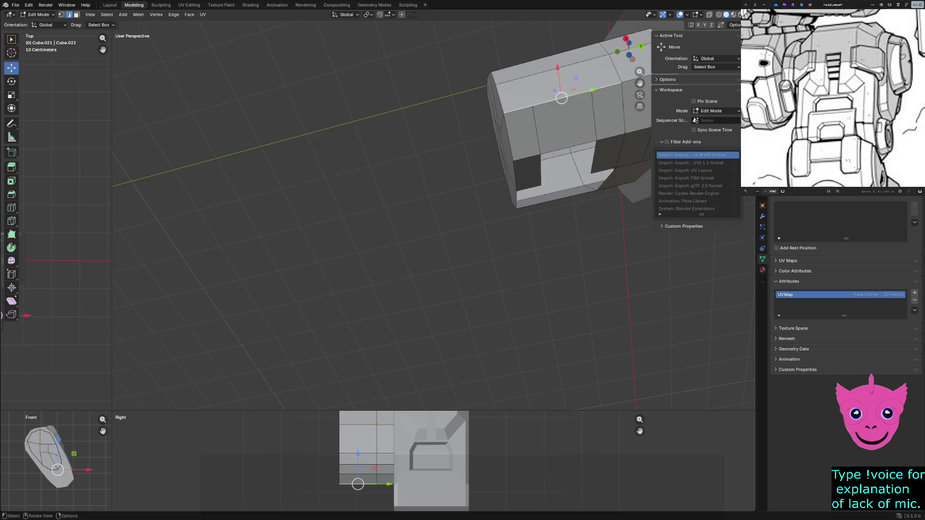
pyautogui.click(536, 130)
pyautogui.moveTo(435, 217); pyautogui.dragTo(448, 208, button='middle')
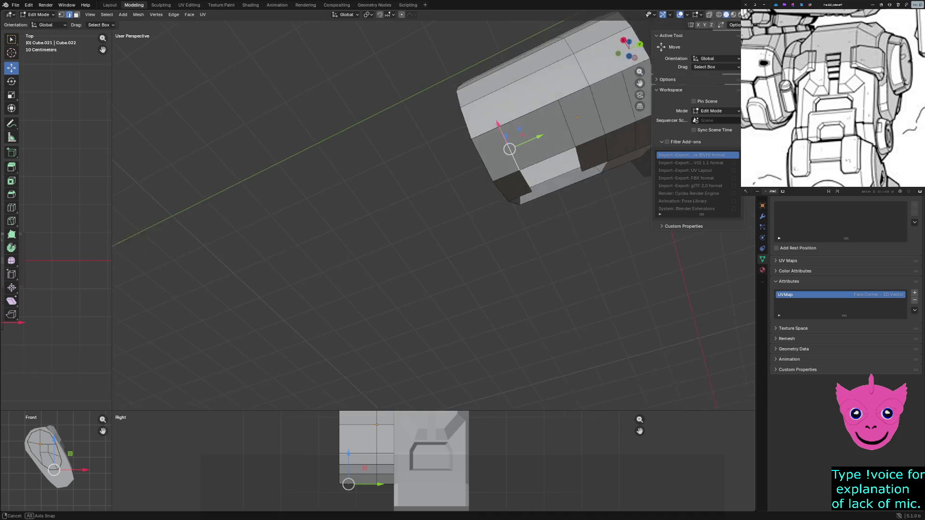
pyautogui.scroll(3, 448, 209)
pyautogui.click(484, 129)
pyautogui.click(446, 208)
pyautogui.keyDown('ctrl'); pyautogui.click(578, 151); pyautogui.keyUp('ctrl')
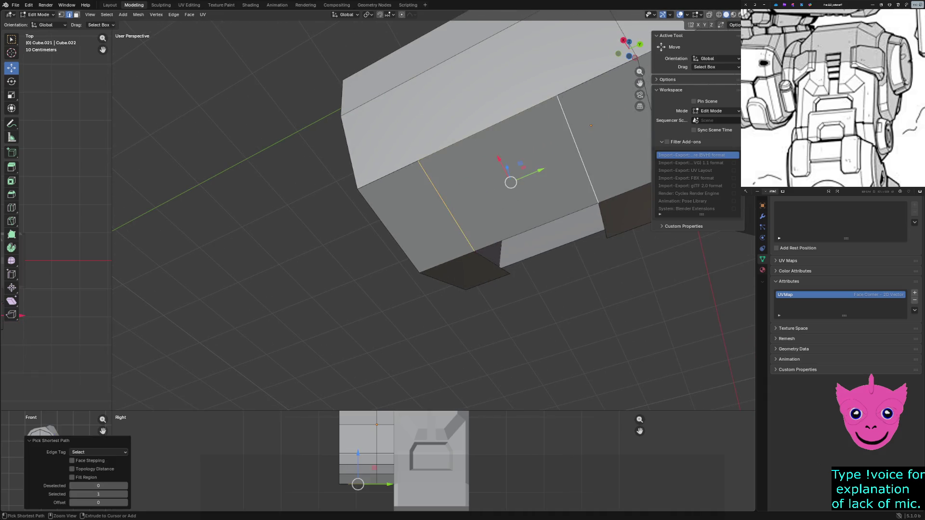
pyautogui.moveTo(578, 151); pyautogui.dragTo(557, 145, button='middle')
pyautogui.keyDown('ctrl'); pyautogui.click(611, 136); pyautogui.keyUp('ctrl')
pyautogui.keyDown('ctrl'); pyautogui.click(555, 133); pyautogui.keyUp('ctrl')
pyautogui.press('x')
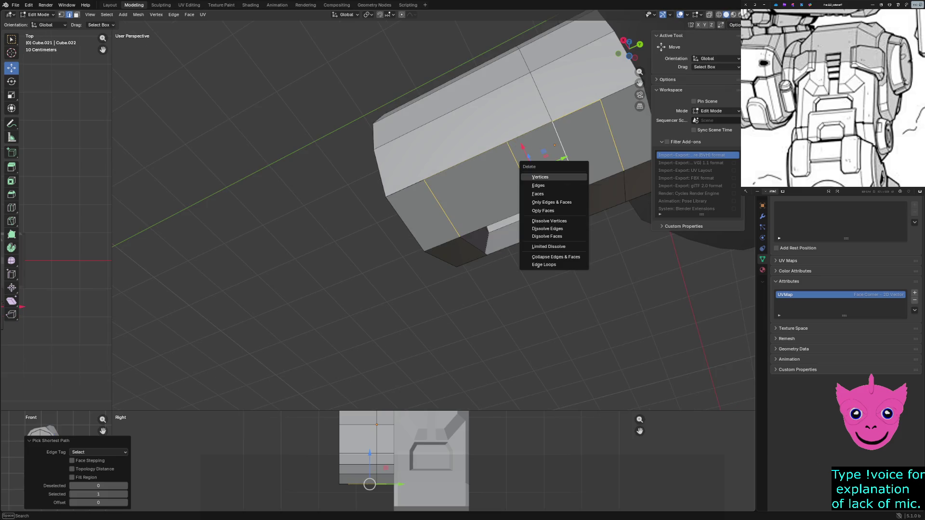
pyautogui.click(538, 185)
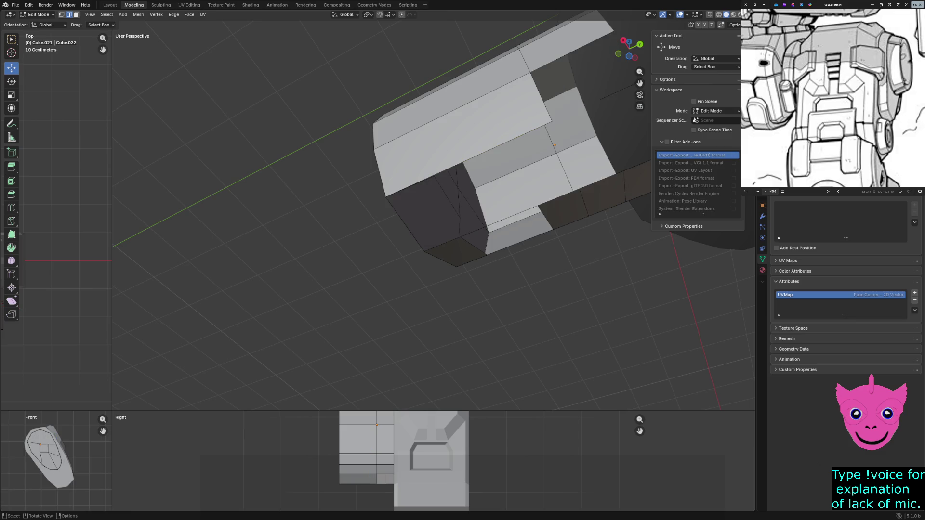
# Step: Box-select the vertical strip of geometry on the block's front
pyautogui.moveTo(539, 185)
pyautogui.mouseDown(button='middle')
pyautogui.moveTo(539, 217)
pyautogui.moveTo(506, 238)
pyautogui.moveTo(477, 224)
pyautogui.mouseUp(button='middle')
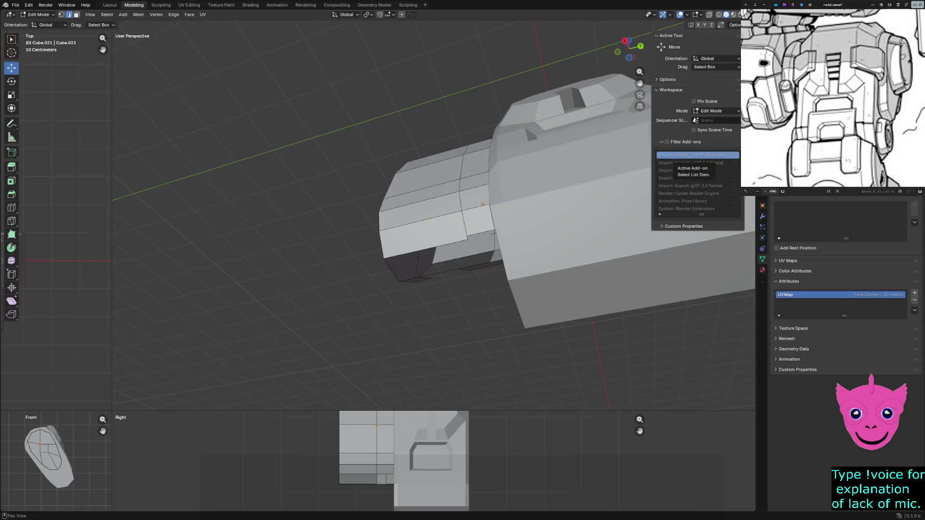
pyautogui.moveTo(506, 217); pyautogui.dragTo(492, 133, button='middle')
pyautogui.moveTo(492, 132)
pyautogui.mouseDown()
pyautogui.moveTo(517, 212)
pyautogui.moveTo(521, 303)
pyautogui.mouseUp()
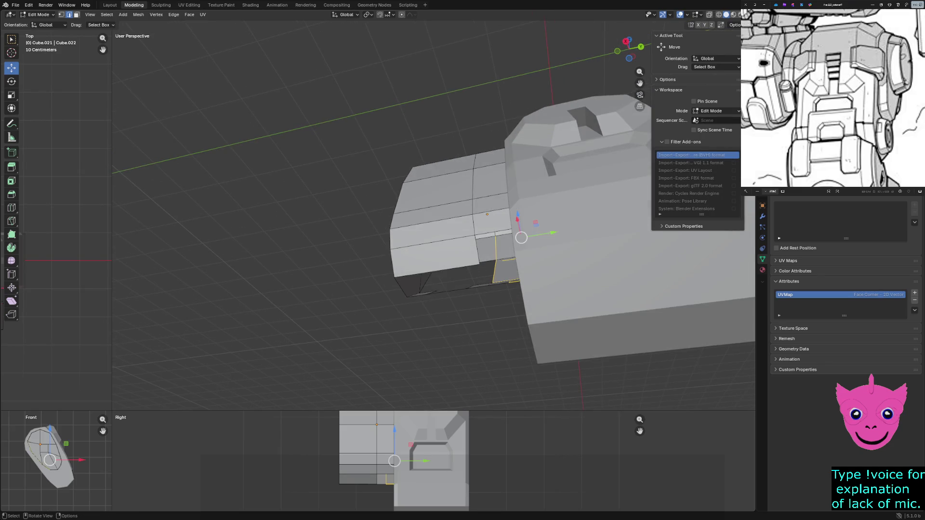
pyautogui.rightClick(507, 283)
# Step: Narrow the selection to the vertical edge strip in see-through view, delete it and return to solid display
pyautogui.press('Escape')
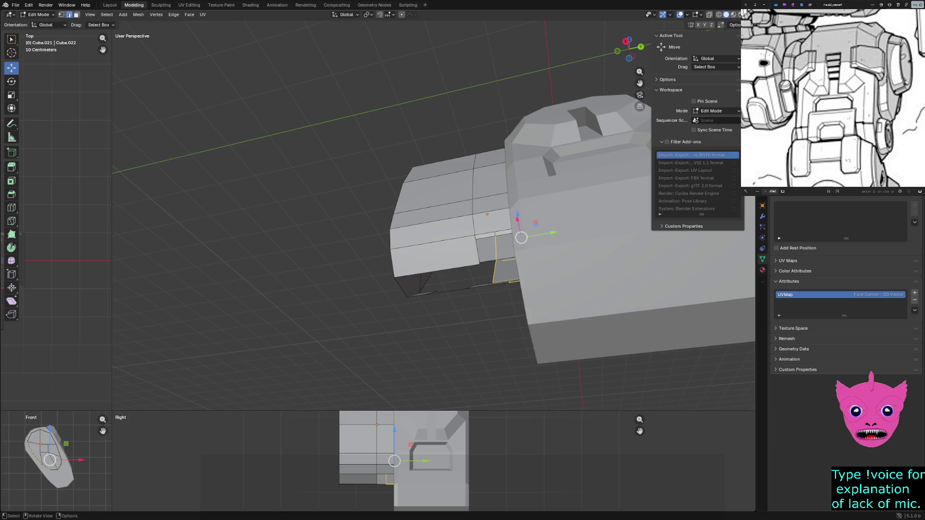
pyautogui.hotkey('alt', 'z')
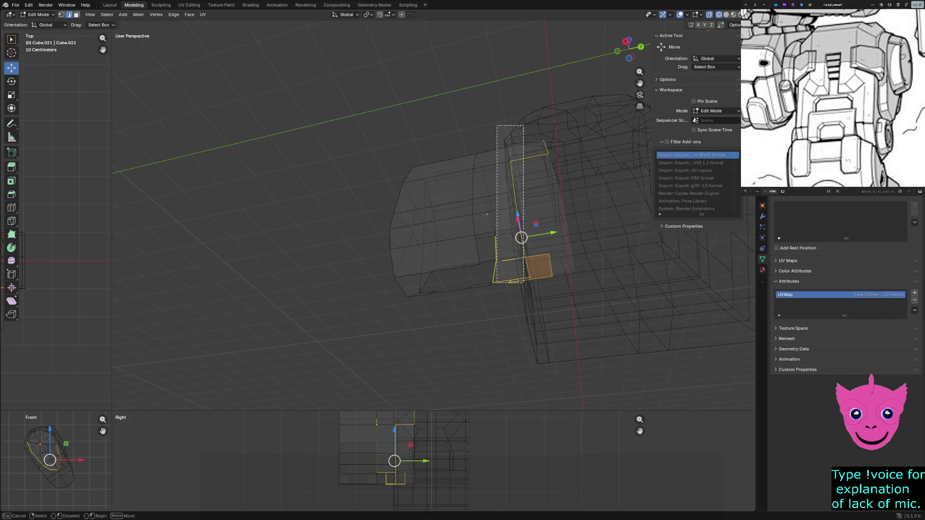
pyautogui.moveTo(495, 125); pyautogui.dragTo(558, 307)
pyautogui.press('x')
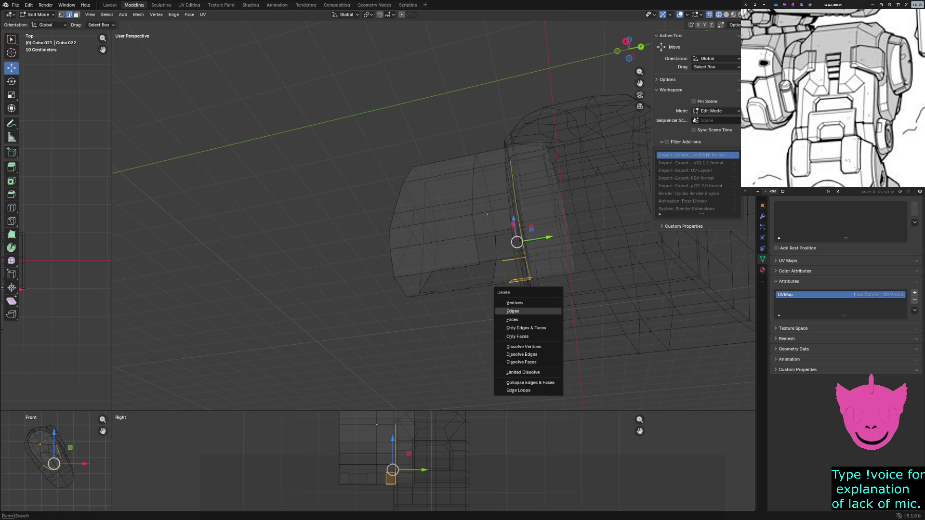
pyautogui.click(512, 311)
pyautogui.press('z')
pyautogui.click(579, 309)
pyautogui.moveTo(578, 308)
pyautogui.mouseDown(button='middle')
pyautogui.moveTo(563, 341)
pyautogui.moveTo(535, 340)
pyautogui.mouseUp(button='middle')
# Step: In wireframe, select the vertical edge joining the two blocks and delete it
pyautogui.press('z')
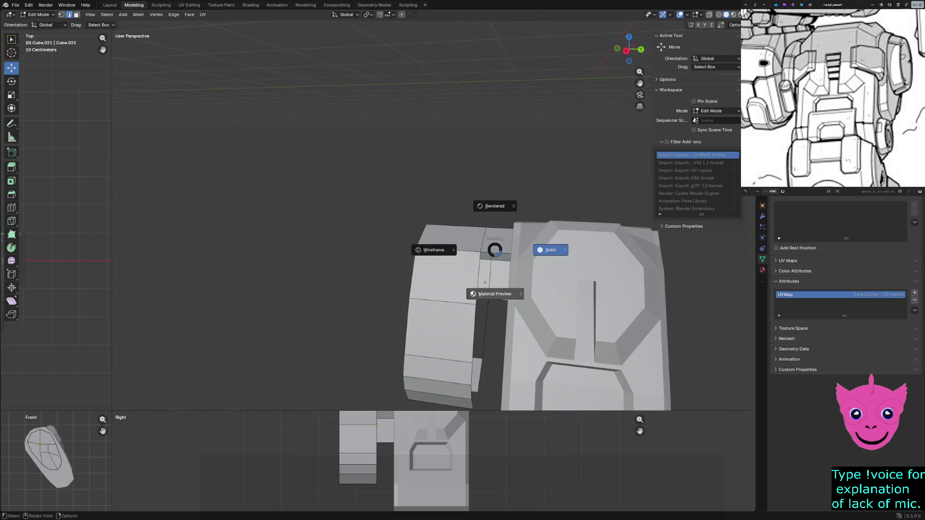
pyautogui.click(434, 251)
pyautogui.press('z')
pyautogui.click(557, 297)
pyautogui.click(456, 227)
pyautogui.hotkey('shift', 'z')
pyautogui.moveTo(509, 208); pyautogui.dragTo(585, 338)
pyautogui.press('x')
pyautogui.press('Return')
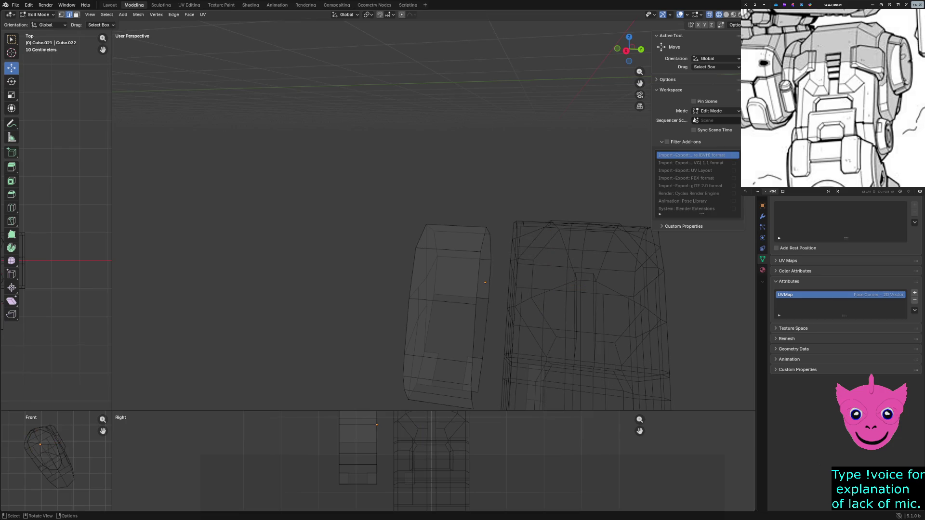
pyautogui.scroll(3, 505, 289)
# Step: Back in solid shading, select a vertical edge and undo twice to restore the removed side faces
pyautogui.moveTo(506, 290); pyautogui.dragTo(530, 305, button='middle')
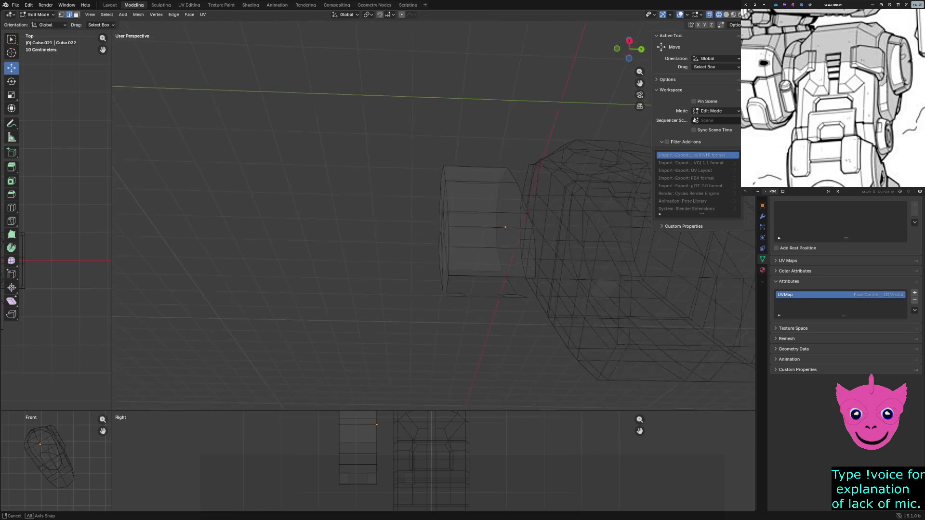
pyautogui.press('z')
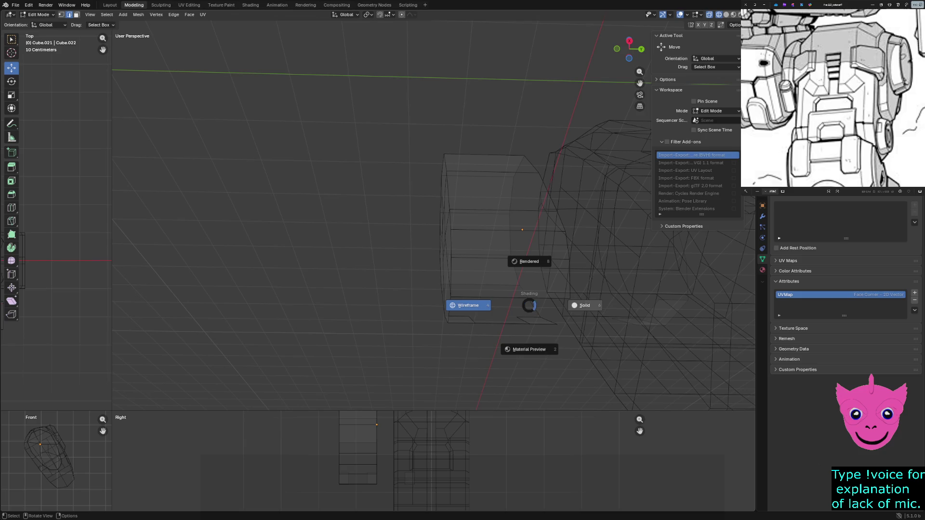
pyautogui.click(584, 305)
pyautogui.moveTo(585, 305); pyautogui.dragTo(621, 274, button='middle')
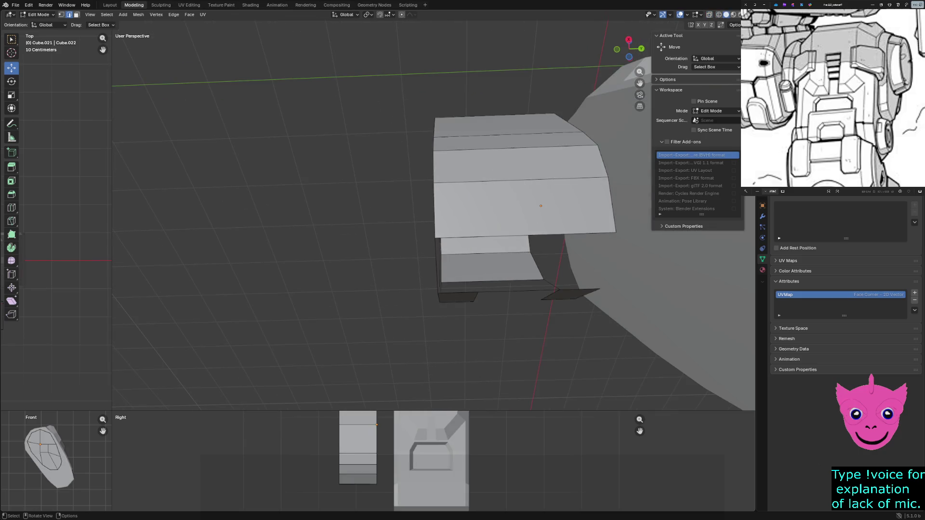
pyautogui.moveTo(506, 289); pyautogui.dragTo(477, 260, button='middle')
pyautogui.click(412, 191)
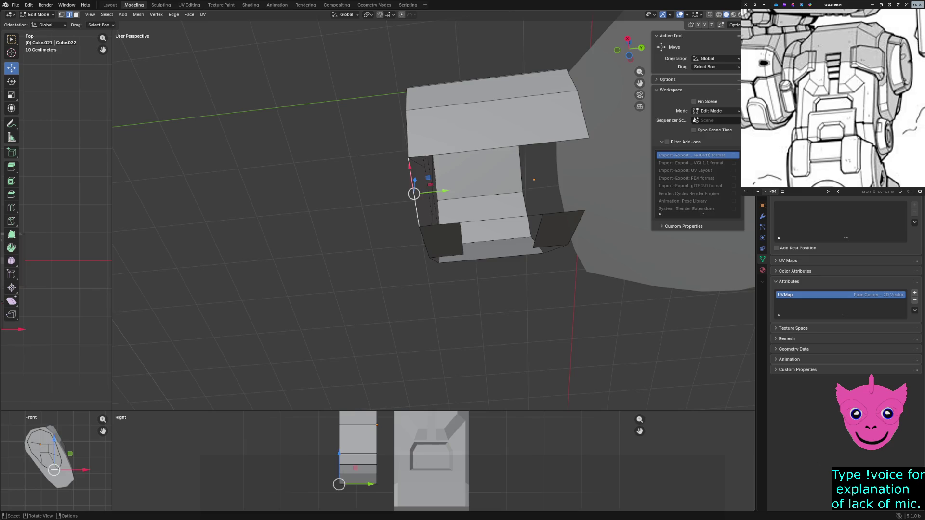
pyautogui.hotkey('ctrl', 'z')
pyautogui.hotkey('ctrl', 'z')
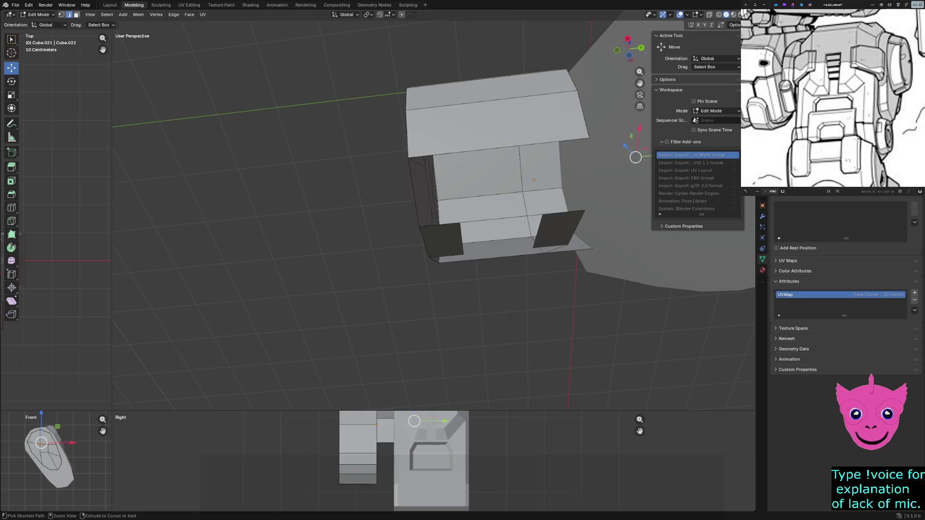
pyautogui.hotkey('ctrl', 'z')
pyautogui.hotkey('ctrl', 'z')
pyautogui.hotkey('ctrl', 'z')
pyautogui.hotkey('ctrl', 'z')
# Step: Delete the selected vertex with its faces, then undo the deletion
pyautogui.moveTo(506, 216); pyautogui.dragTo(534, 239, button='middle')
pyautogui.press('x')
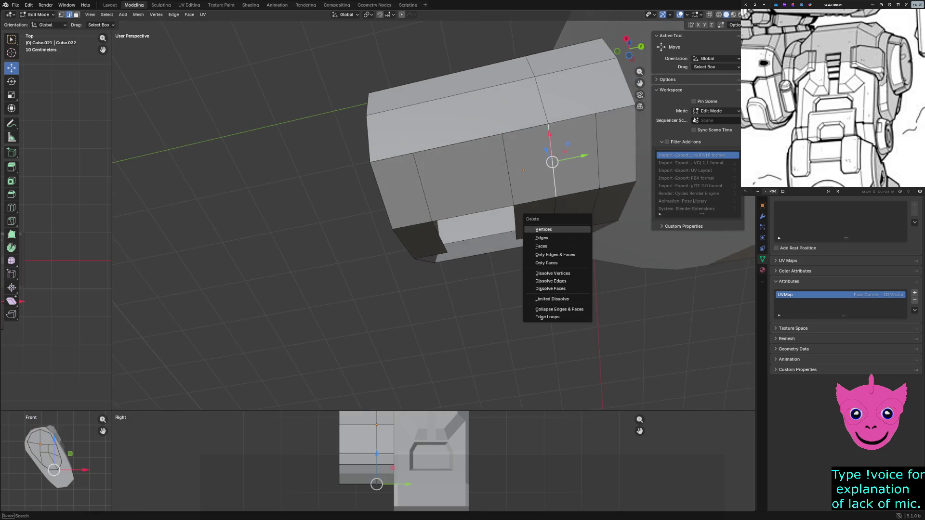
pyautogui.press('Return')
pyautogui.moveTo(469, 189)
pyautogui.mouseDown(button='middle')
pyautogui.moveTo(481, 191)
pyautogui.moveTo(449, 182)
pyautogui.mouseUp(button='middle')
pyautogui.hotkey('ctrl', 'z')
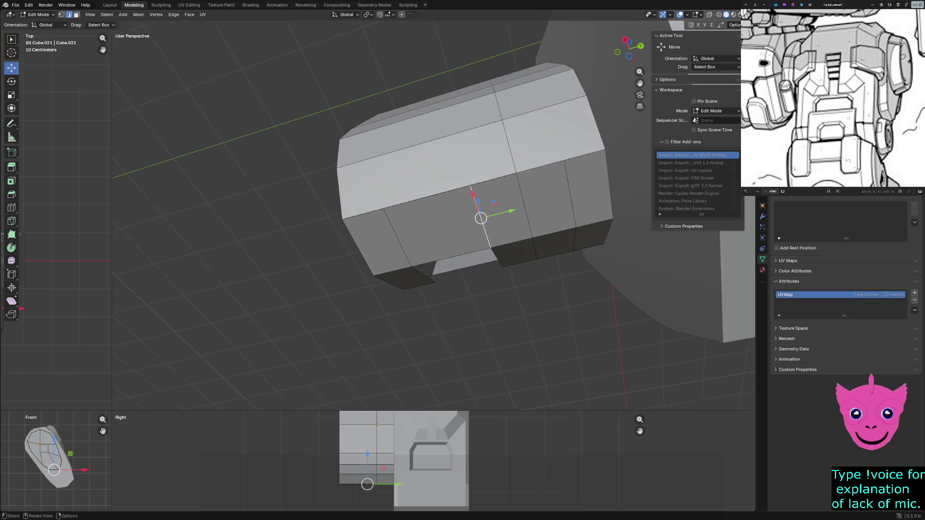
# Step: Select a shortest edge path, delete its faces, undo, and delete the faces again
pyautogui.click(524, 205)
pyautogui.keyDown('ctrl'); pyautogui.click(568, 194); pyautogui.keyUp('ctrl')
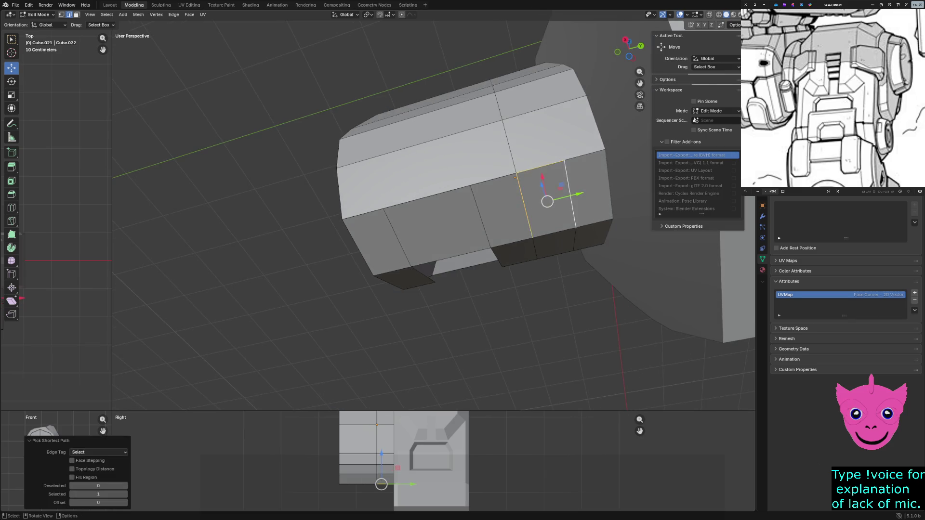
pyautogui.press('x')
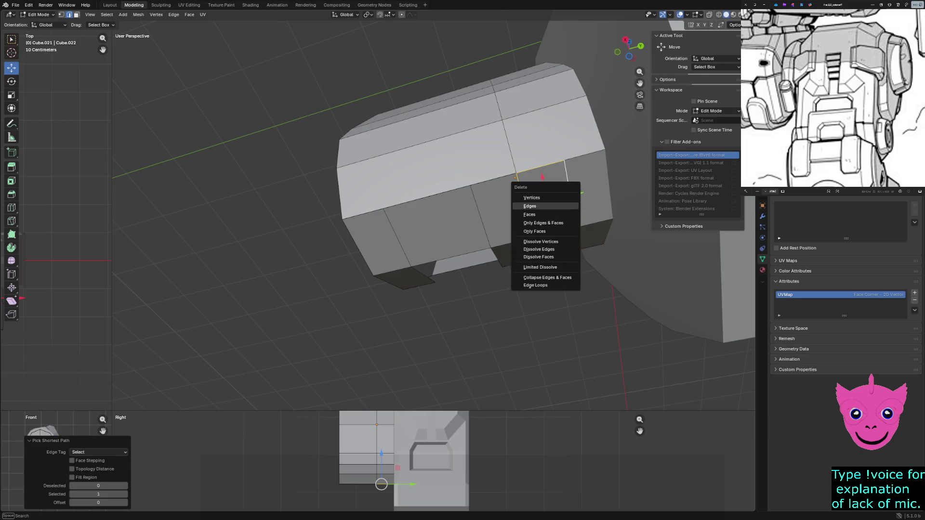
pyautogui.click(547, 207)
pyautogui.hotkey('ctrl', 'z')
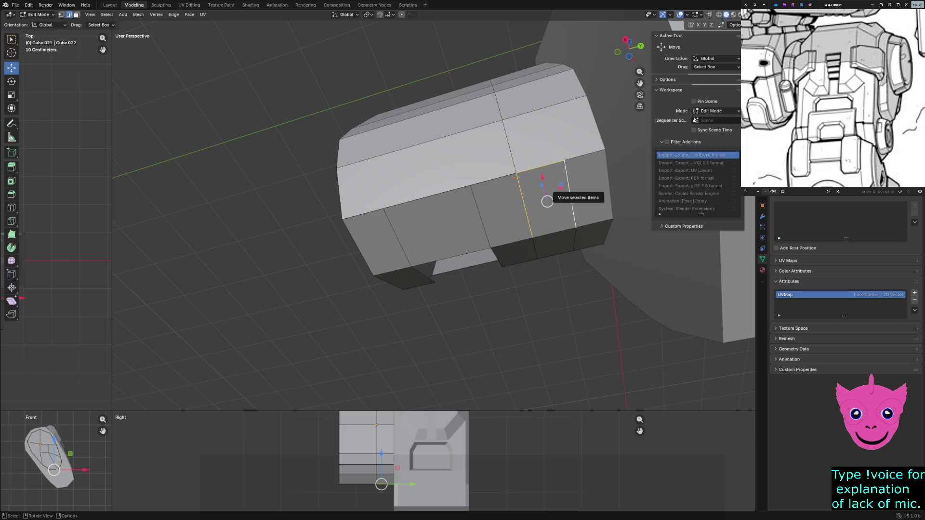
pyautogui.press('x')
pyautogui.click(547, 189)
# Step: Select the upper-right face of the block and delete it, leaving a rectangular opening
pyautogui.click(510, 148)
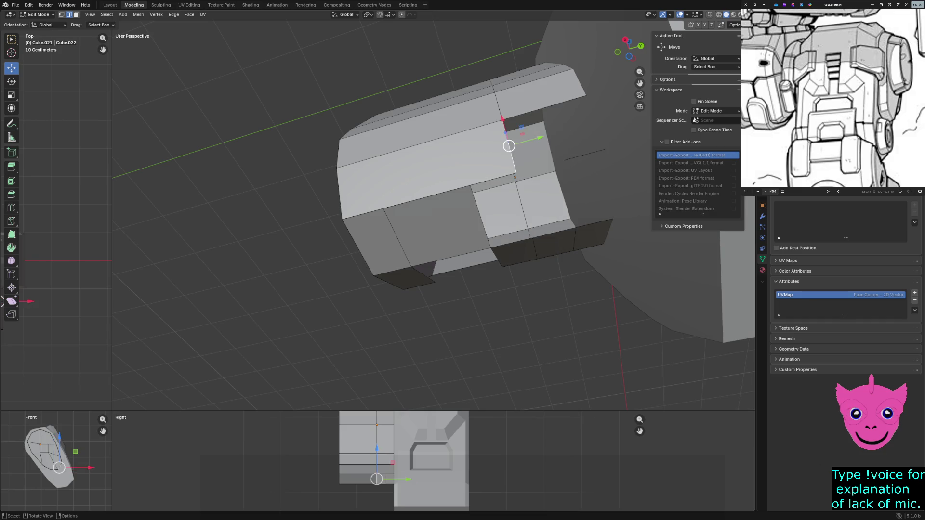
pyautogui.click(514, 177)
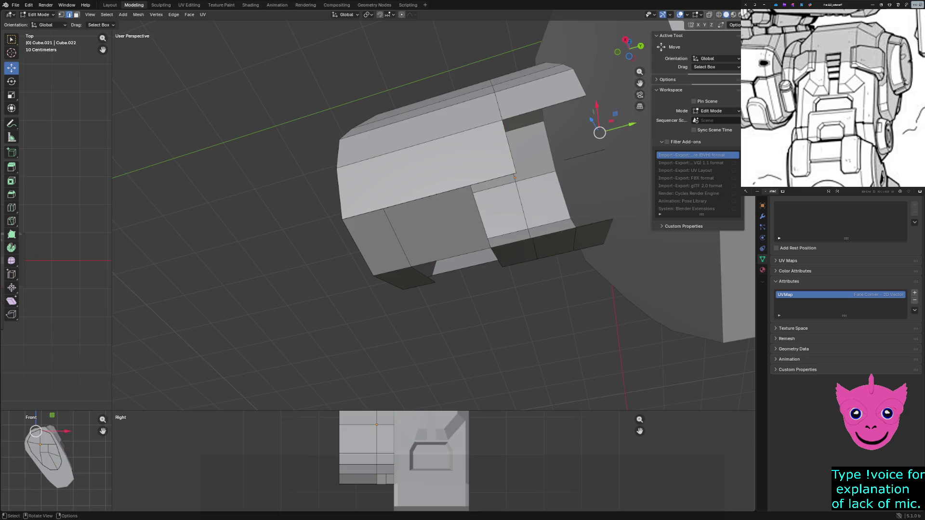
pyautogui.press('shift')
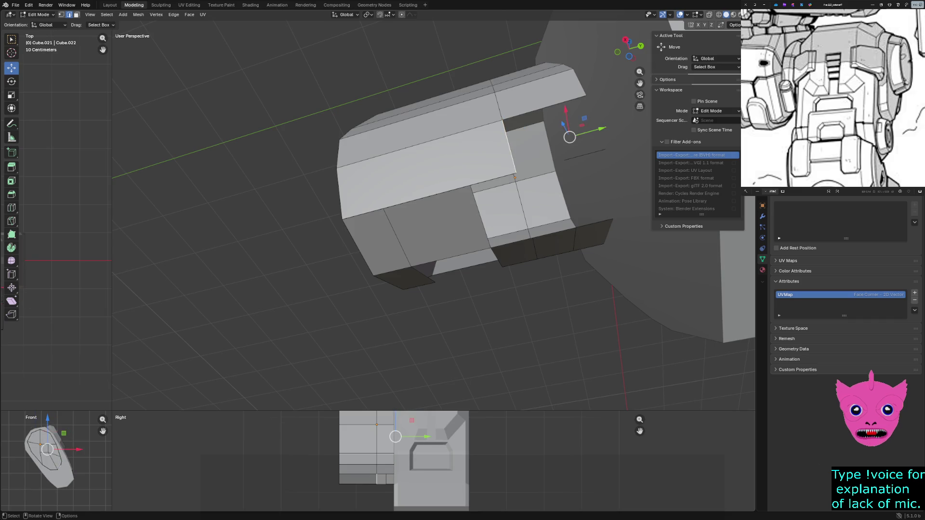
pyautogui.keyDown('shift'); pyautogui.click(538, 141); pyautogui.keyUp('shift')
pyautogui.press('x')
pyautogui.click(570, 137)
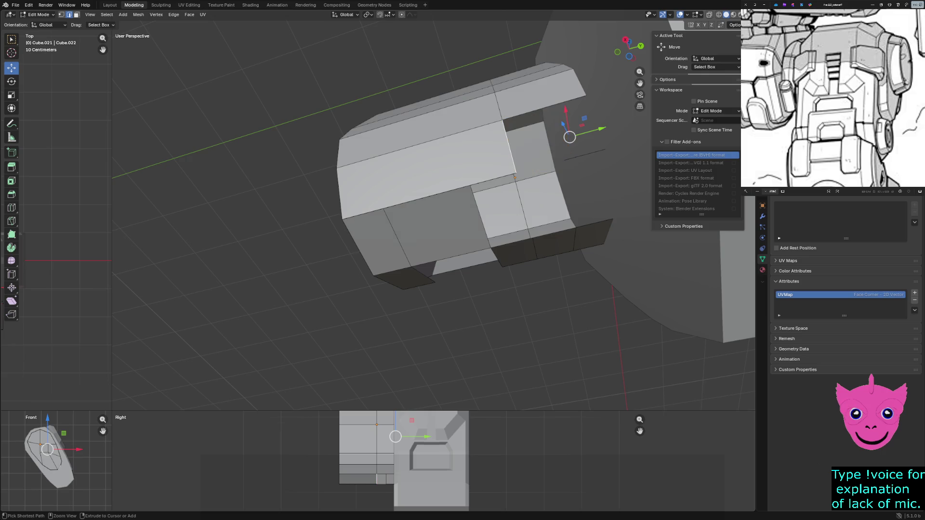
pyautogui.click(559, 171)
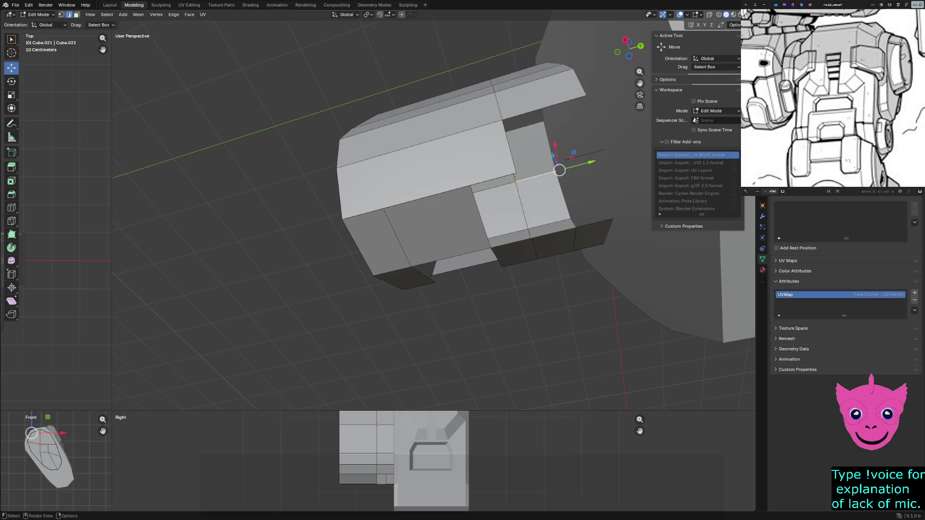
# Step: In Object Mode, select the slotted block and move it about 0.8 m along negative Y
pyautogui.press('Tab')
pyautogui.moveTo(463, 218); pyautogui.dragTo(404, 188, button='middle')
pyautogui.click(434, 203)
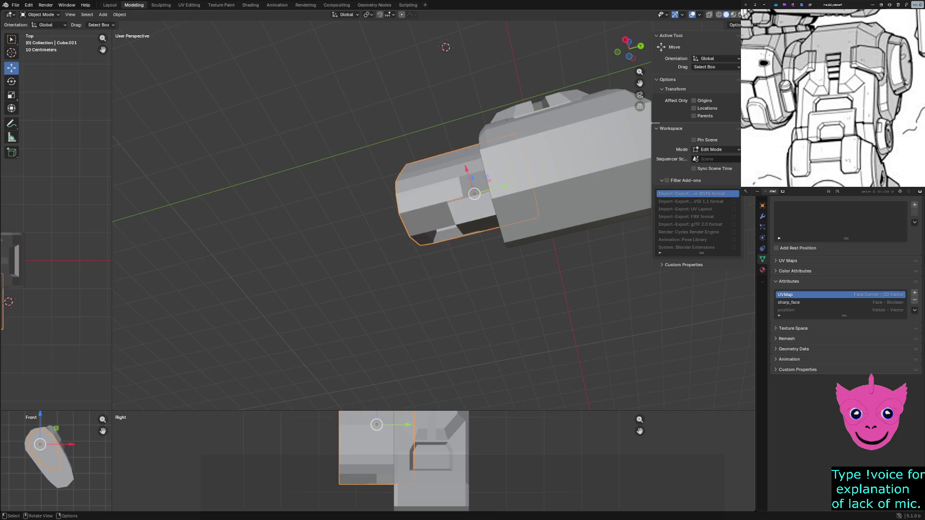
pyautogui.scroll(2, 434, 217)
pyautogui.moveTo(510, 184); pyautogui.dragTo(449, 190)
pyautogui.scroll(2, 441, 203)
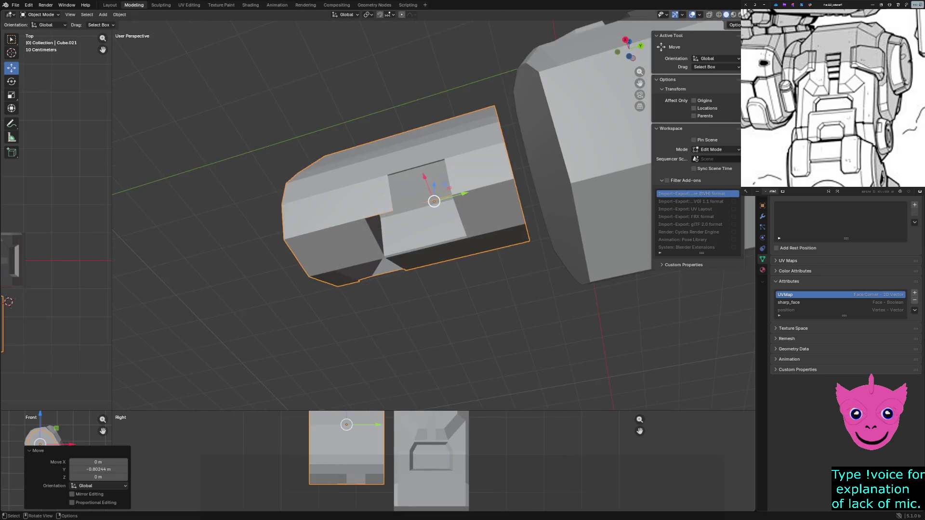
# Step: Check both objects' placement in wireframe from the front, clear the selection and return to solid shading
pyautogui.press('z')
pyautogui.press('z')
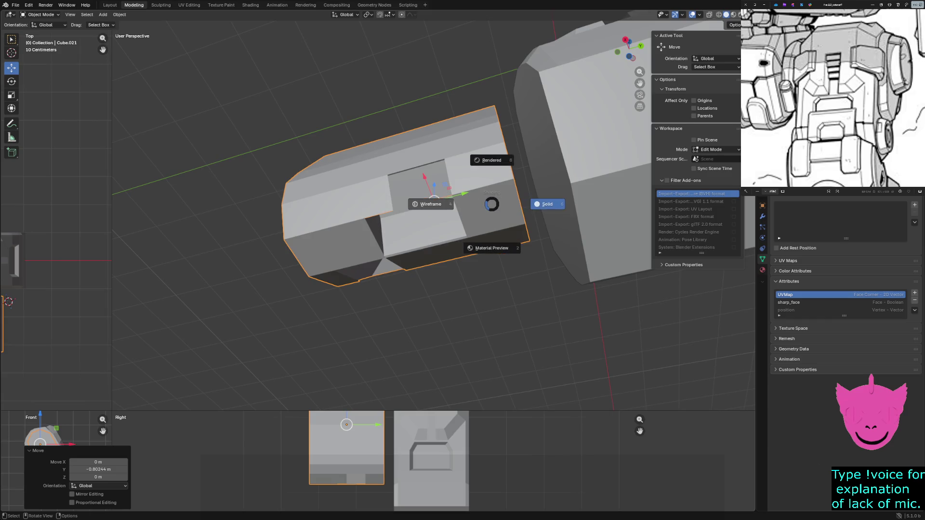
pyautogui.click(433, 201)
pyautogui.moveTo(434, 201); pyautogui.dragTo(440, 252, button='middle')
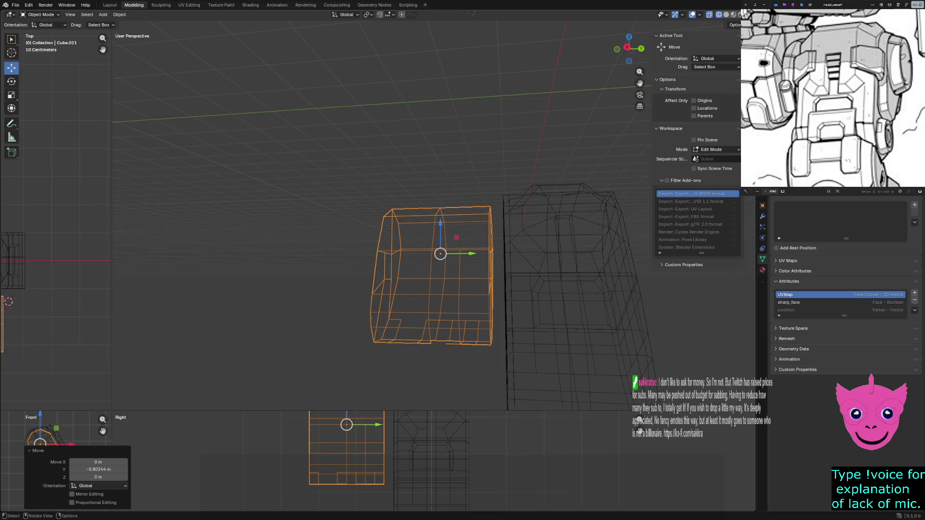
pyautogui.moveTo(447, 186); pyautogui.dragTo(512, 367)
pyautogui.hotkey('alt', 'a')
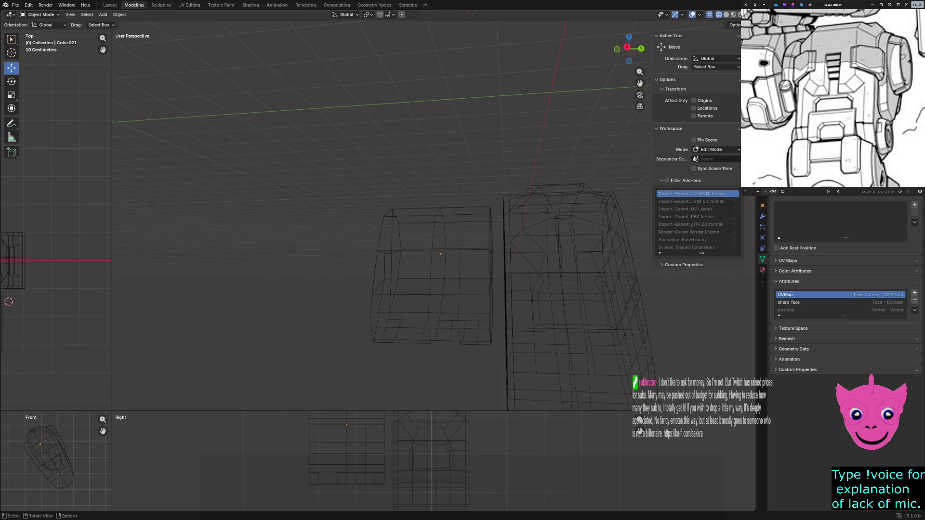
pyautogui.scroll(-2, 347, 449)
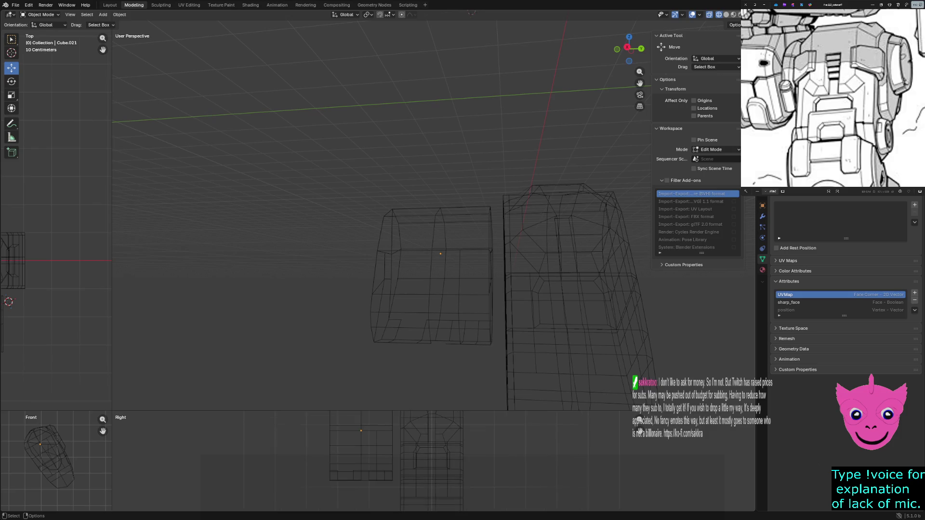
pyautogui.keyDown('ctrl'); pyautogui.scroll(-3, 347, 448); pyautogui.keyUp('ctrl')
pyautogui.press('z')
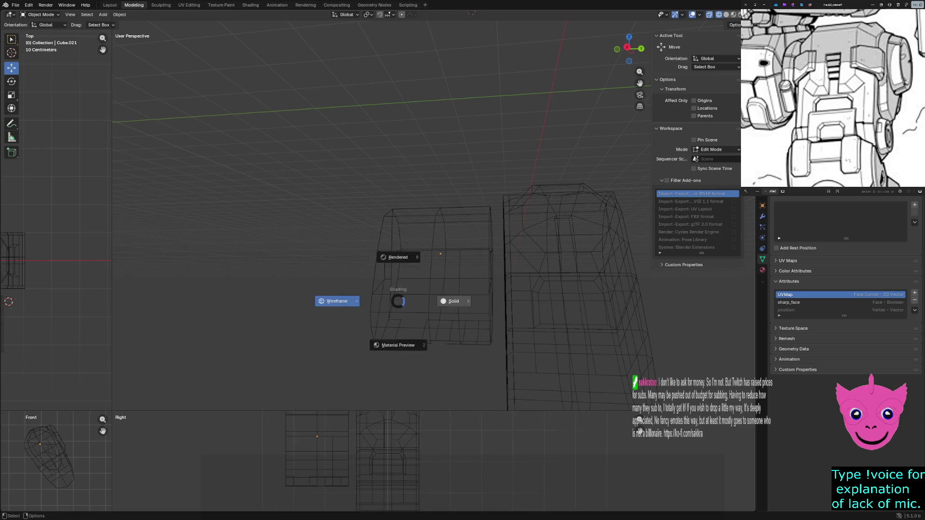
pyautogui.click(444, 299)
pyautogui.moveTo(445, 300); pyautogui.dragTo(470, 282, button='middle')
# Step: Toggle between wireframe and solid shading to inspect the block, then resume editing its mesh
pyautogui.press('z')
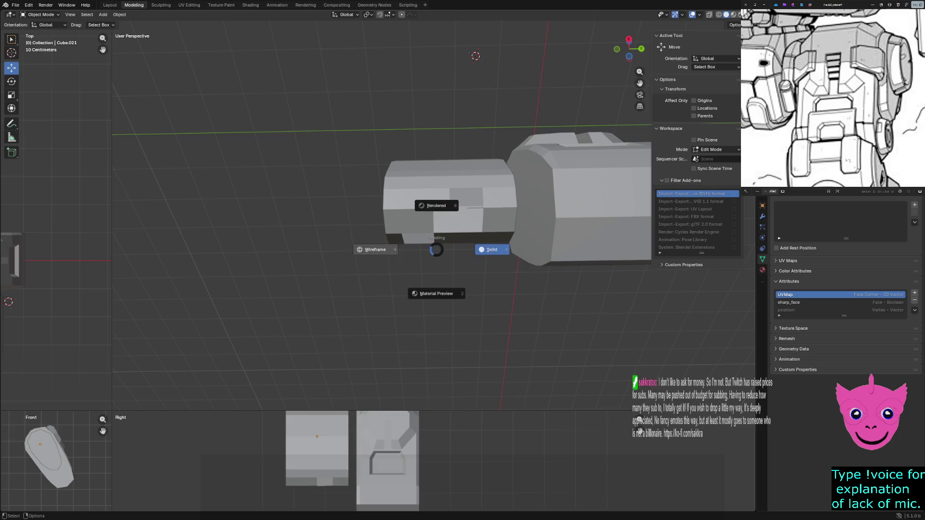
pyautogui.click(365, 248)
pyautogui.scroll(2, 418, 239)
pyautogui.press('z')
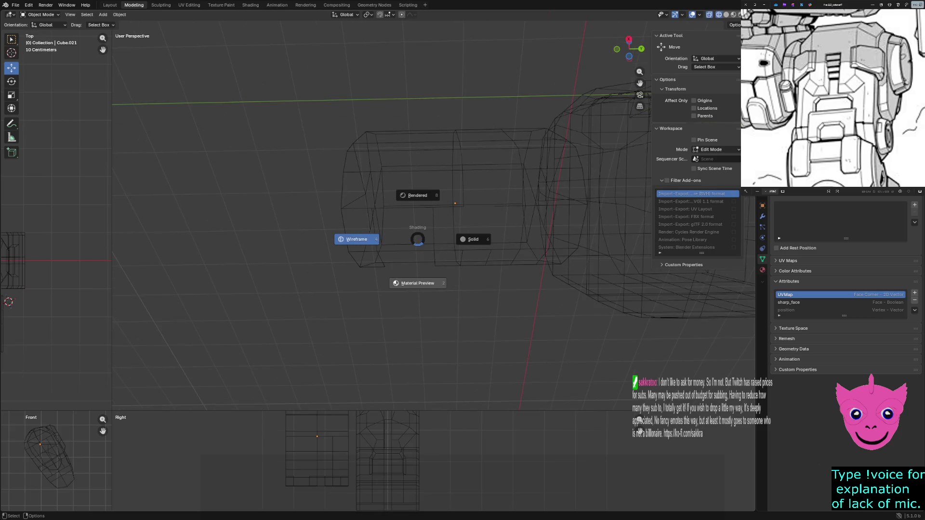
pyautogui.click(474, 239)
pyautogui.scroll(-1, 463, 216)
pyautogui.press('z')
pyautogui.click(374, 244)
pyautogui.press('z')
pyautogui.click(441, 244)
pyautogui.press('Tab')
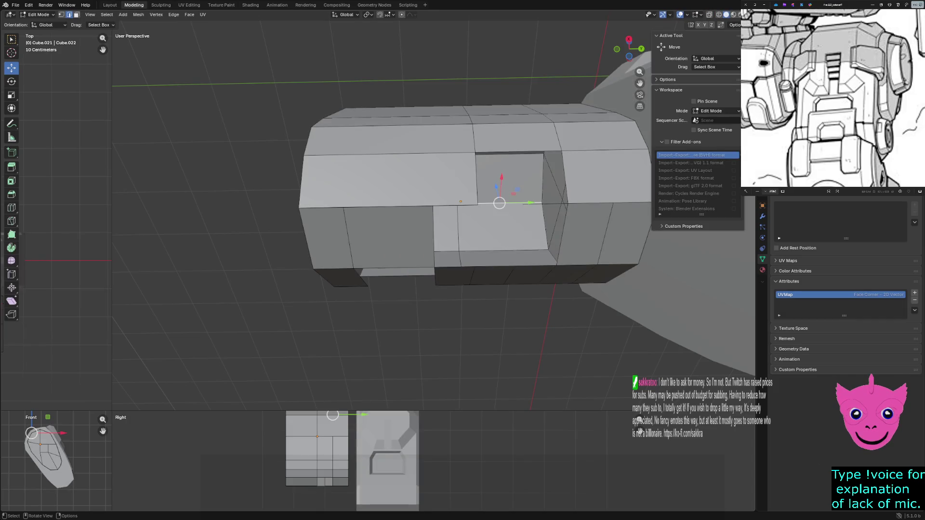
# Step: Delete the faces on the lower and lower-left part of the armor block
pyautogui.moveTo(463, 289); pyautogui.dragTo(434, 318, button='middle')
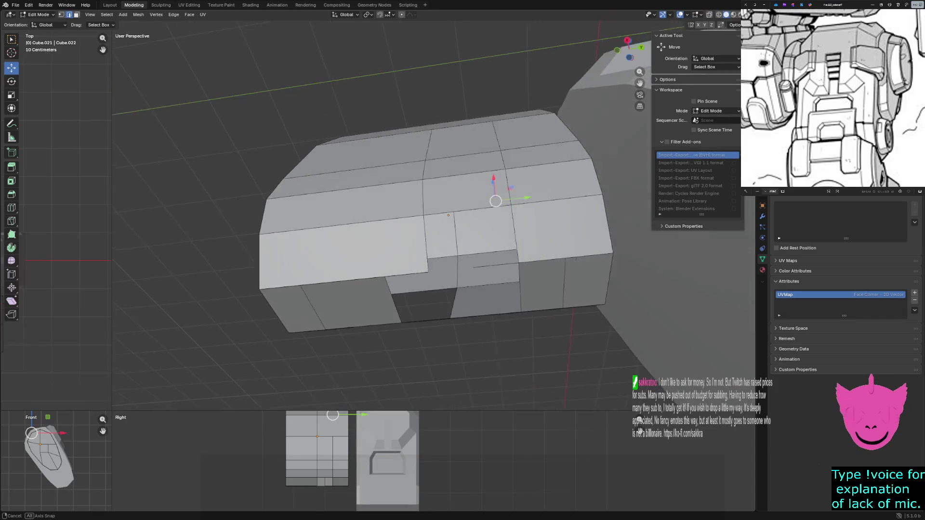
pyautogui.click(405, 253)
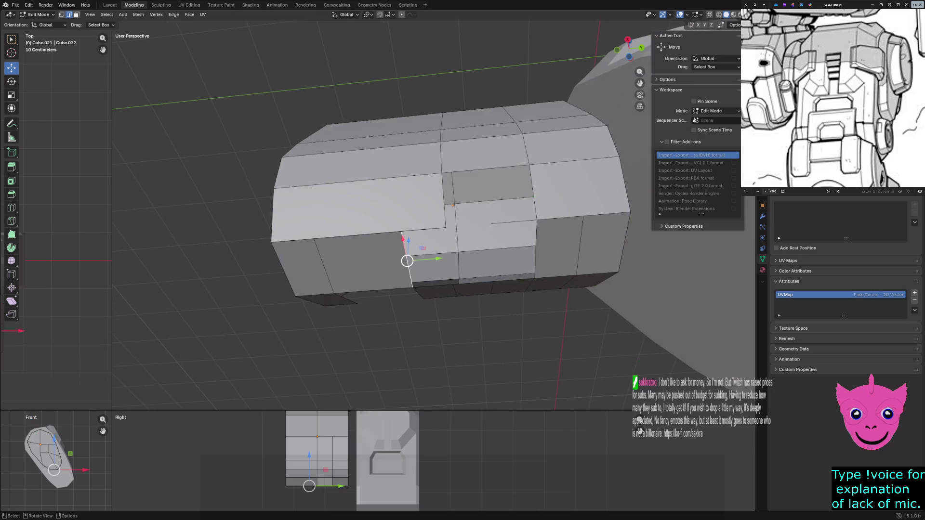
pyautogui.press('x')
pyautogui.click(369, 277)
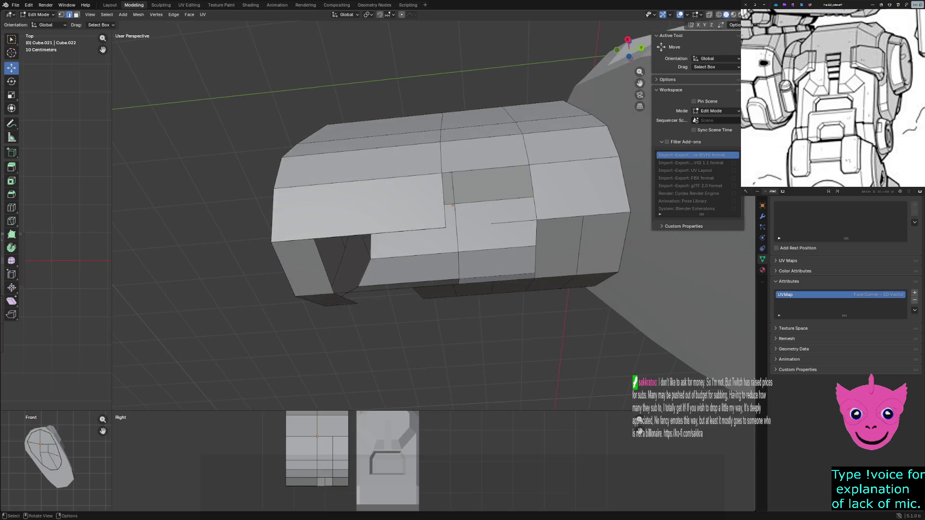
pyautogui.click(337, 268)
pyautogui.press('x')
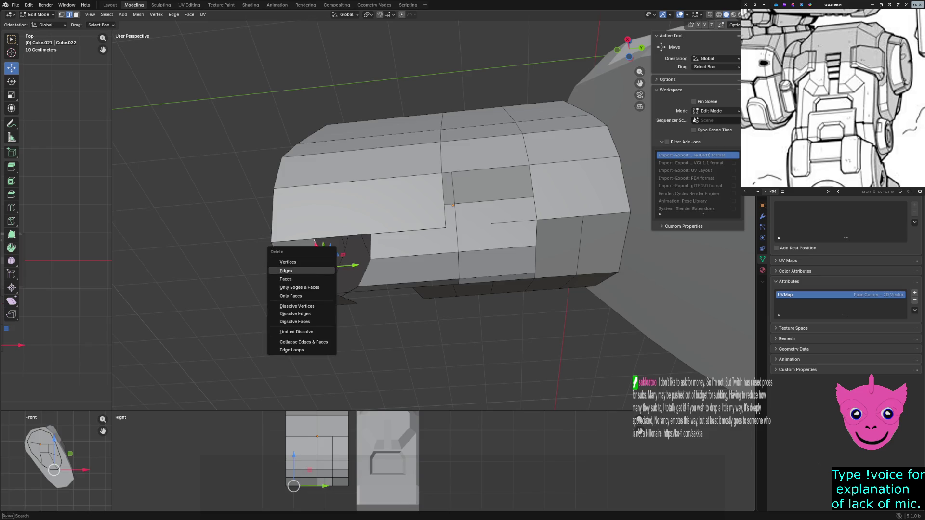
pyautogui.click(304, 271)
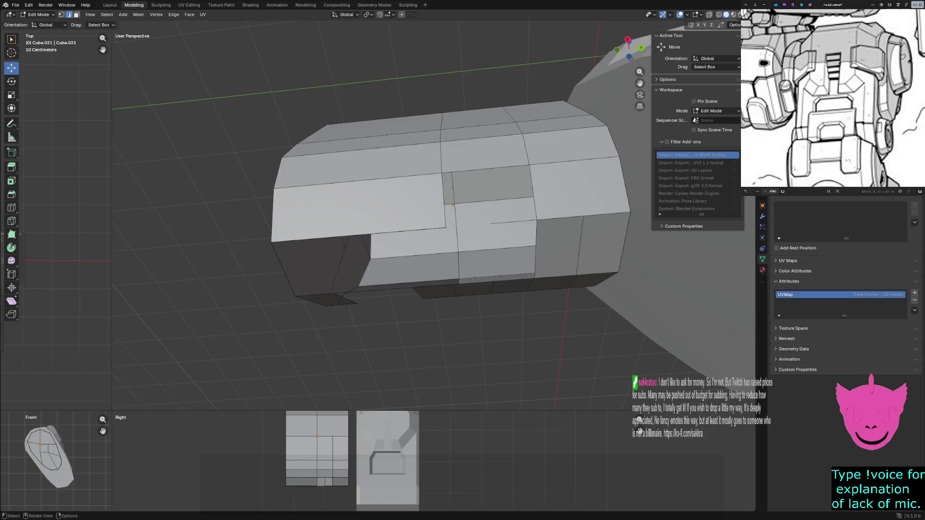
# Step: Fill the open underside of the block with new faces from its boundary edges
pyautogui.click(427, 229)
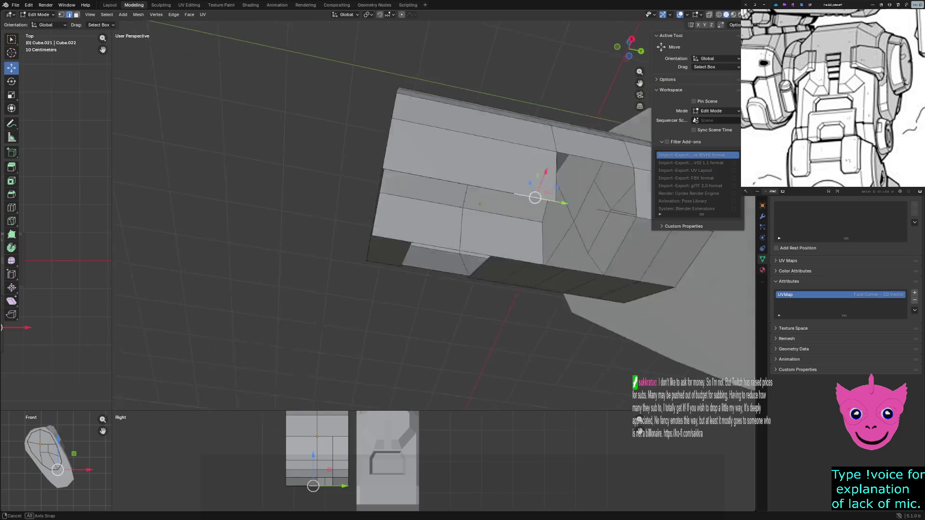
pyautogui.moveTo(423, 229); pyautogui.dragTo(533, 142, button='middle')
pyautogui.click(518, 214)
pyautogui.click(547, 196)
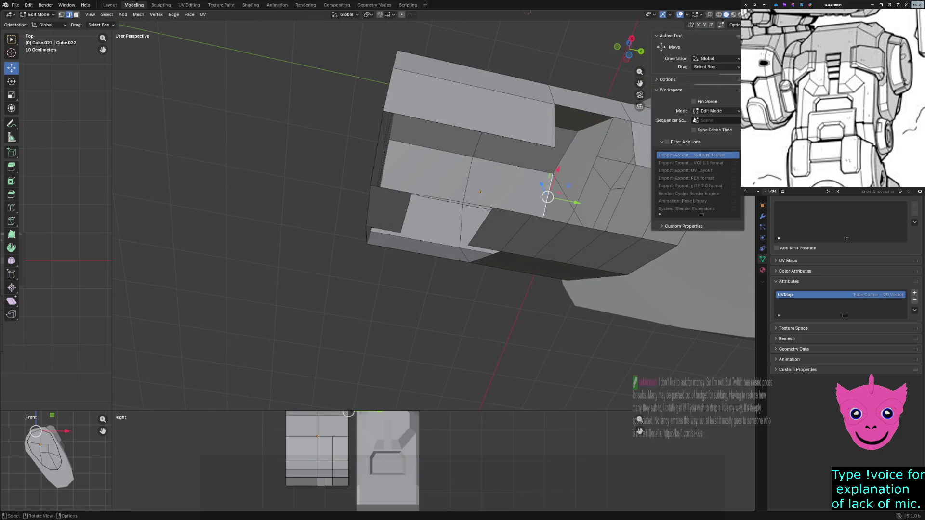
pyautogui.moveTo(547, 197); pyautogui.dragTo(535, 165, button='middle')
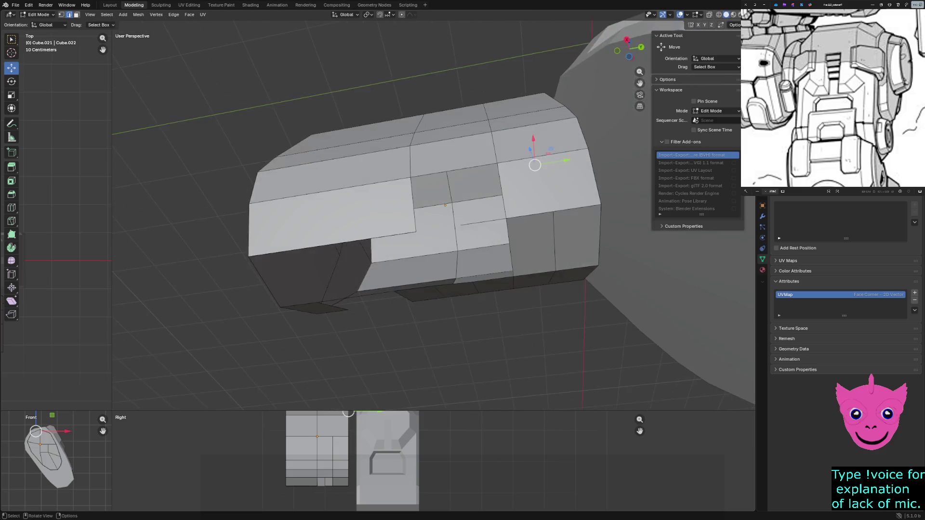
pyautogui.click(496, 289)
pyautogui.click(413, 290)
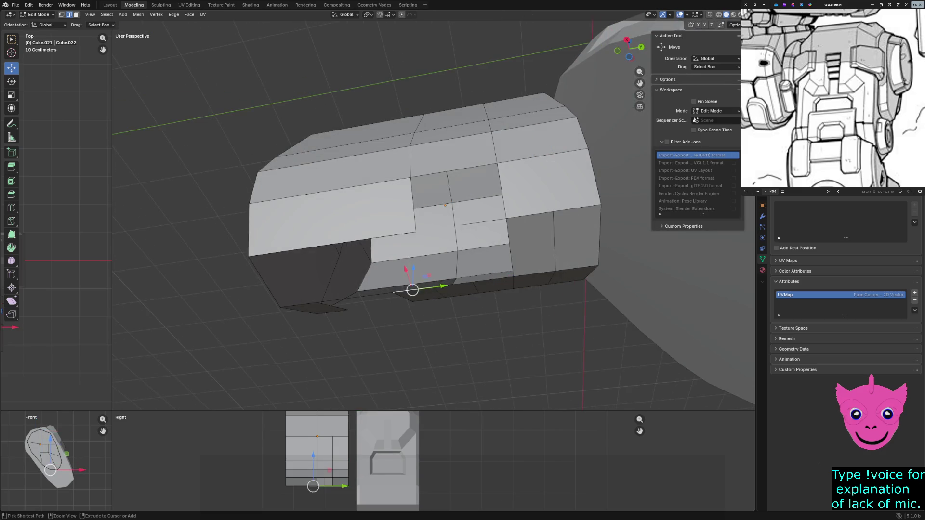
pyautogui.click(310, 269)
pyautogui.press('f')
pyautogui.click(493, 196)
# Step: Hide the rest of the mesh and fill the block's open right side with faces
pyautogui.press('a')
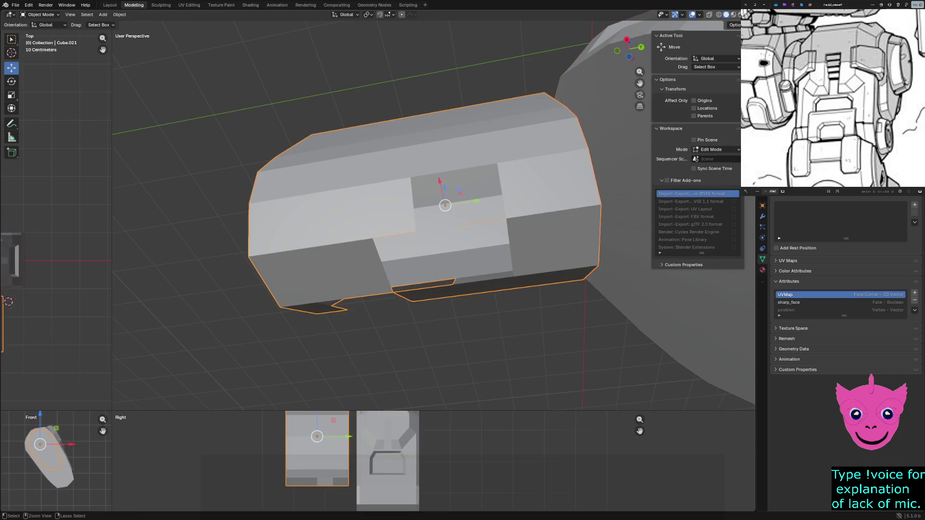
pyautogui.hotkey('shift', 'h')
pyautogui.click(556, 180)
pyautogui.press('f')
# Step: Select the lower vertical and upper horizontal edges while inspecting the block from around
pyautogui.click(562, 242)
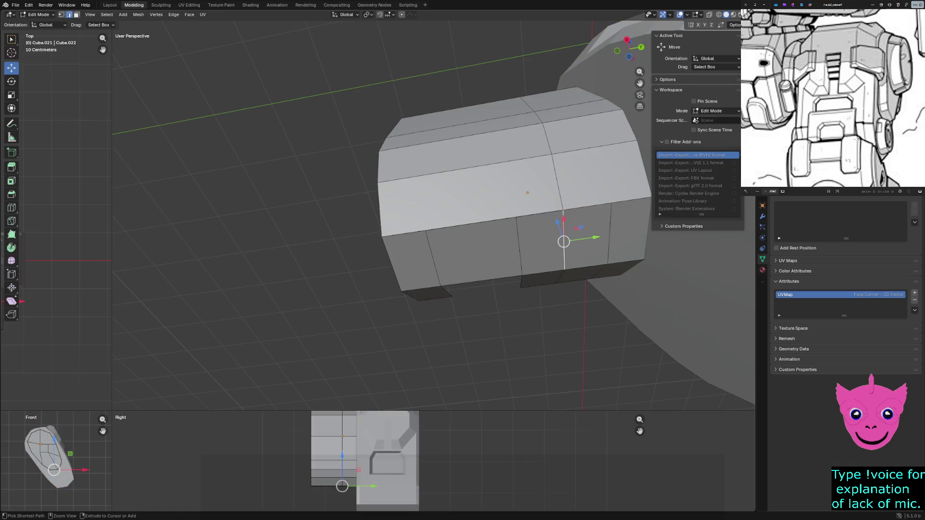
pyautogui.click(519, 246)
pyautogui.click(563, 242)
pyautogui.click(431, 260)
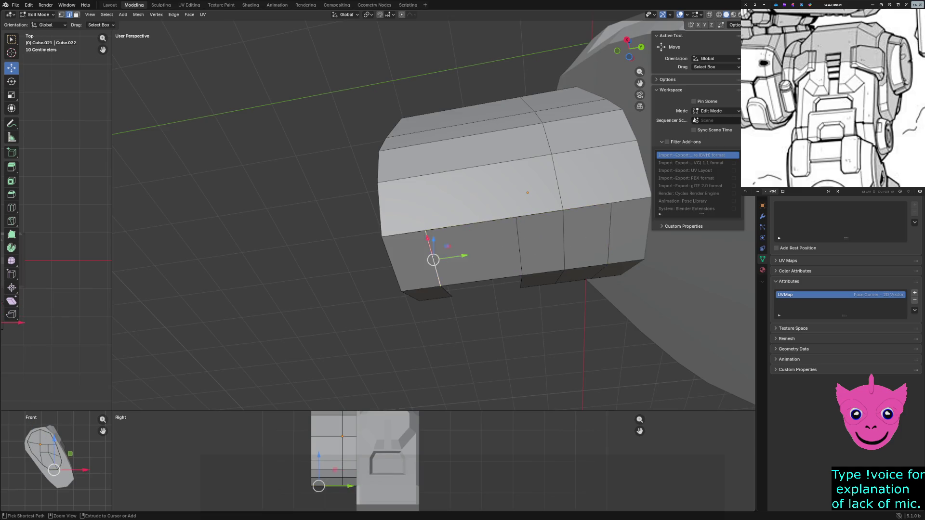
pyautogui.click(470, 226)
pyautogui.moveTo(477, 217)
pyautogui.keyDown('ctrl'); pyautogui.mouseDown(button='middle')
pyautogui.moveTo(477, 181)
pyautogui.moveTo(477, 216)
pyautogui.moveTo(492, 246)
pyautogui.mouseUp(button='middle'); pyautogui.keyUp('ctrl')
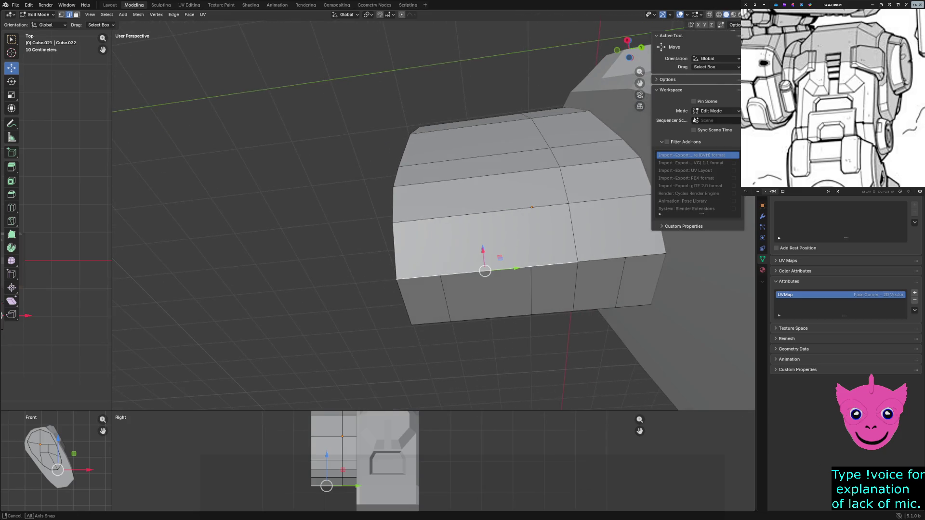
pyautogui.click(491, 319)
pyautogui.scroll(3, 490, 319)
pyautogui.moveTo(490, 318)
pyautogui.mouseDown(button='middle')
pyautogui.moveTo(434, 289)
pyautogui.moveTo(463, 260)
pyautogui.mouseUp(button='middle')
pyautogui.scroll(-4, 448, 274)
# Step: In X-ray display, box-select and delete the vertical strip of faces at the block's end
pyautogui.hotkey('alt', 'z')
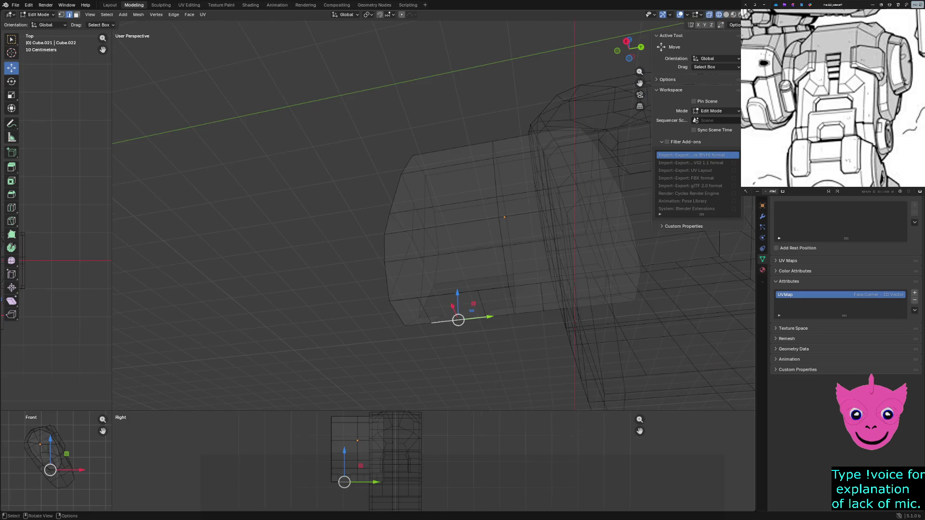
pyautogui.keyDown('shift'); pyautogui.moveTo(405, 463); pyautogui.dragTo(341, 479, button='middle'); pyautogui.keyUp('shift')
pyautogui.moveTo(300, 421); pyautogui.dragTo(338, 506)
pyautogui.press('x')
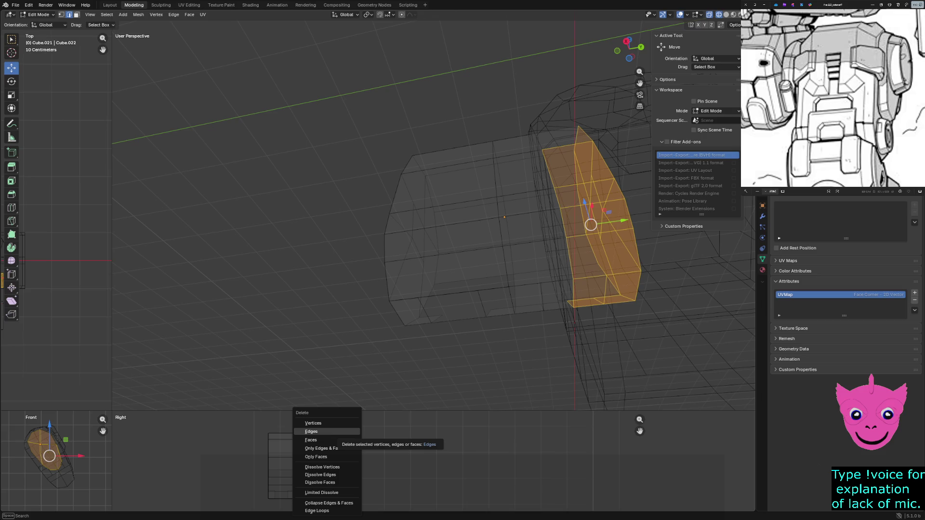
pyautogui.click(311, 431)
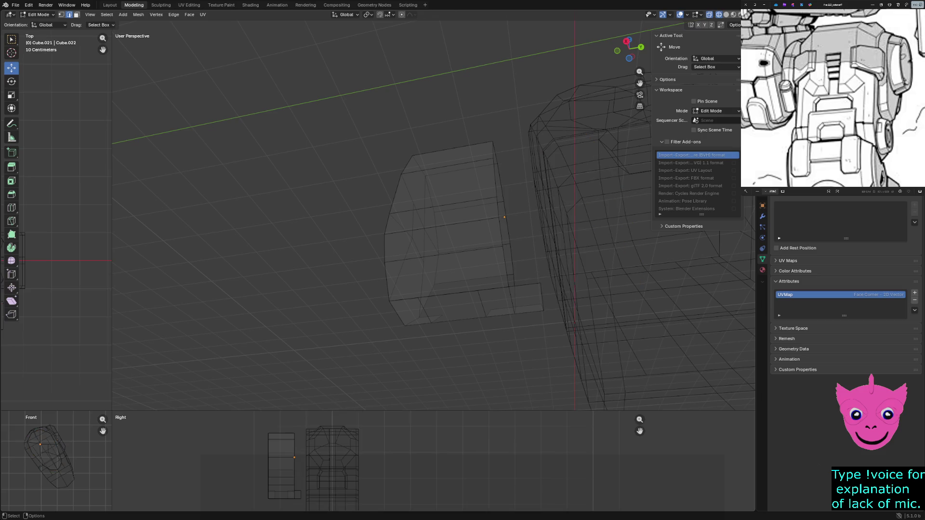
# Step: Delete the leftover vertex and return to solid shading to check the new opening
pyautogui.click(542, 299)
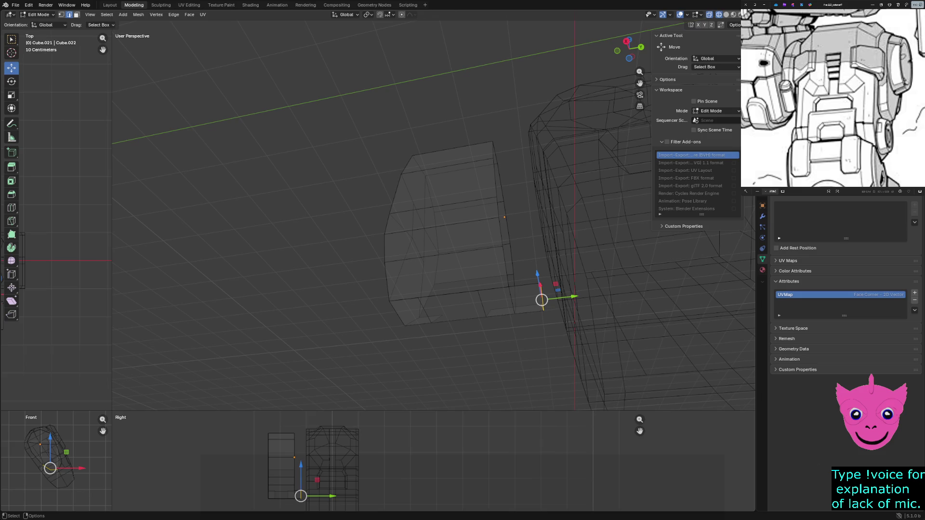
pyautogui.press('x')
pyautogui.click(543, 365)
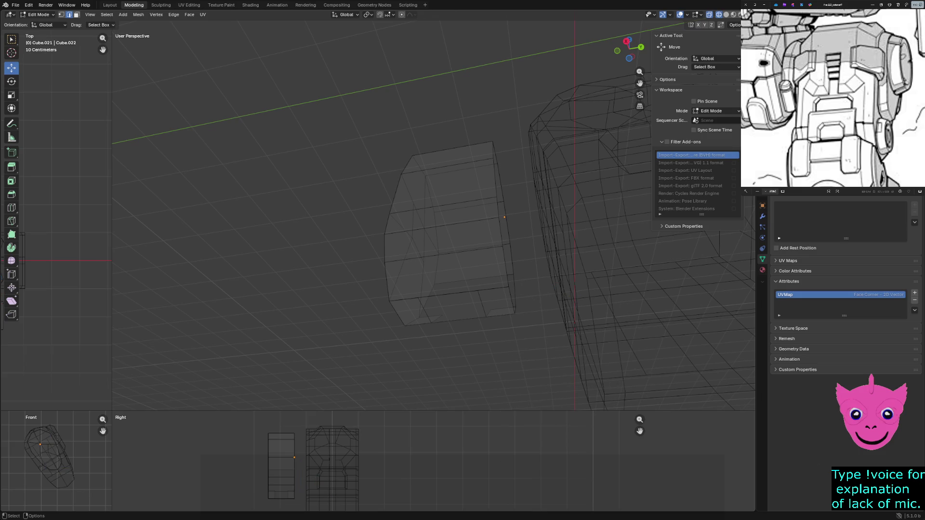
pyautogui.press('z')
pyautogui.click(601, 363)
pyautogui.moveTo(600, 364)
pyautogui.mouseDown(button='middle')
pyautogui.moveTo(578, 361)
pyautogui.moveTo(564, 340)
pyautogui.moveTo(459, 21)
pyautogui.mouseUp(button='middle')
pyautogui.click(448, 123)
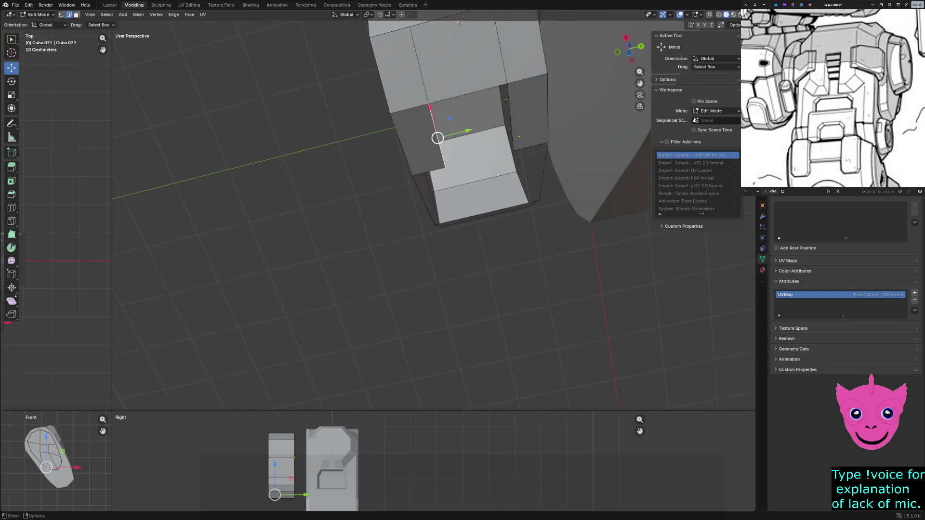
# Step: Undo the last deletion and fill the hole between two opposite edges of the opening
pyautogui.moveTo(449, 122); pyautogui.dragTo(470, 108, button='middle')
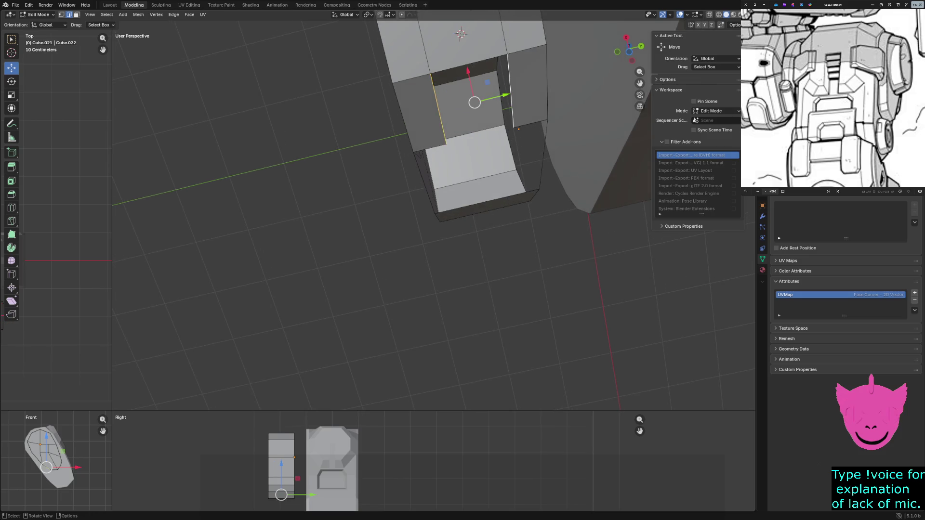
pyautogui.hotkey('ctrl', 'z')
pyautogui.moveTo(461, 33)
pyautogui.mouseDown(button='middle')
pyautogui.moveTo(434, 134)
pyautogui.moveTo(393, 151)
pyautogui.mouseUp(button='middle')
pyautogui.click(392, 151)
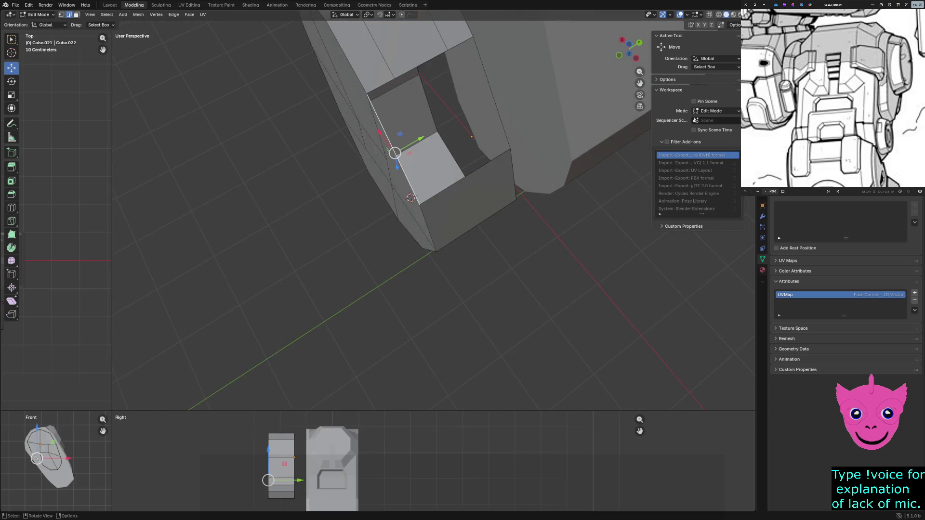
pyautogui.keyDown('shift'); pyautogui.click(479, 109); pyautogui.keyUp('shift')
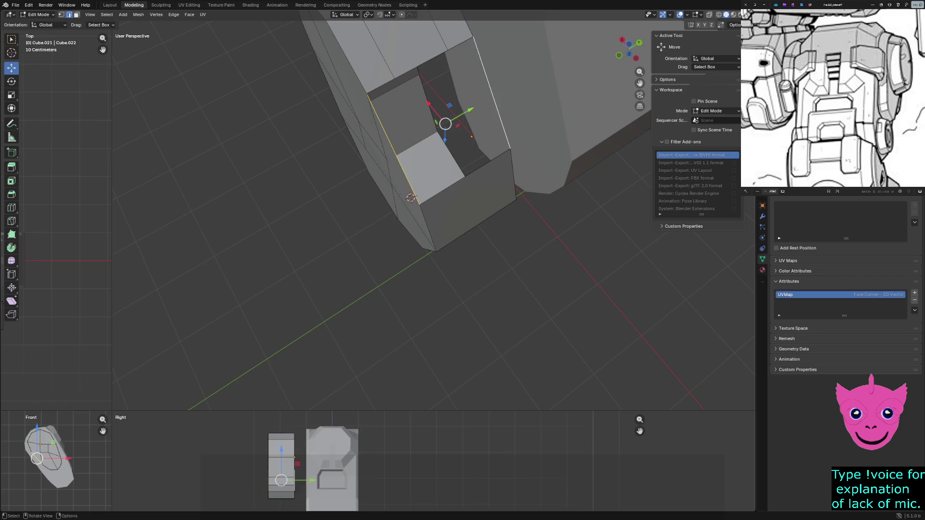
pyautogui.press('f')
pyautogui.moveTo(478, 109); pyautogui.dragTo(445, 204, button='middle')
# Step: Delete an upper edge with its faces and further faces at the block's end
pyautogui.click(380, 153)
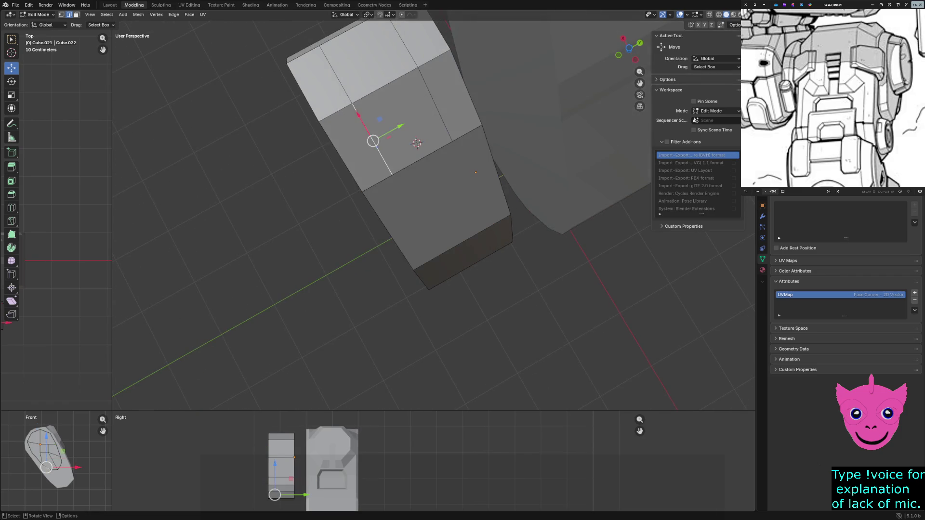
pyautogui.moveTo(417, 143); pyautogui.dragTo(429, 115, button='middle')
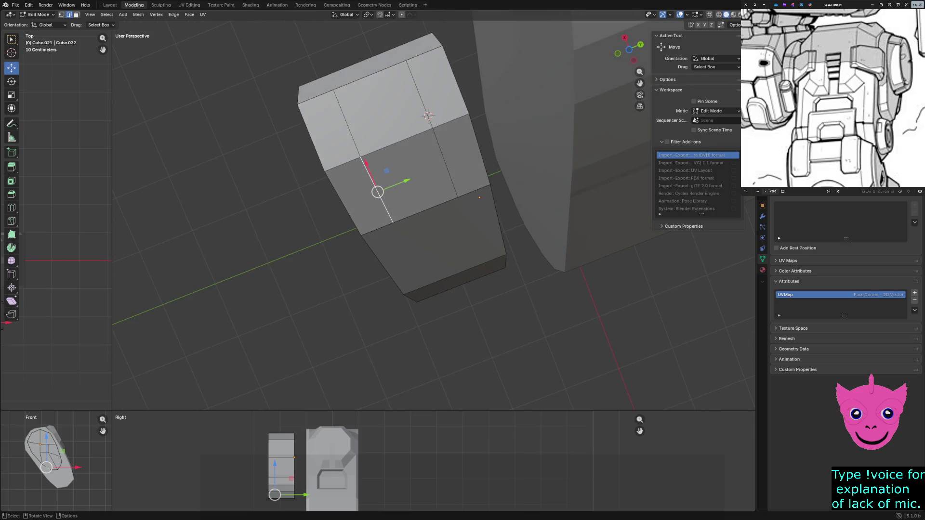
pyautogui.press('x')
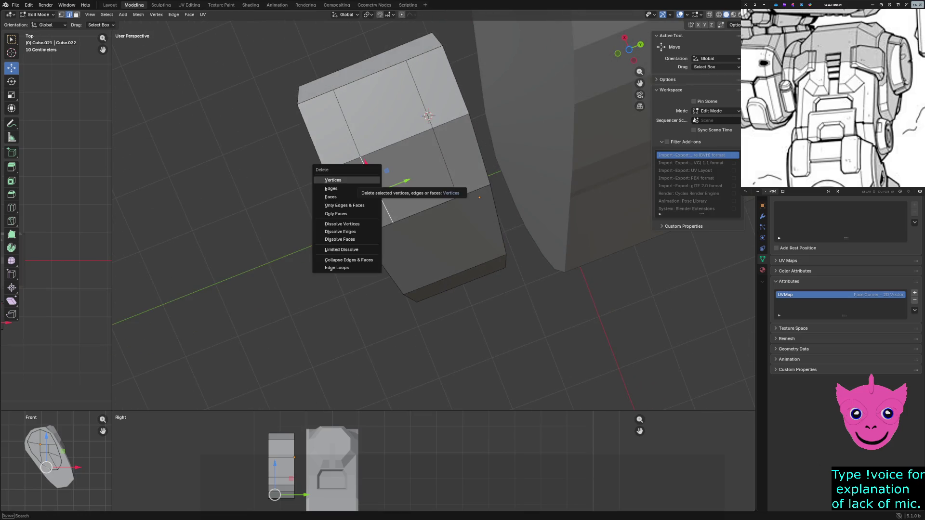
pyautogui.click(336, 188)
pyautogui.click(451, 144)
pyautogui.press('x')
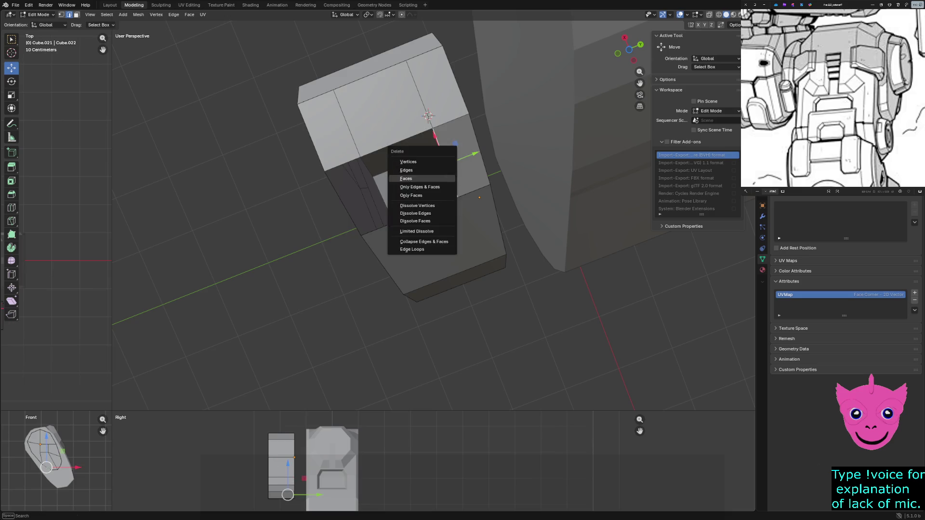
pyautogui.click(416, 170)
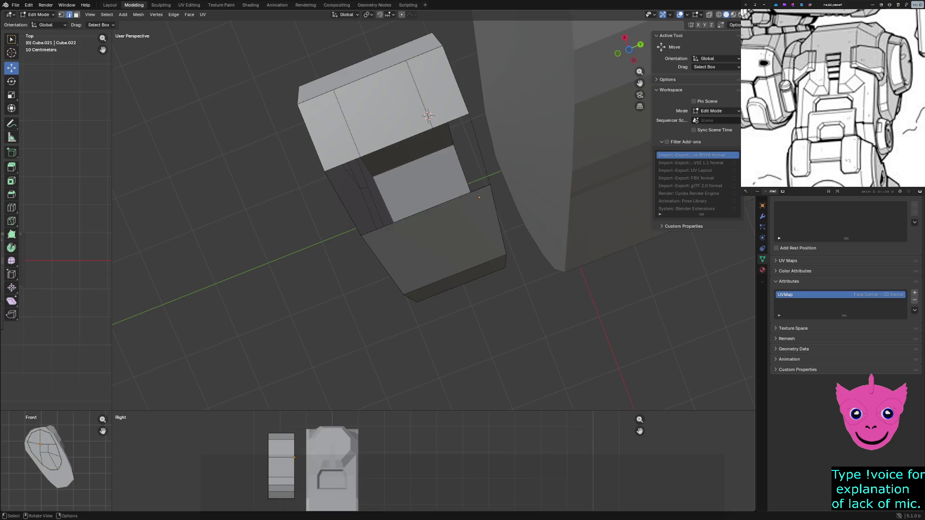
# Step: Slide the opening's left and right edges into place and fill between them
pyautogui.click(343, 205)
pyautogui.keyDown('shift'); pyautogui.click(475, 145); pyautogui.keyUp('shift')
pyautogui.press('g')
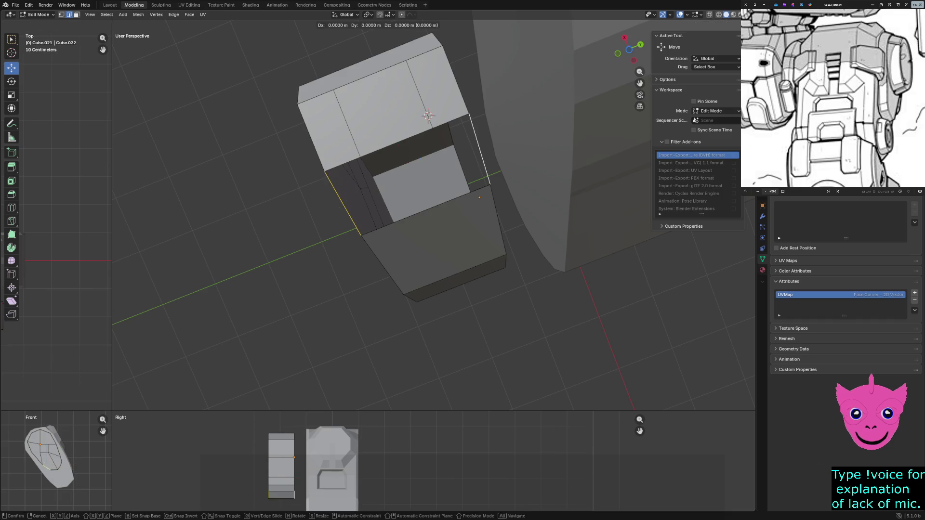
pyautogui.press('g')
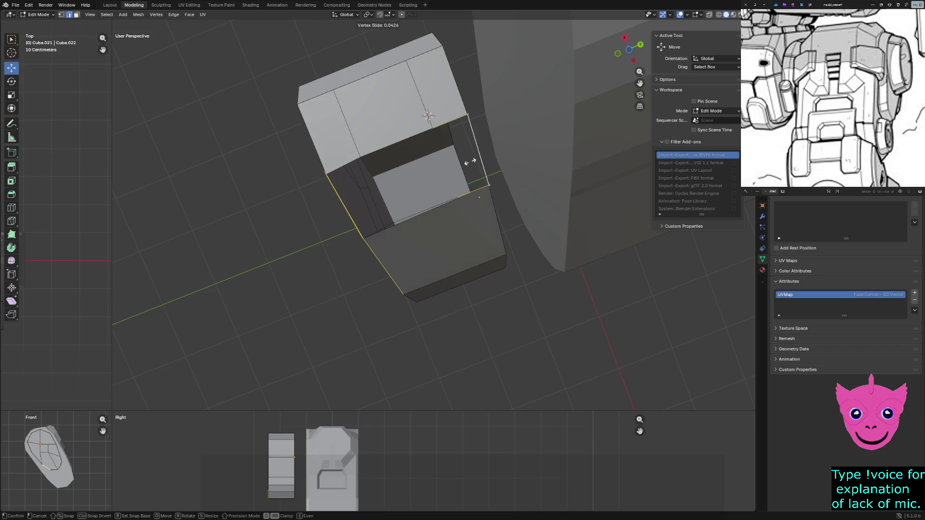
pyautogui.click(428, 116)
pyautogui.press('f')
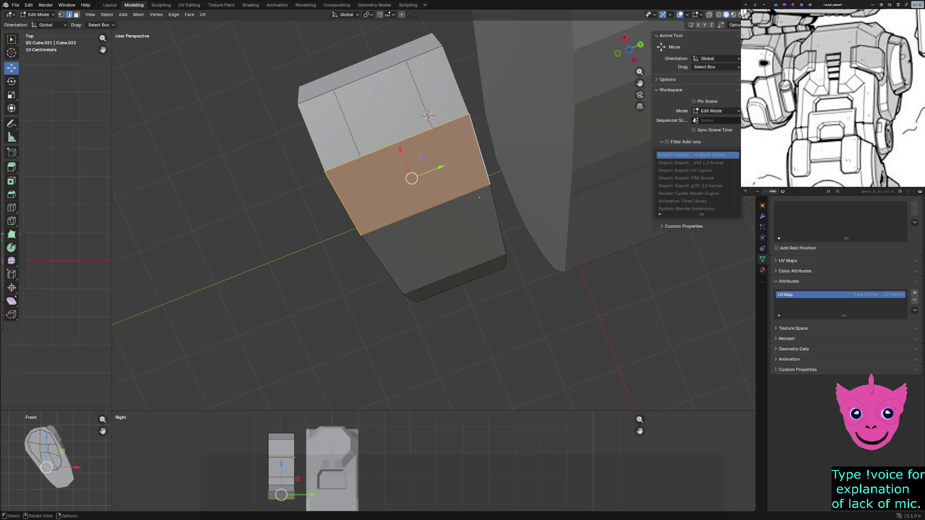
# Step: Delete the two vertical edges to open the top, then refill the top opening with a face
pyautogui.click(348, 124)
pyautogui.keyDown('shift'); pyautogui.click(427, 113); pyautogui.keyUp('shift')
pyautogui.press('x')
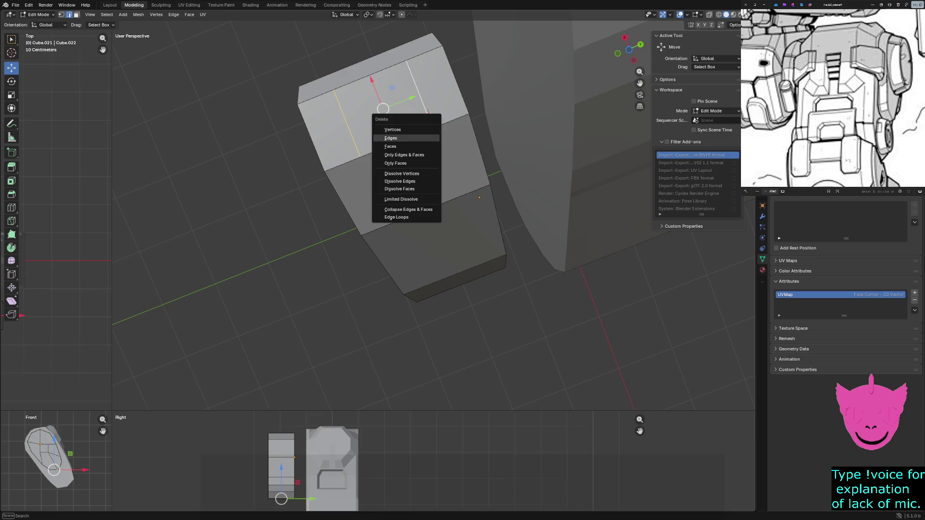
pyautogui.click(391, 138)
pyautogui.click(311, 138)
pyautogui.keyDown('shift'); pyautogui.click(454, 82); pyautogui.keyUp('shift')
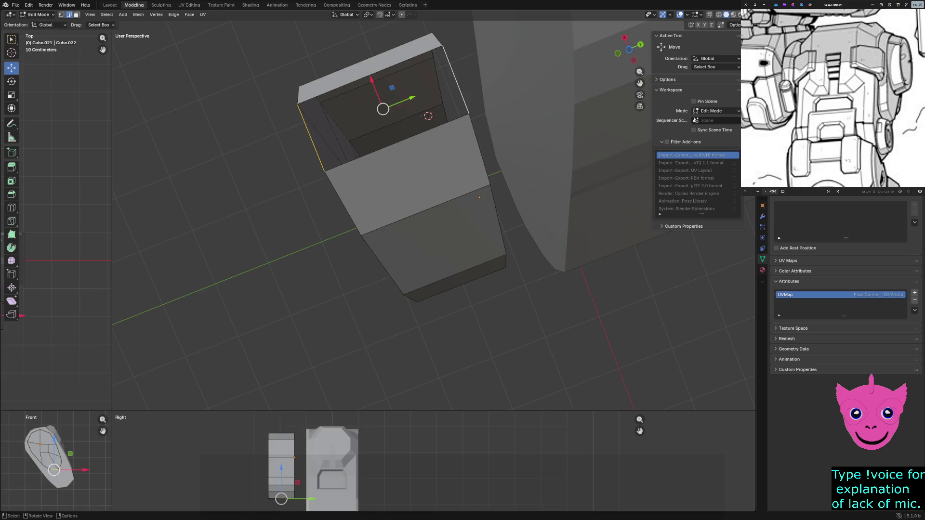
pyautogui.press('f')
pyautogui.moveTo(434, 216); pyautogui.dragTo(433, 144, button='middle')
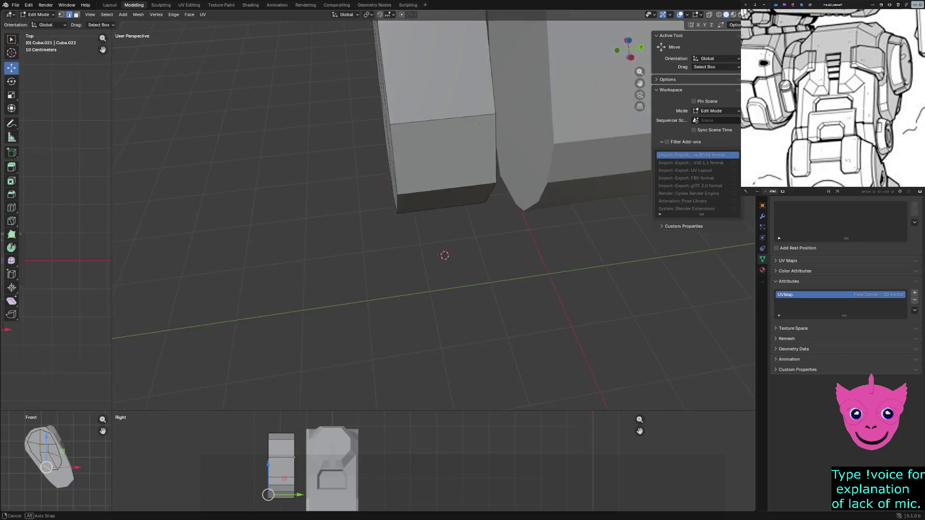
pyautogui.moveTo(445, 254)
pyautogui.mouseDown(button='middle')
pyautogui.moveTo(369, 294)
pyautogui.moveTo(377, 283)
pyautogui.mouseUp(button='middle')
pyautogui.click(379, 282)
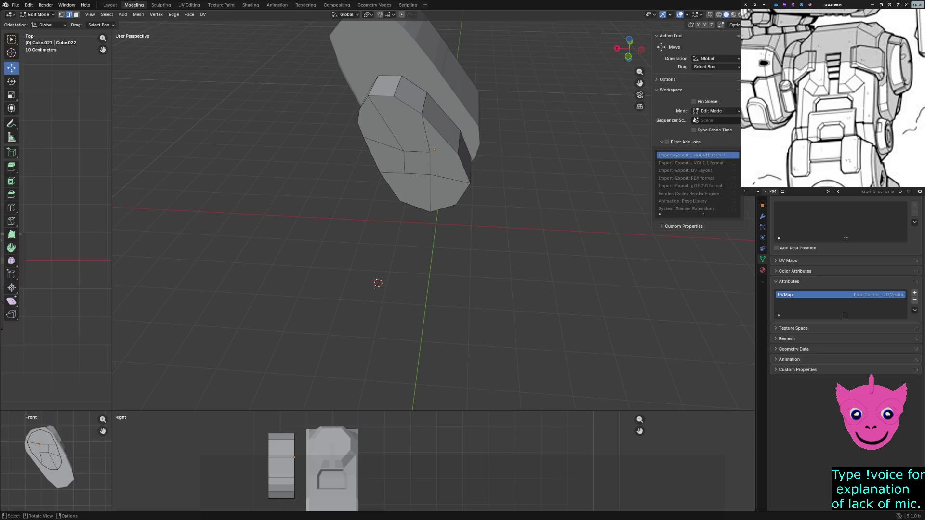
# Step: Start moving a top edge of the cap along the Y axis
pyautogui.click(286, 438)
pyautogui.press('g')
pyautogui.press('y')
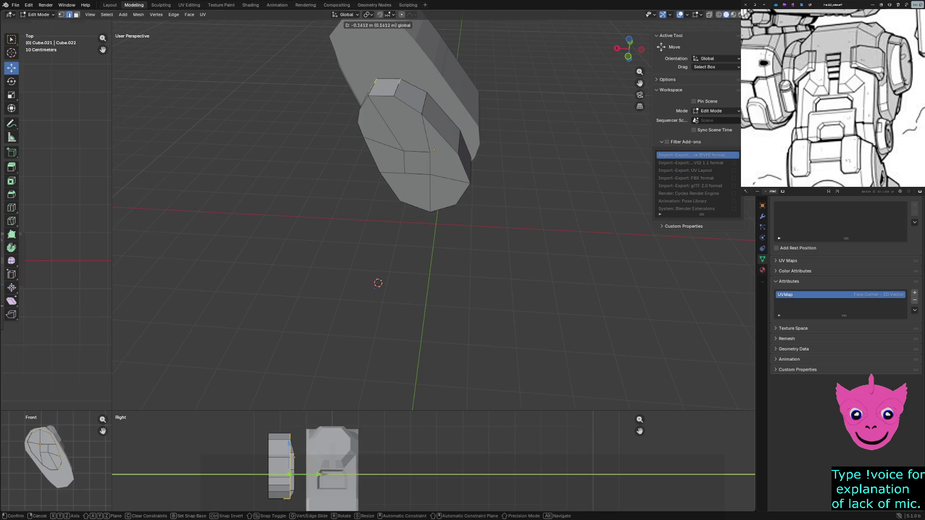
# Step: Confirm the edge move, then in wireframe move the cap's vertex ring along Y
pyautogui.click(293, 475)
pyautogui.press('z')
pyautogui.click(210, 467)
pyautogui.press('z')
pyautogui.click(293, 474)
pyautogui.moveTo(287, 418); pyautogui.dragTo(329, 510)
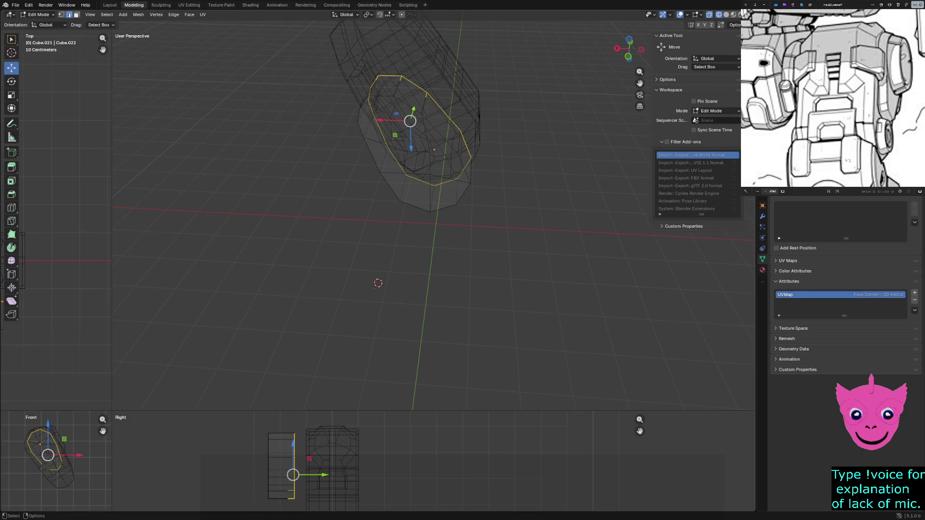
pyautogui.press('g')
pyautogui.press('y')
pyautogui.click(294, 458)
# Step: Select the whole cap and reposition it within the Y–Z plane, then return to solid shading
pyautogui.moveTo(243, 430); pyautogui.dragTo(292, 507)
pyautogui.moveTo(292, 458); pyautogui.dragTo(293, 458)
pyautogui.press('g')
pyautogui.click(297, 474)
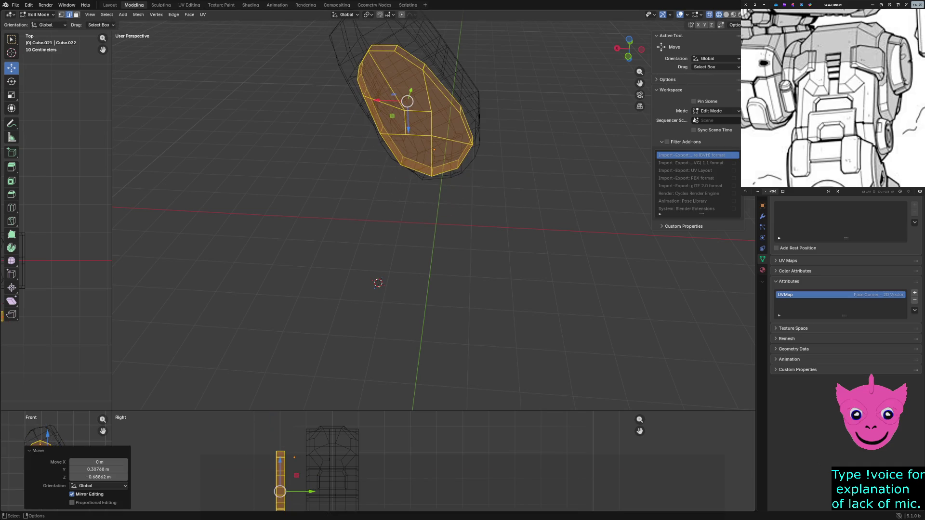
pyautogui.press('g')
pyautogui.hotkey('shift', 'x')
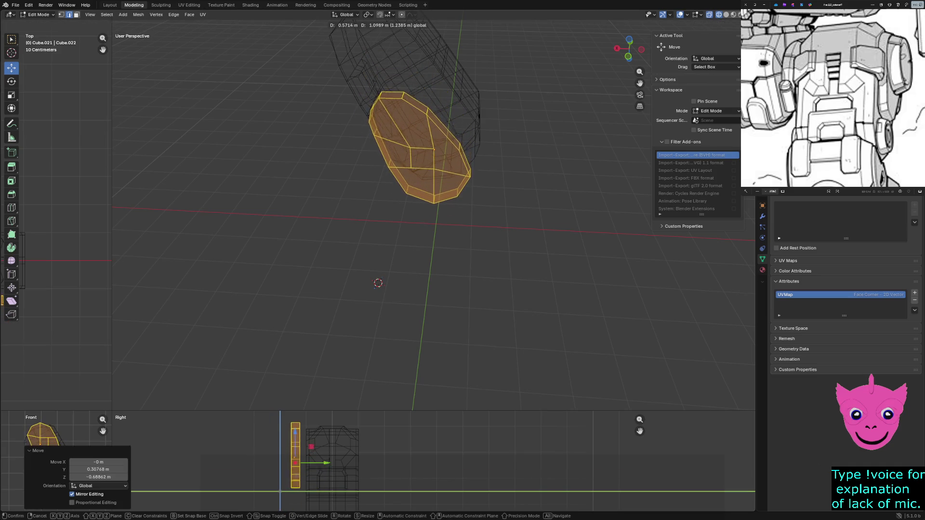
pyautogui.click(296, 457)
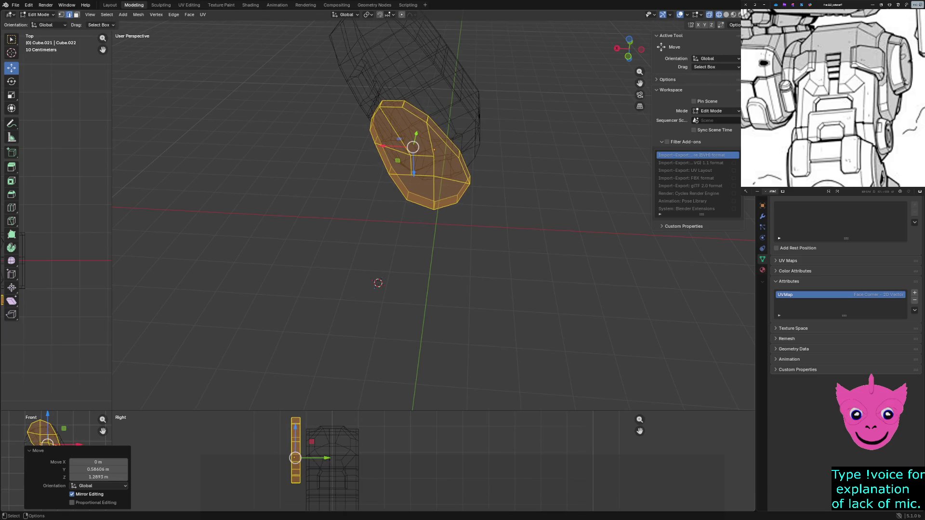
pyautogui.press('z')
pyautogui.press('z')
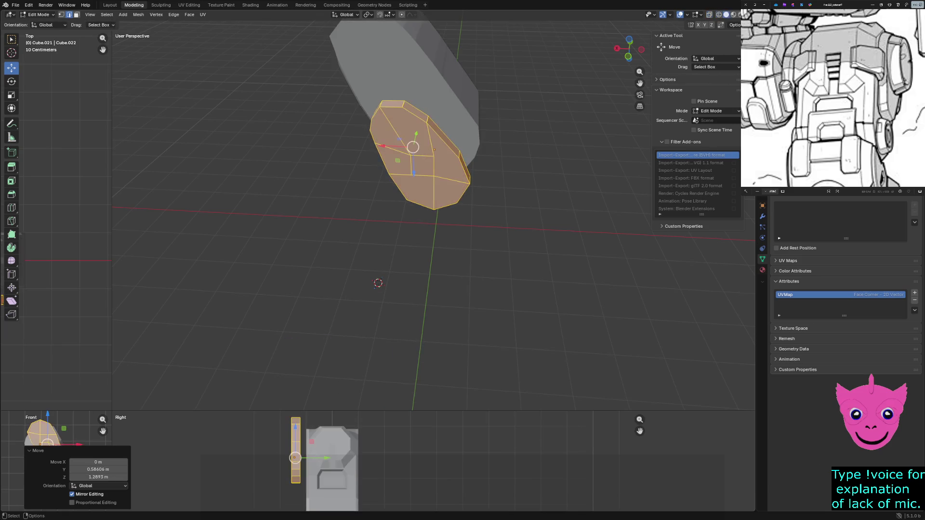
# Step: Leave Edit Mode and select the inner plate object Cube.021
pyautogui.hotkey('alt', 'a')
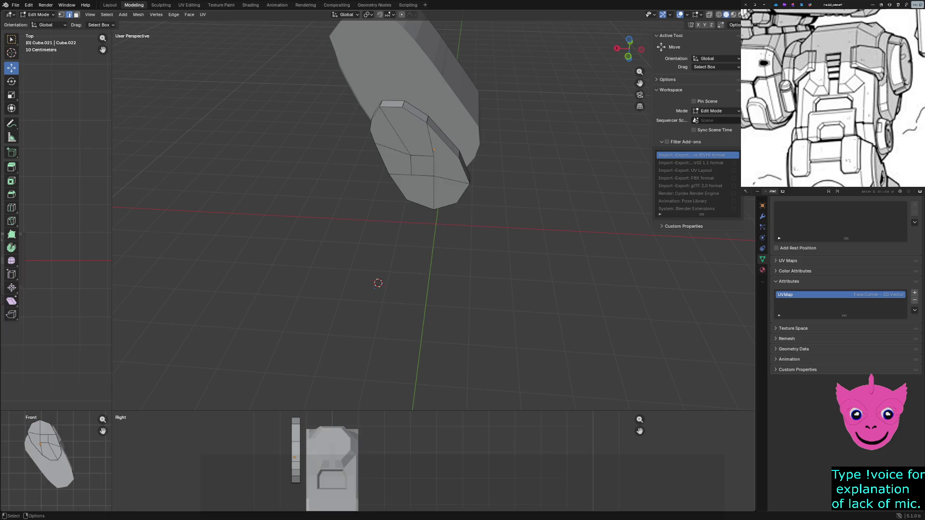
pyautogui.press('Tab')
pyautogui.click(423, 162)
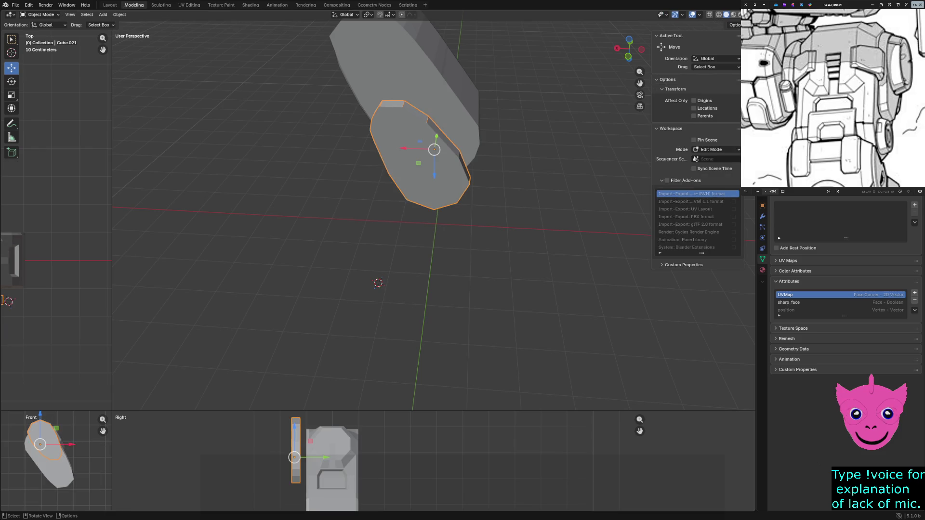
# Step: Move the inner plate into the block's front face and nudge it along X
pyautogui.press('g')
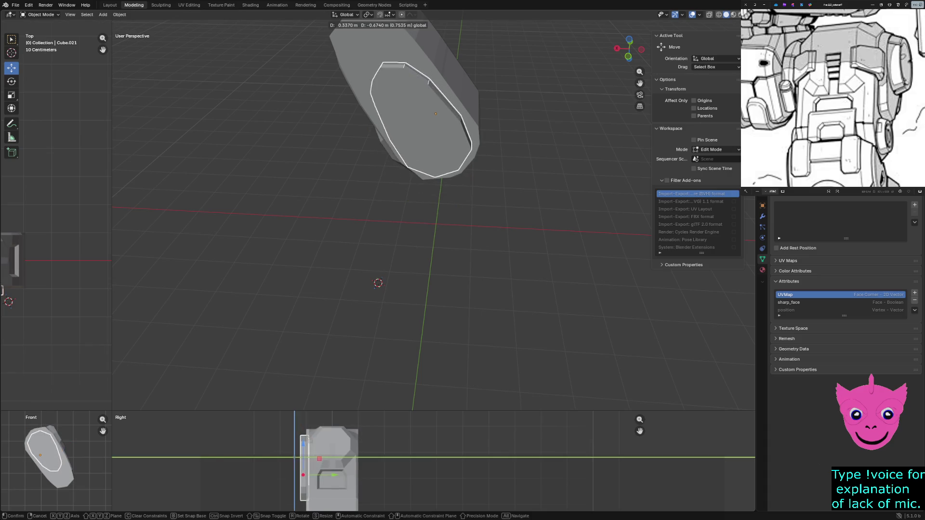
pyautogui.press('Return')
pyautogui.moveTo(433, 253)
pyautogui.mouseDown(button='middle')
pyautogui.moveTo(449, 289)
pyautogui.moveTo(477, 239)
pyautogui.mouseUp(button='middle')
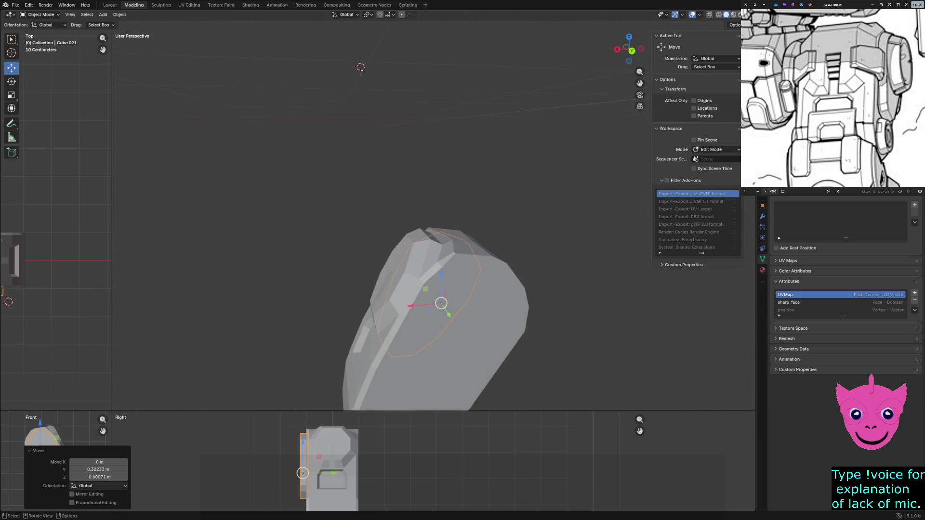
pyautogui.moveTo(462, 290); pyautogui.dragTo(471, 283, button='middle')
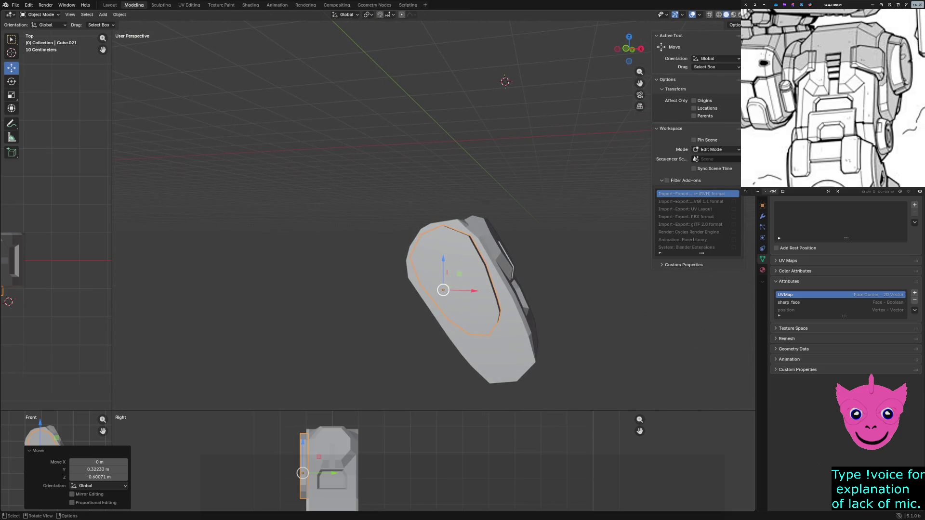
pyautogui.press('g')
pyautogui.press('x')
pyautogui.press('Escape')
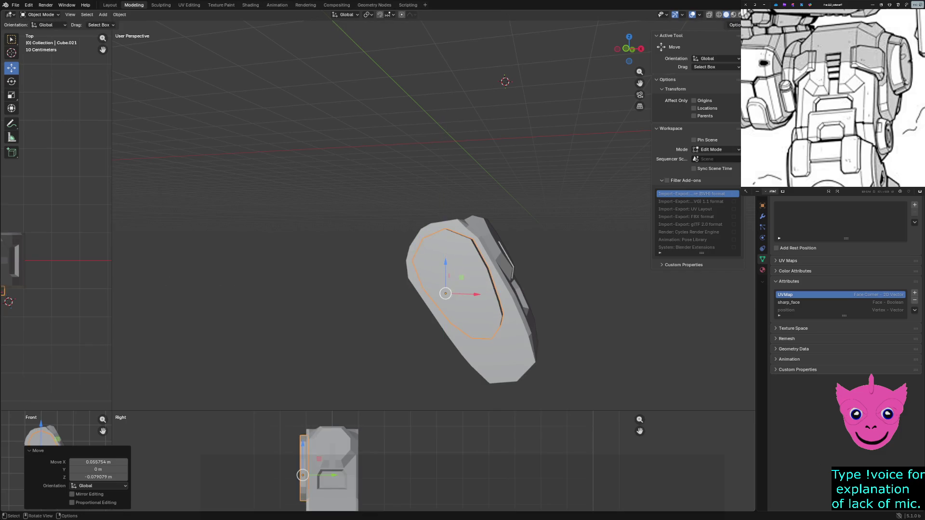
pyautogui.hotkey('alt', 'a')
# Step: Toggle between wireframe and solid shading to check the inset plate
pyautogui.press('z')
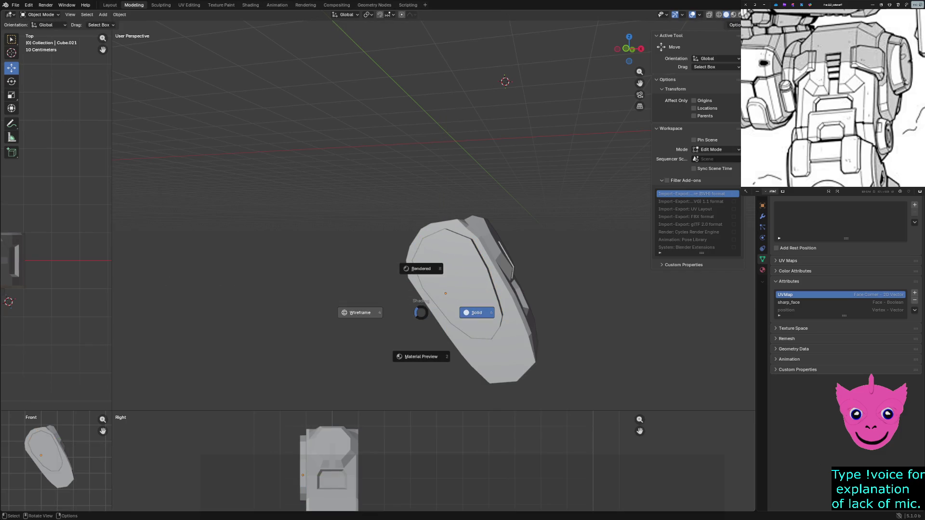
pyautogui.click(369, 310)
pyautogui.press('z')
pyautogui.press('6')
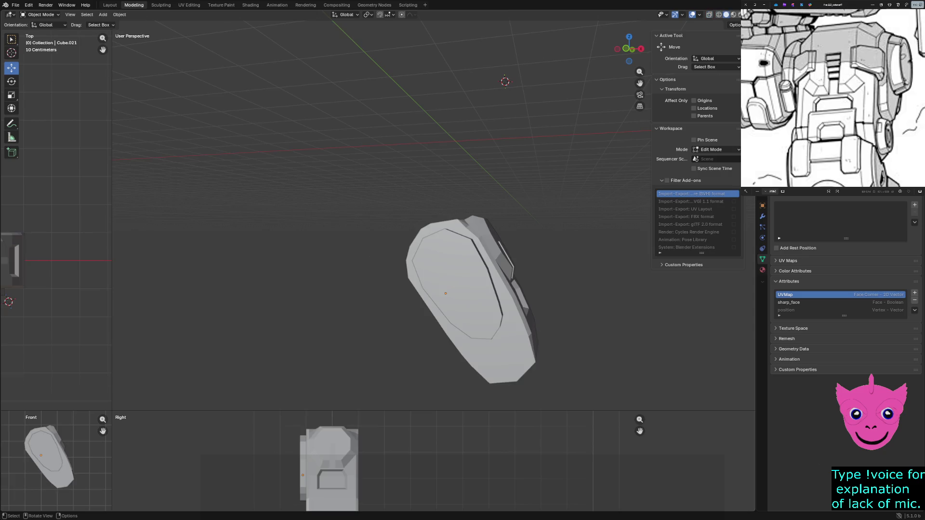
pyautogui.press('z')
pyautogui.press('4')
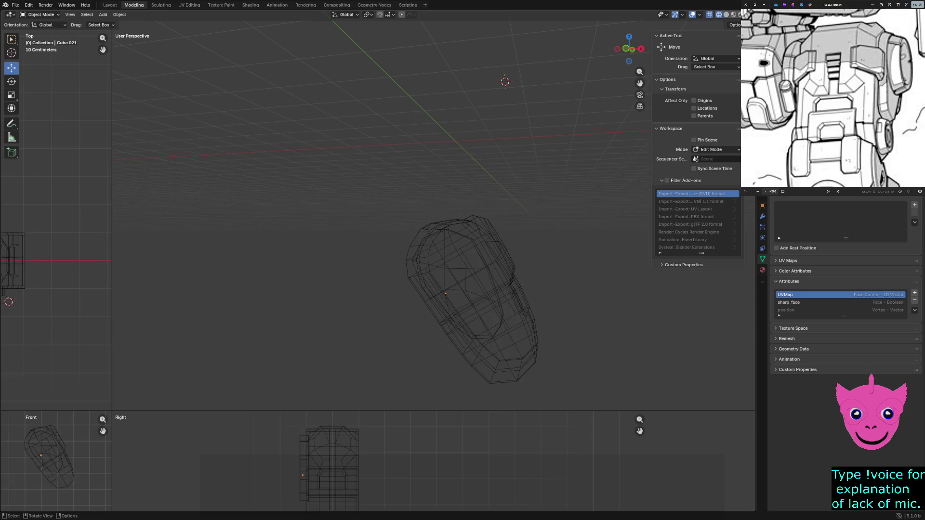
pyautogui.press('z')
pyautogui.press('6')
pyautogui.scroll(-3, 442, 231)
pyautogui.scroll(-2, 441, 232)
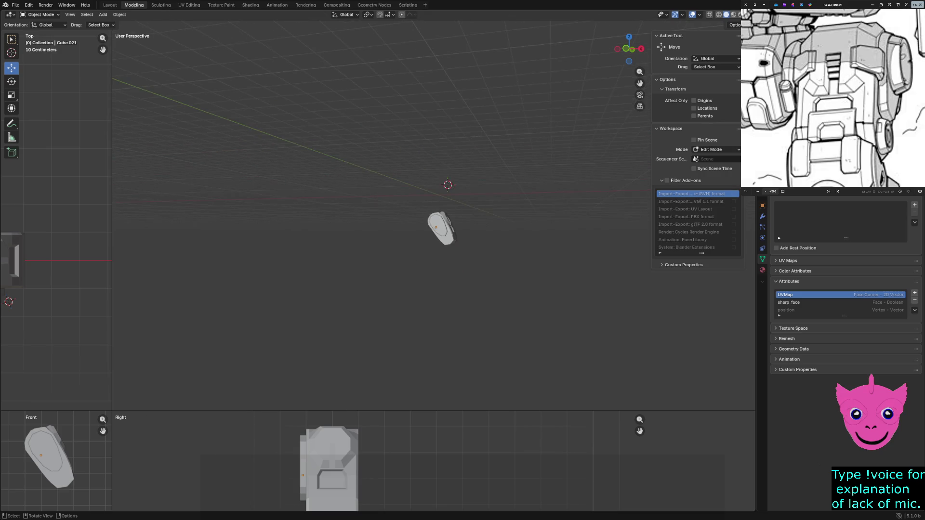
pyautogui.scroll(2, 440, 232)
pyautogui.scroll(3, 463, 261)
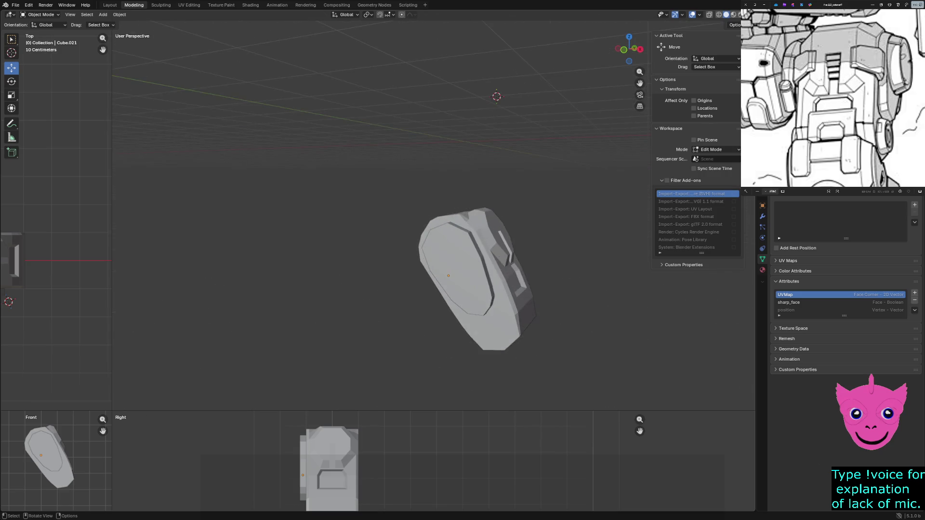
pyautogui.click(103, 14)
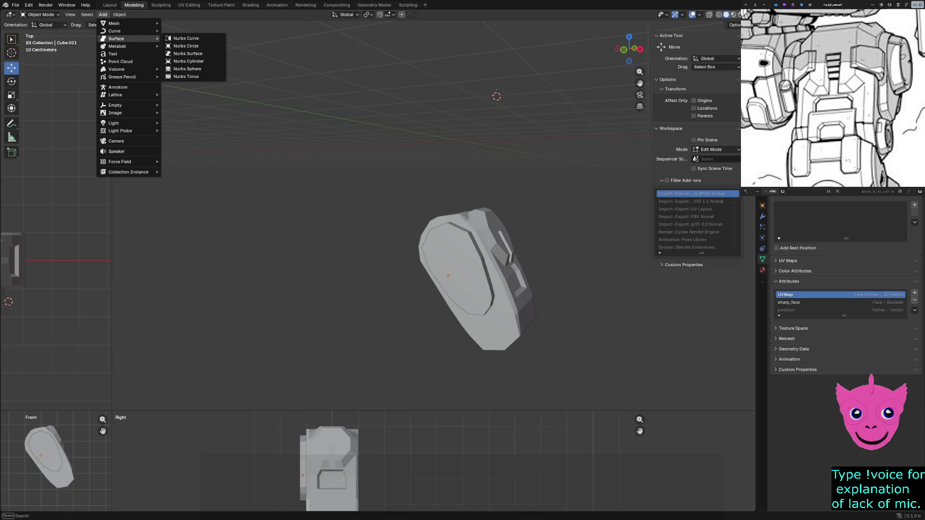
pyautogui.moveTo(119, 23)
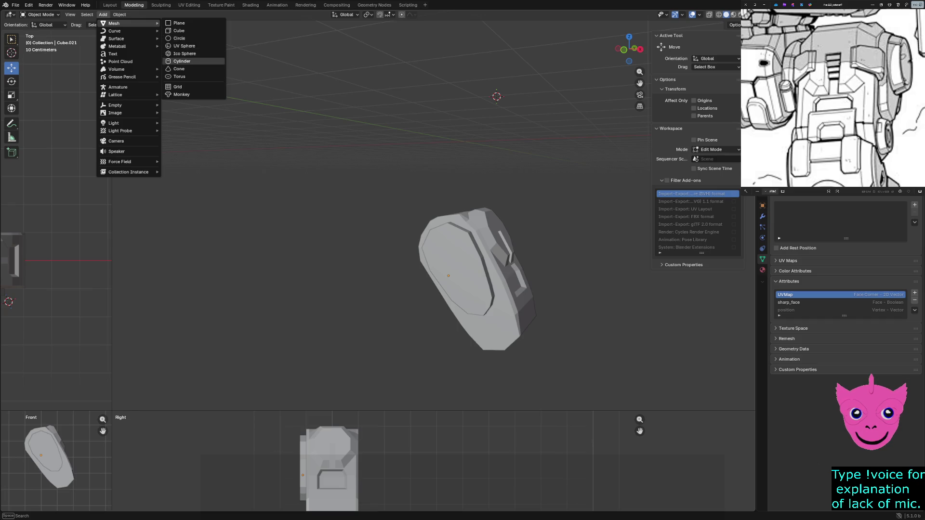
# Step: Add a cylinder and set its radius and a 0.5 m Y location in the redo panel
pyautogui.click(181, 61)
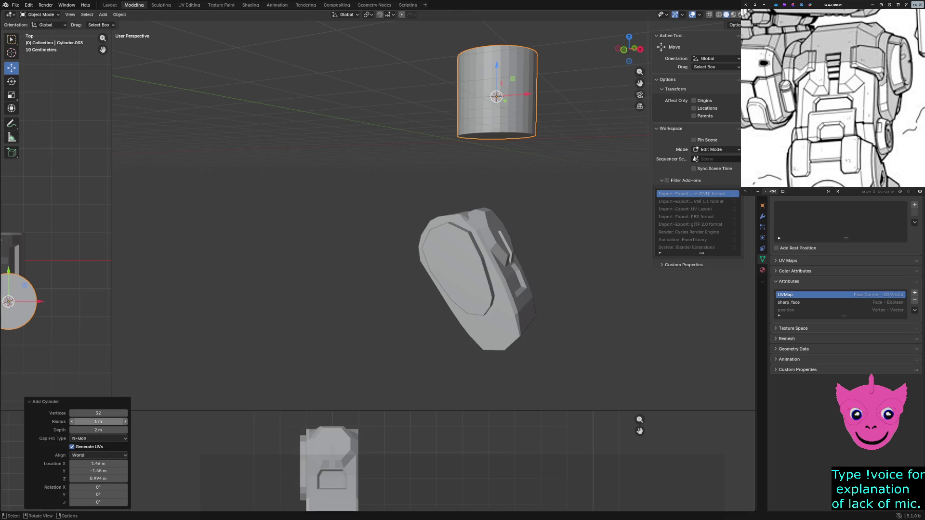
pyautogui.click(101, 422)
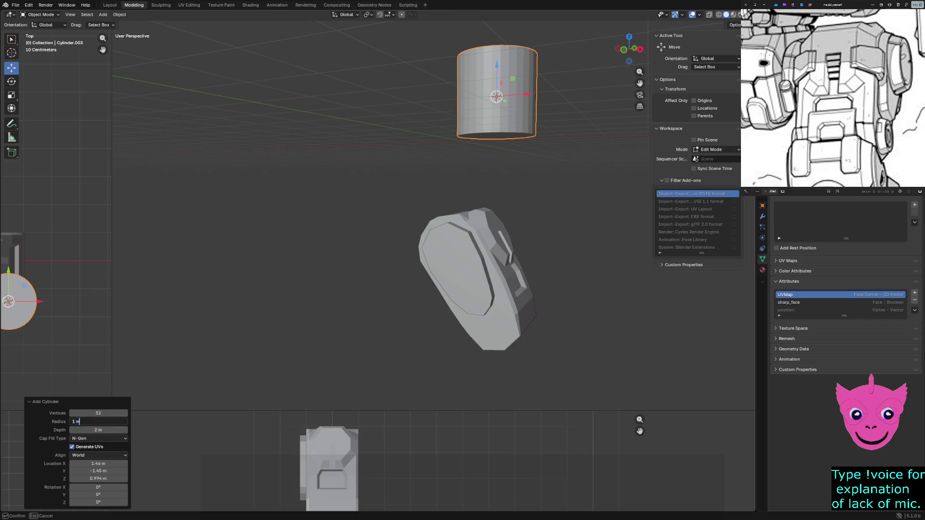
pyautogui.press('BackSpace')
pyautogui.write('385')
pyautogui.press('Return')
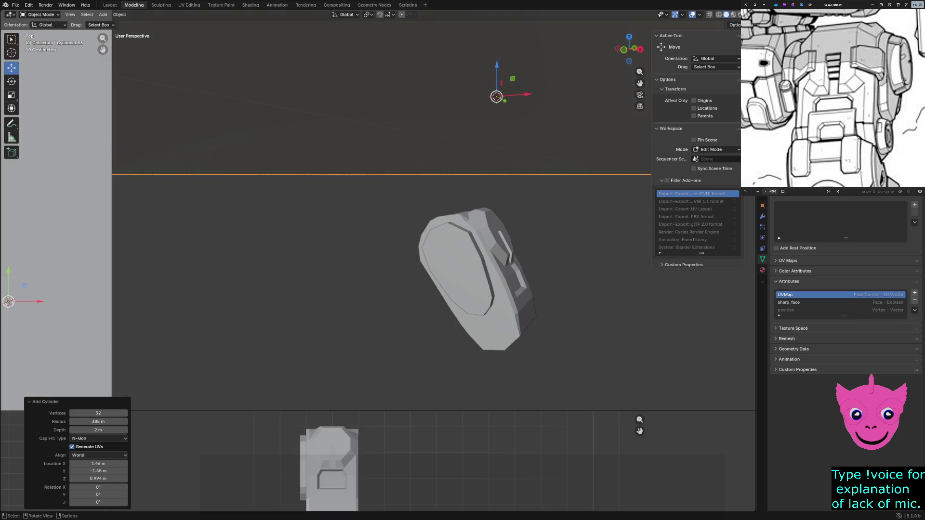
pyautogui.click(99, 470)
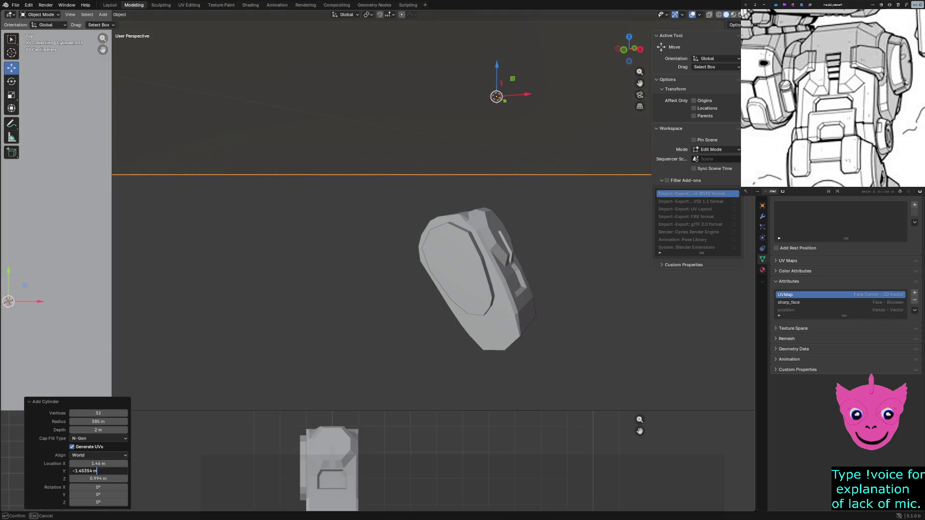
pyautogui.press('BackSpace')
pyautogui.press('BackSpace')
pyautogui.press('Return')
pyautogui.click(98, 430)
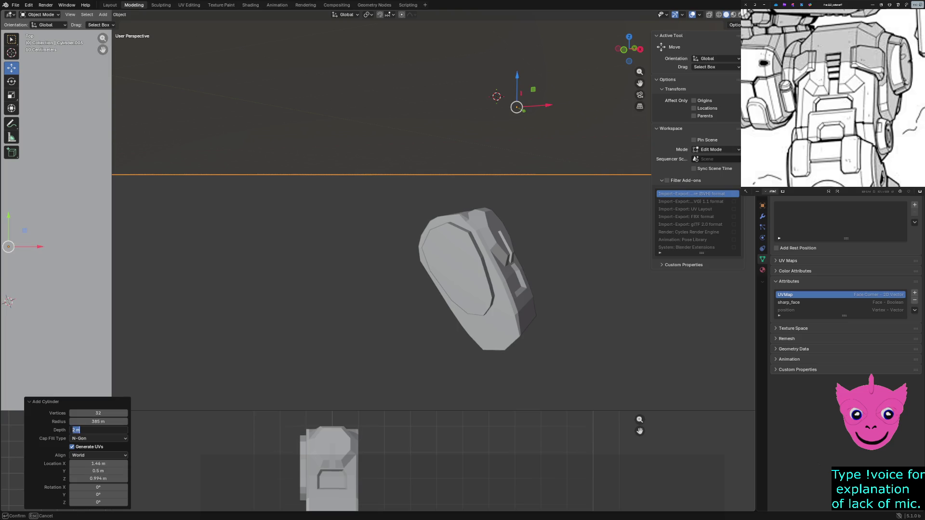
# Step: Set the cylinder to 0.5 m radius, 0.5 m depth and 90° X rotation
pyautogui.hotkey('shift', 'Tab')
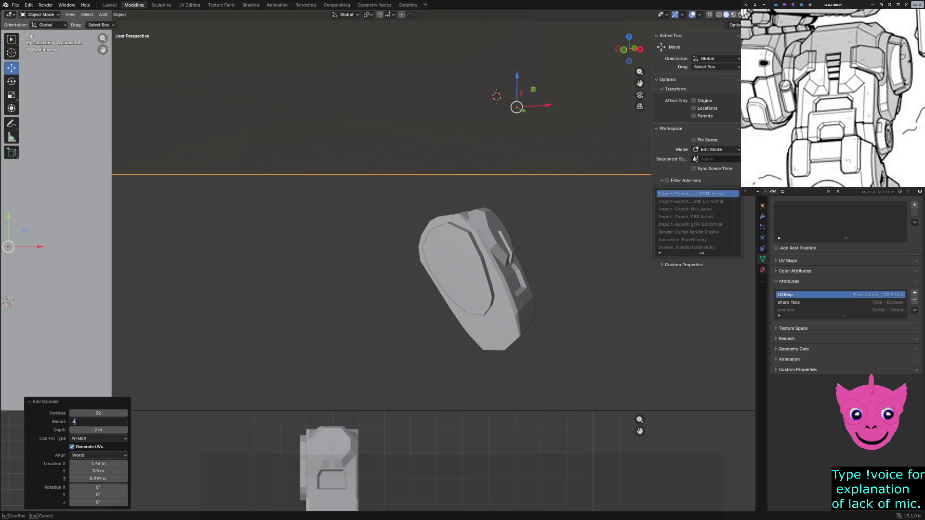
pyautogui.write('0.5')
pyautogui.press('Return')
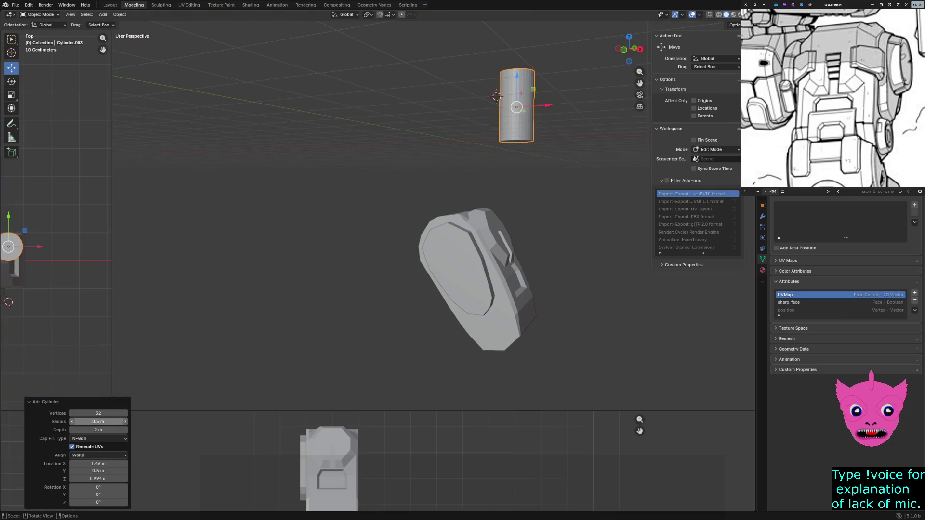
pyautogui.click(99, 430)
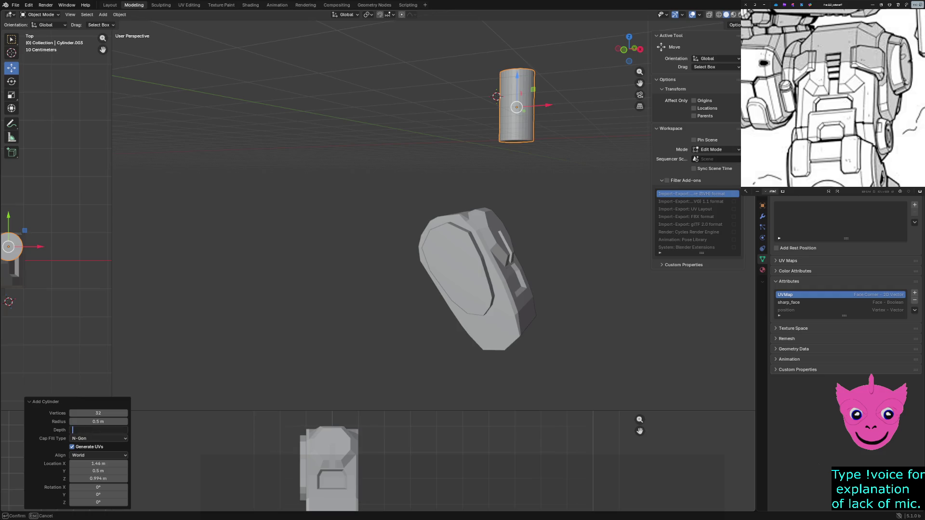
pyautogui.write('.2')
pyautogui.press('Return')
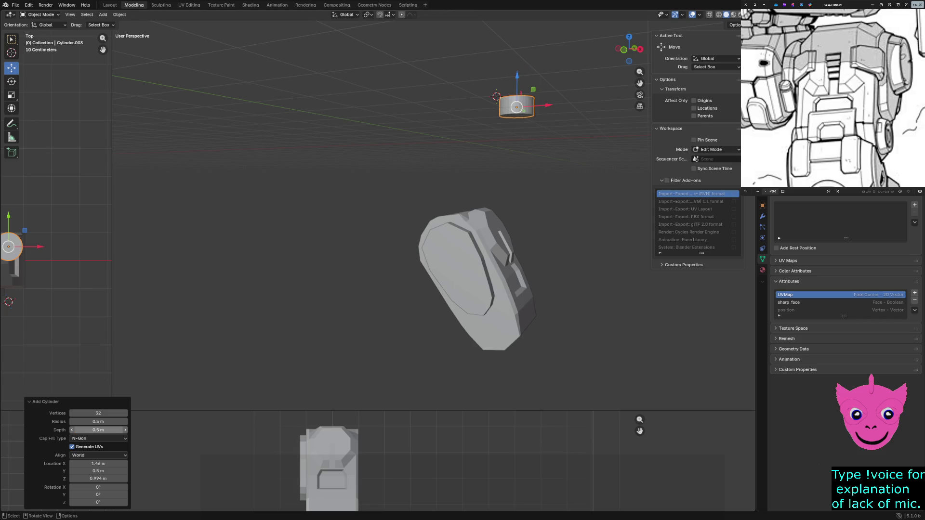
pyautogui.click(98, 487)
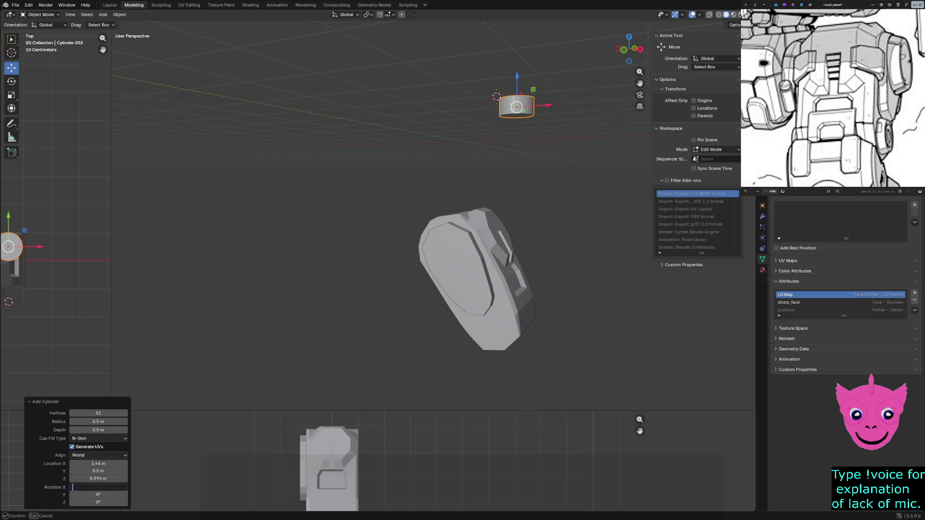
pyautogui.write('90')
pyautogui.press('Return')
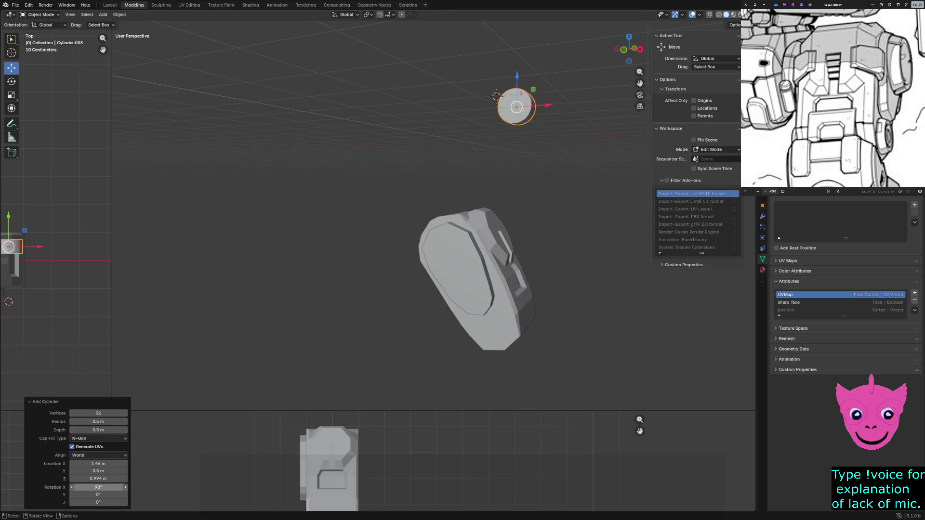
pyautogui.press('g')
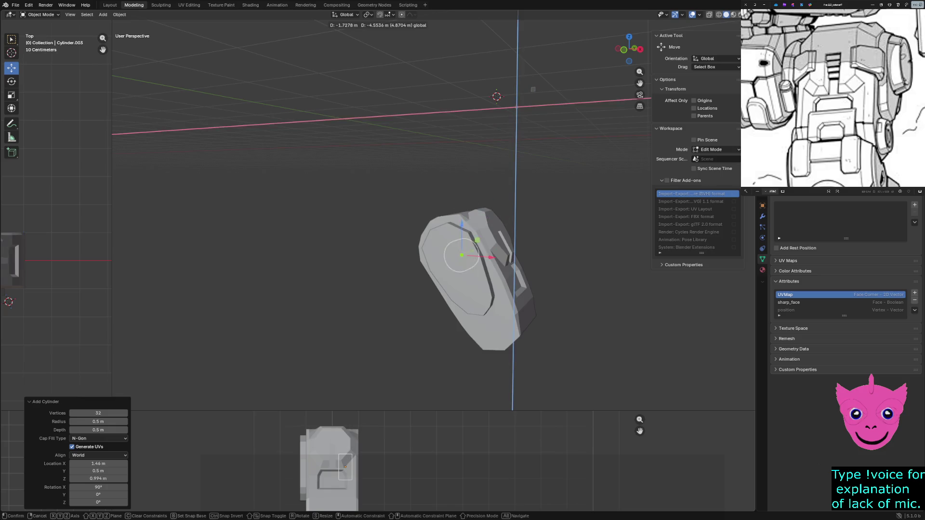
# Step: Place the cylinder on the armor block, sliding it along Y and raising it along Z
pyautogui.click(448, 257)
pyautogui.press('g')
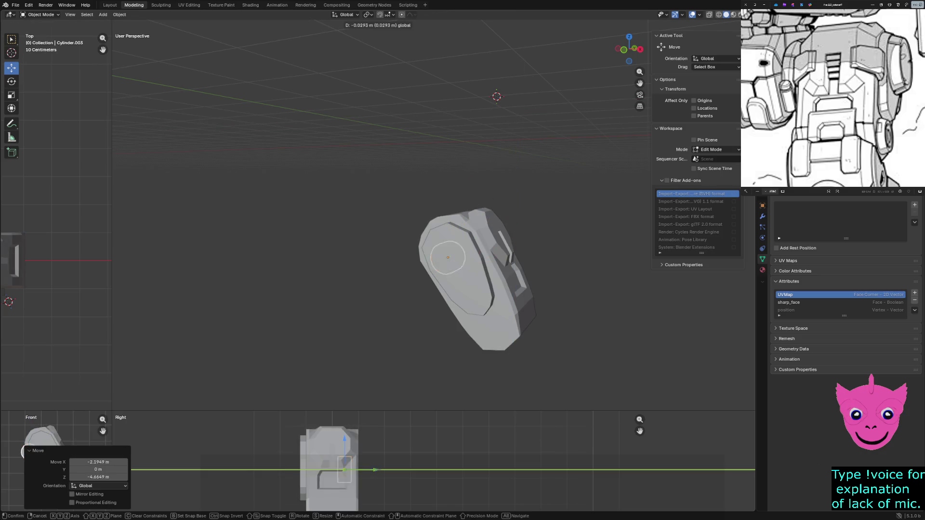
pyautogui.press('y')
pyautogui.press('Return')
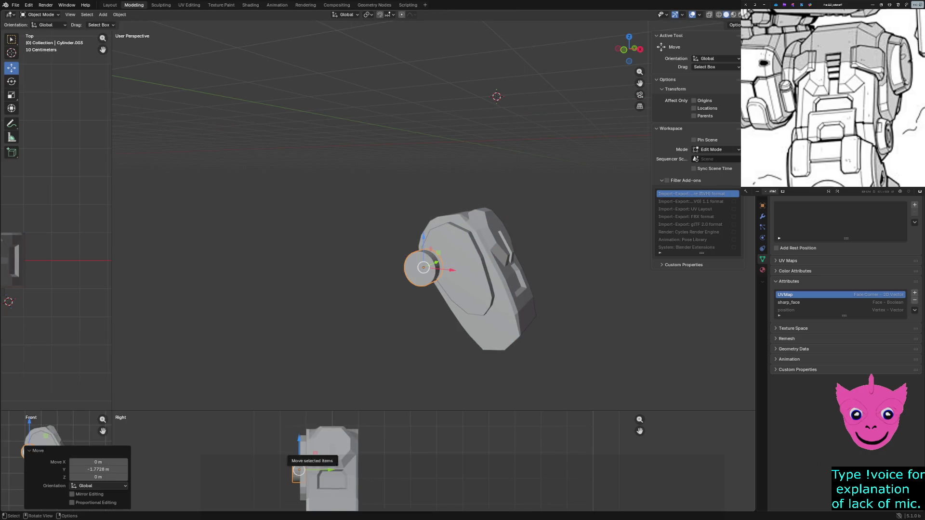
pyautogui.press('g')
pyautogui.press('z')
pyautogui.press('Return')
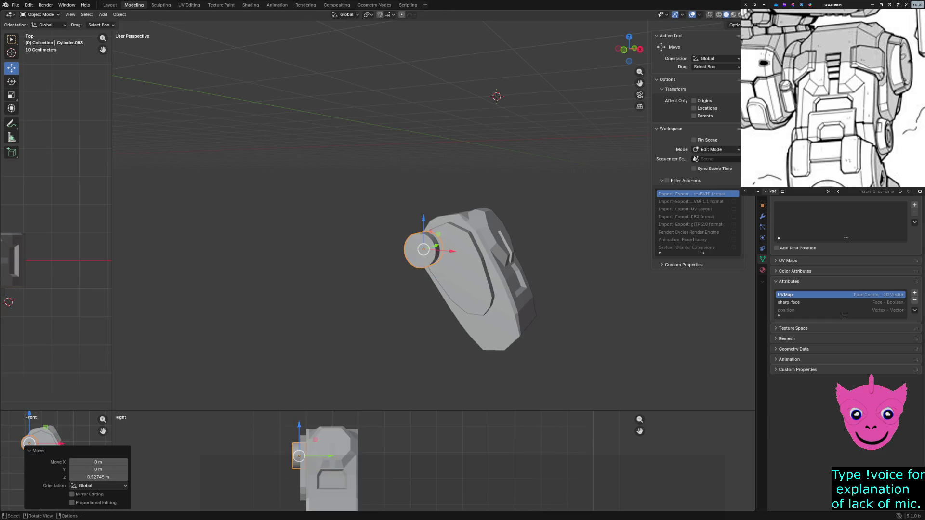
pyautogui.moveTo(113, 409)
pyautogui.mouseDown()
pyautogui.moveTo(506, 181)
pyautogui.moveTo(461, 209)
pyautogui.mouseUp()
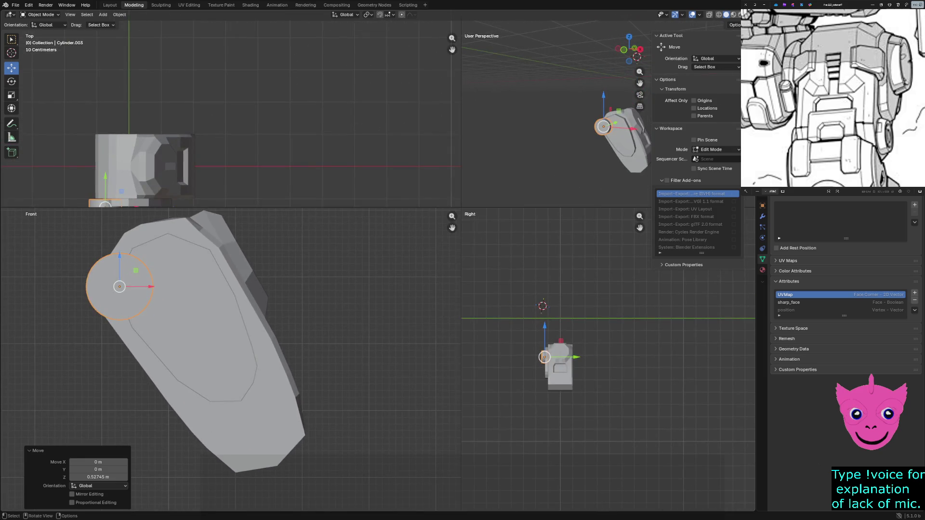
# Step: Fine-tune the cylinder's position and scale it up by 1.352
pyautogui.press('g')
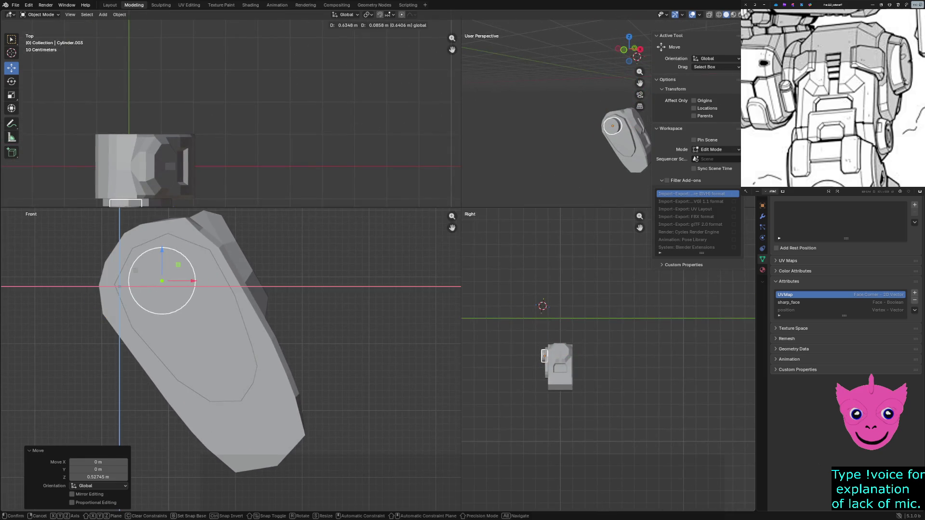
pyautogui.press('Return')
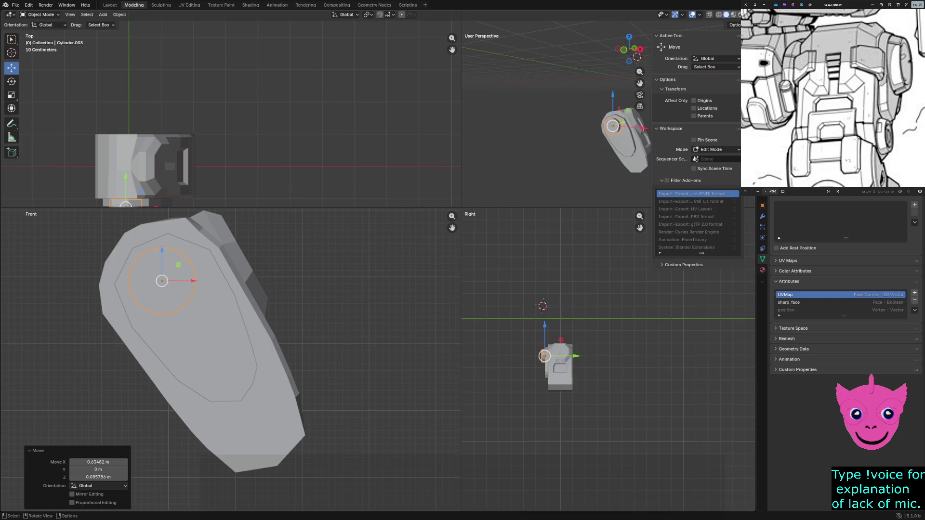
pyautogui.press('g')
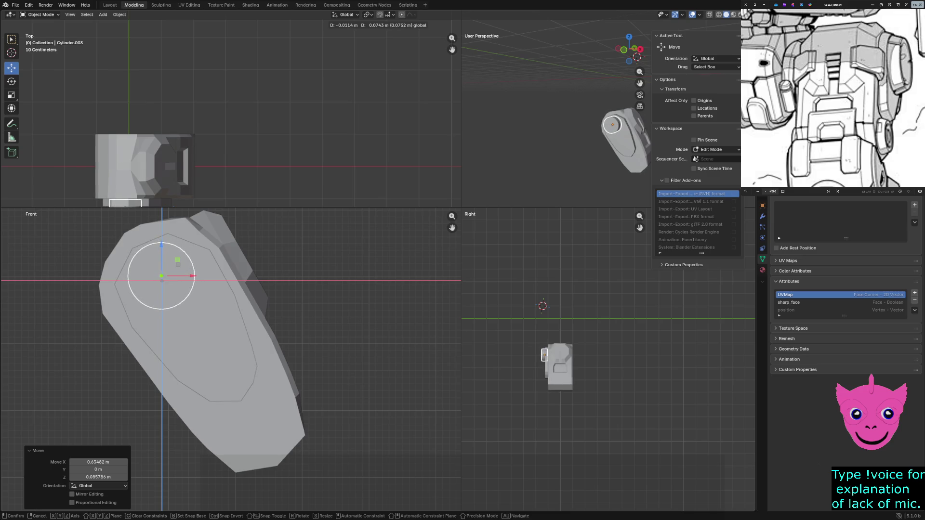
pyautogui.press('Return')
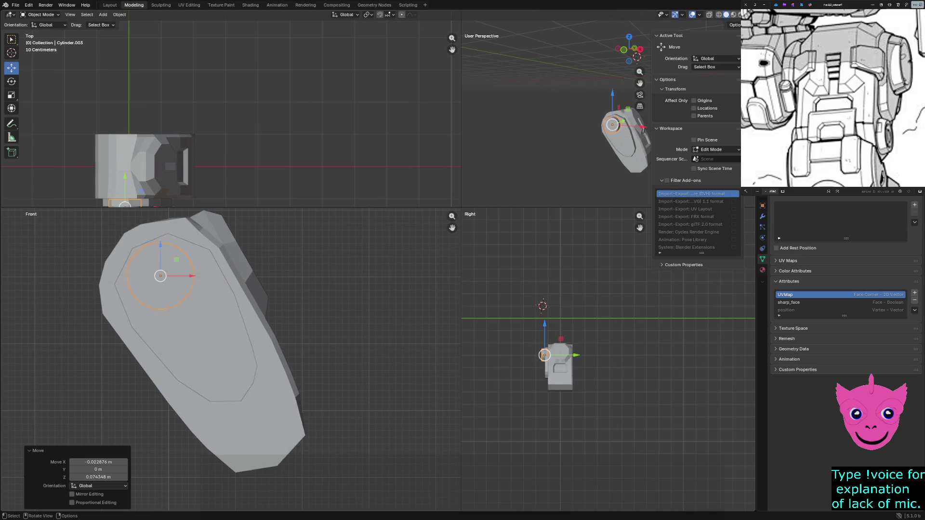
pyautogui.press('s')
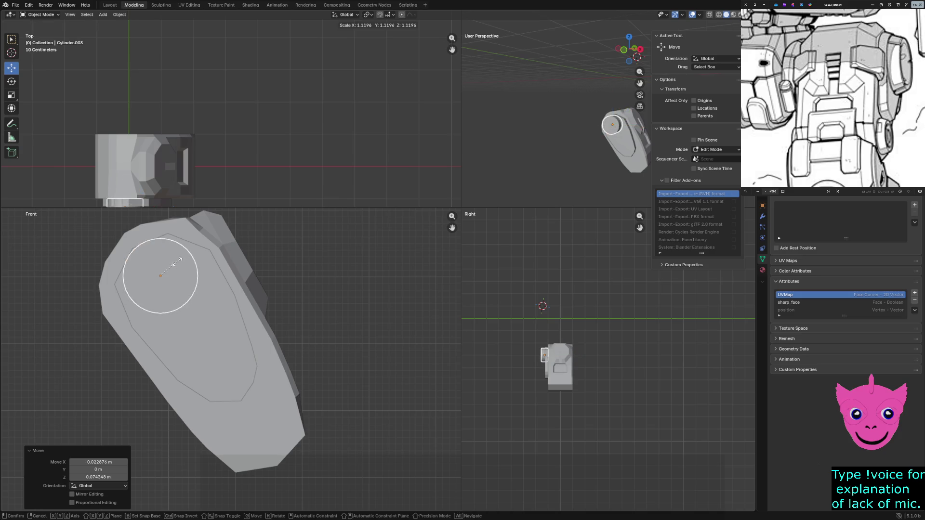
pyautogui.press('Return')
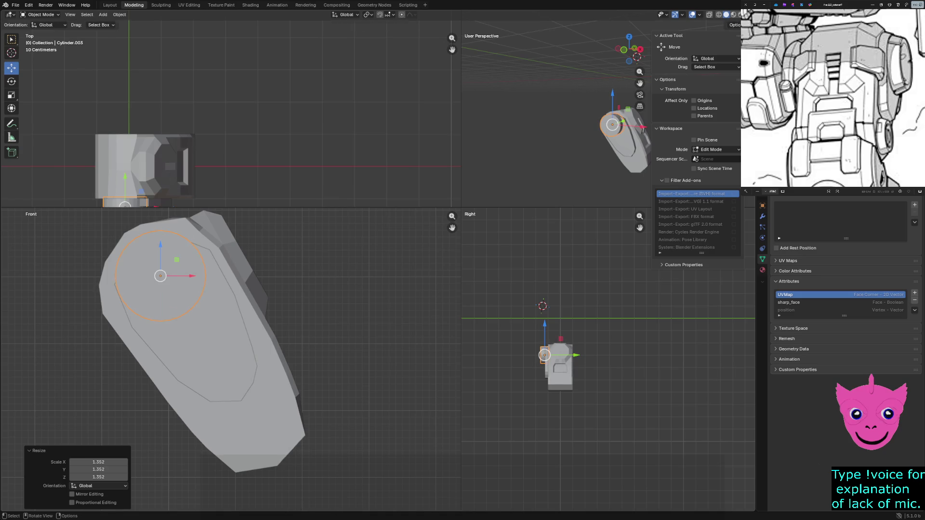
# Step: Shift the enlarged cylinder down-right toward the block's upper end, cancelling a trial move
pyautogui.press('g')
pyautogui.press('Return')
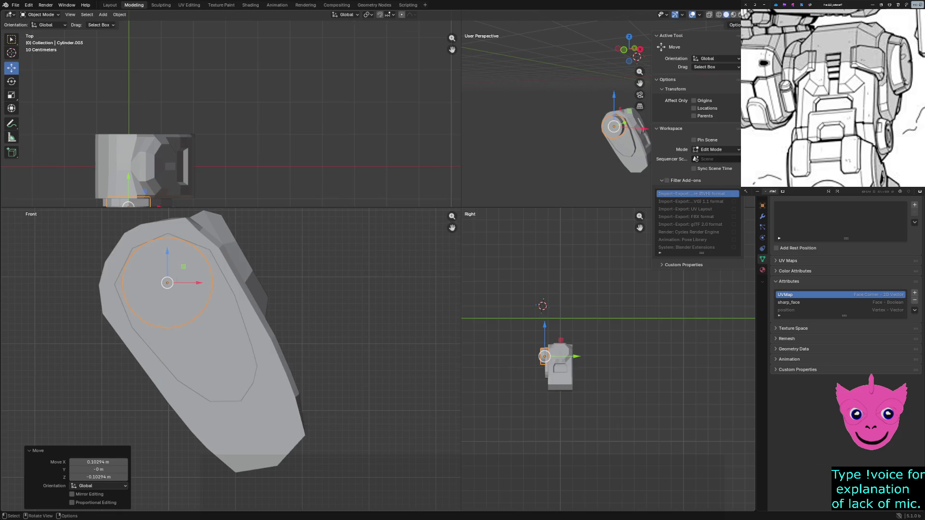
pyautogui.press('g')
pyautogui.press('Return')
pyautogui.hotkey('alt', 'g')
# Step: Paste a copy of the cylinder near the block's lower end and shrink it to 0.642
pyautogui.hotkey('ctrl', 'c')
pyautogui.hotkey('ctrl', 'v')
pyautogui.press('g')
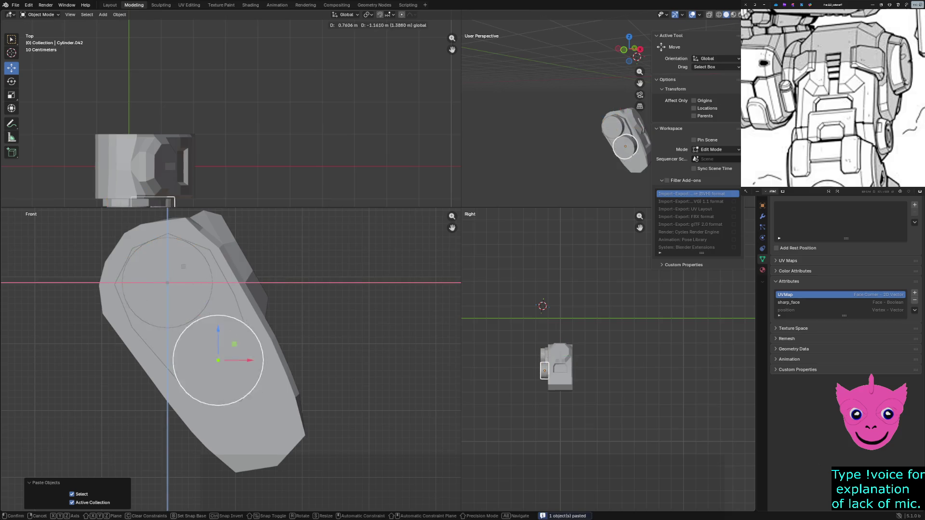
pyautogui.press('Return')
pyautogui.press('s')
pyautogui.press('Return')
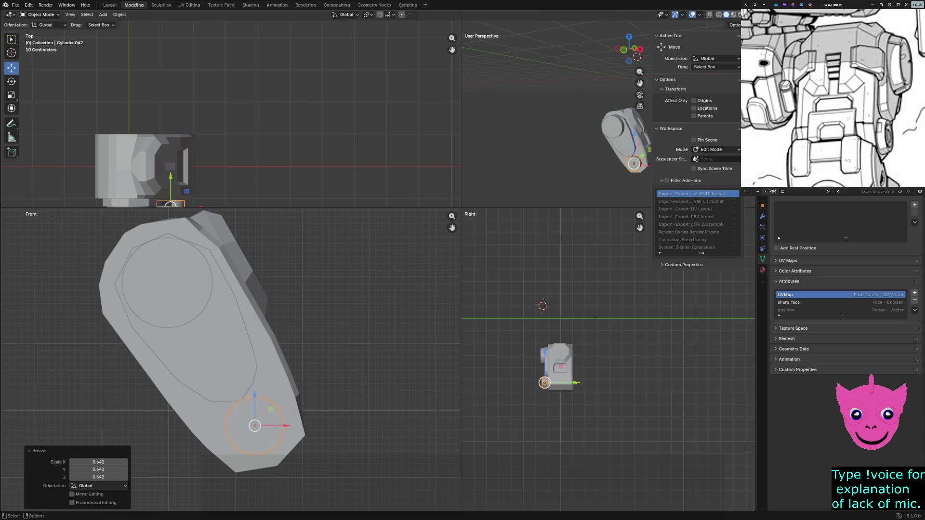
pyautogui.press('g')
pyautogui.press('Return')
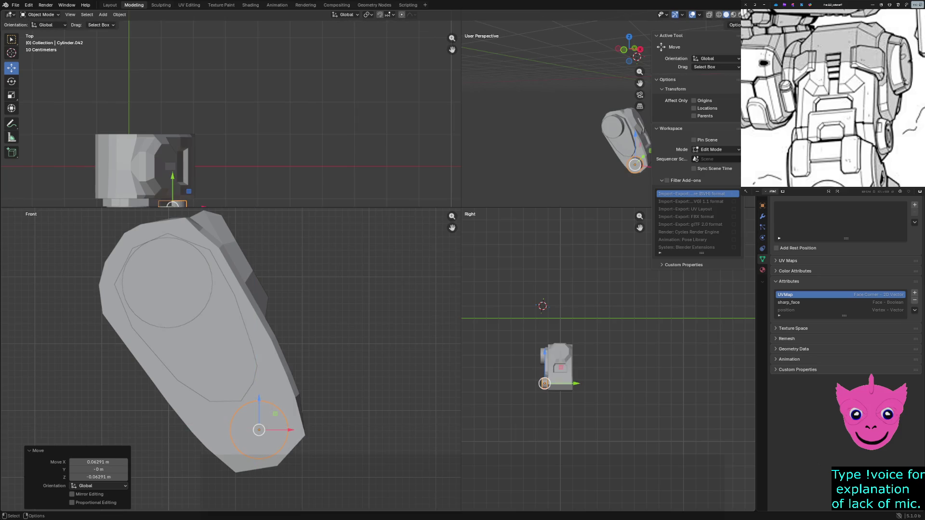
pyautogui.scroll(2, 513, 283)
pyautogui.scroll(2, 514, 283)
pyautogui.scroll(2, 514, 283)
# Step: Offset the small cylinder 0.23 m along Y in the side view
pyautogui.keyDown('shift'); pyautogui.moveTo(506, 304); pyautogui.dragTo(564, 303, button='middle'); pyautogui.keyUp('shift')
pyautogui.scroll(1, 608, 359)
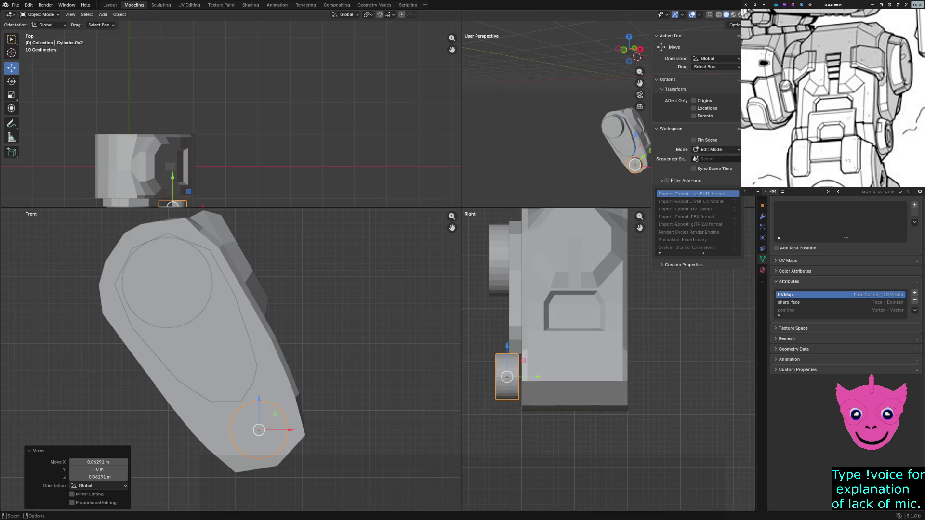
pyautogui.press('g')
pyautogui.press('y')
pyautogui.click(511, 377)
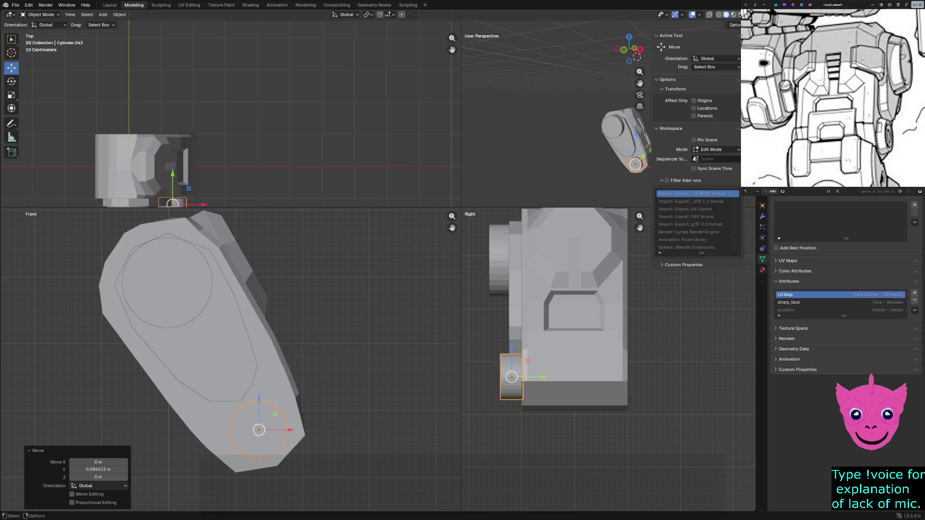
# Step: In wireframe edit mode, pull the small cylinder's end face along Y to lengthen it out of the block
pyautogui.press('Tab')
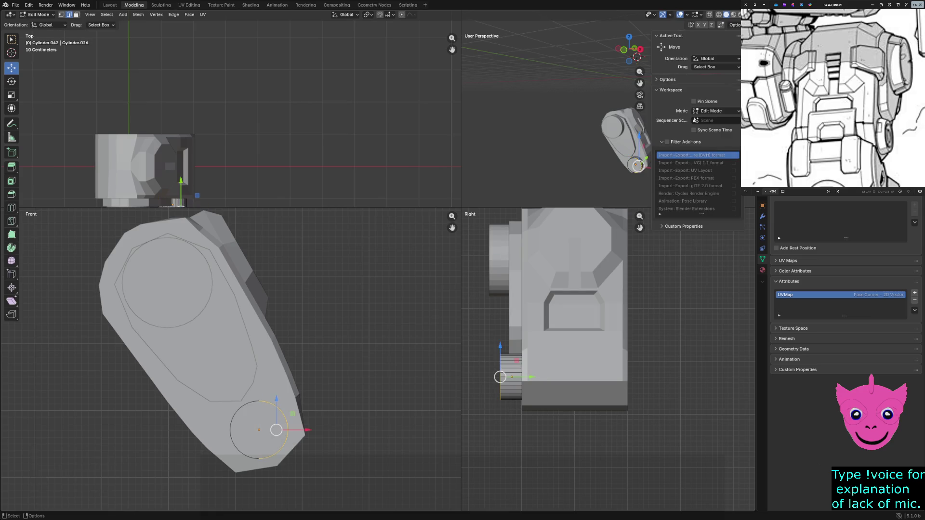
pyautogui.hotkey('ctrl', 'z')
pyautogui.hotkey('shift', 'z')
pyautogui.moveTo(491, 336); pyautogui.dragTo(512, 417)
pyautogui.press('g')
pyautogui.press('y')
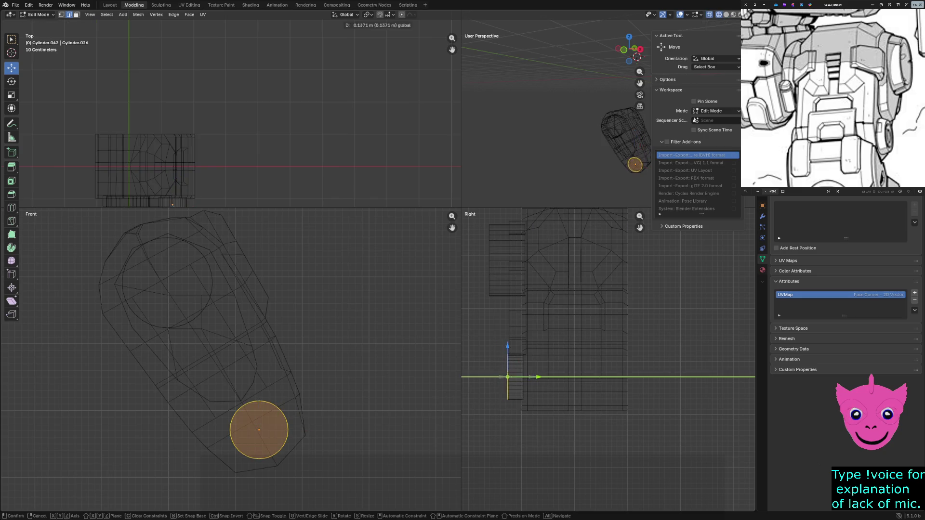
pyautogui.press('Return')
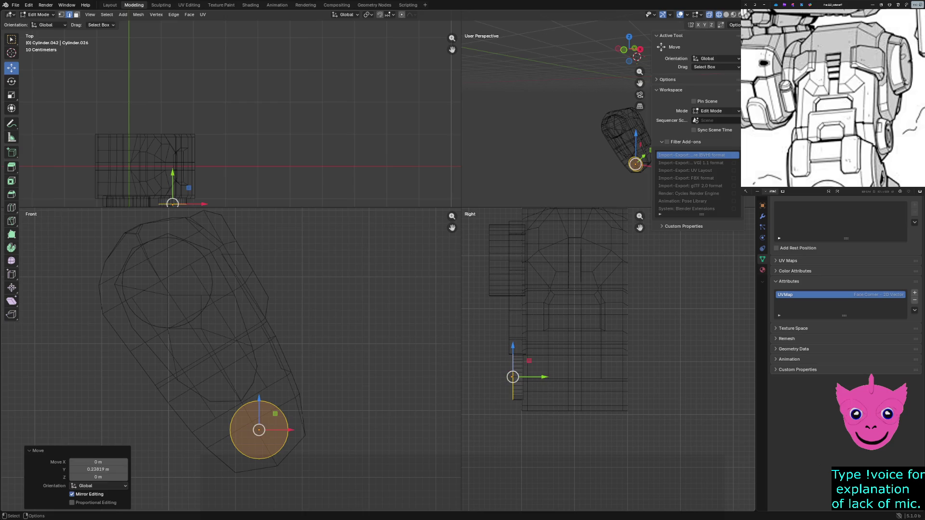
pyautogui.hotkey('alt', 'a')
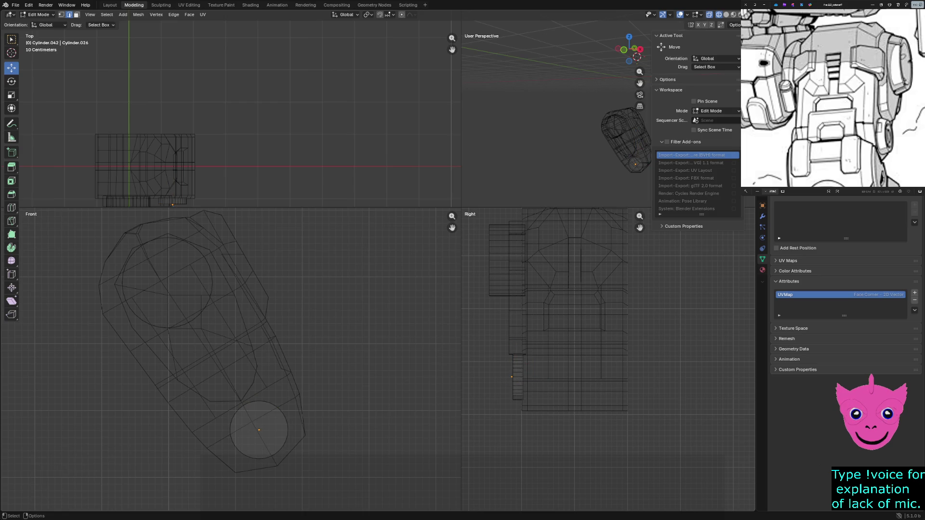
pyautogui.press('Tab')
pyautogui.click(167, 283)
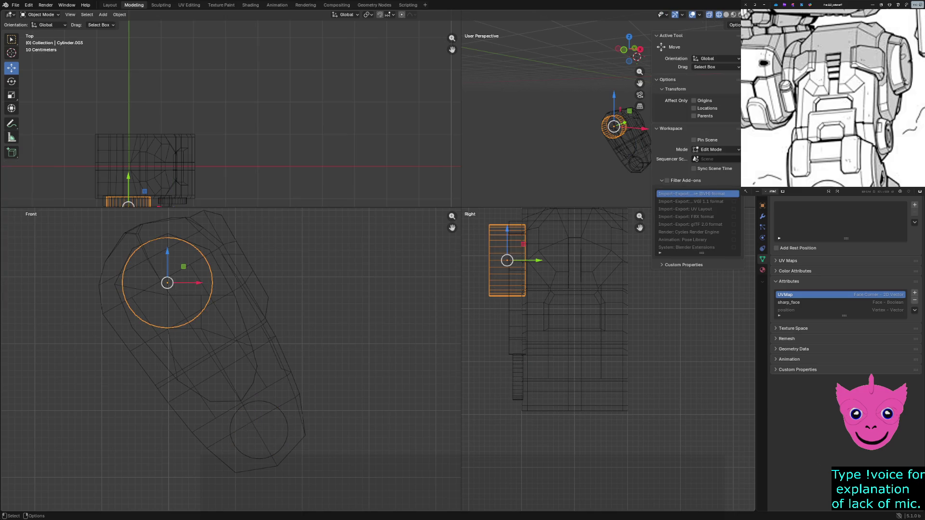
# Step: Move each cap of the large upper cylinder along Y so it protrudes only slightly from the block
pyautogui.keyDown('shift'); pyautogui.click(524, 231); pyautogui.keyUp('shift')
pyautogui.press('Tab')
pyautogui.hotkey('alt', 'a')
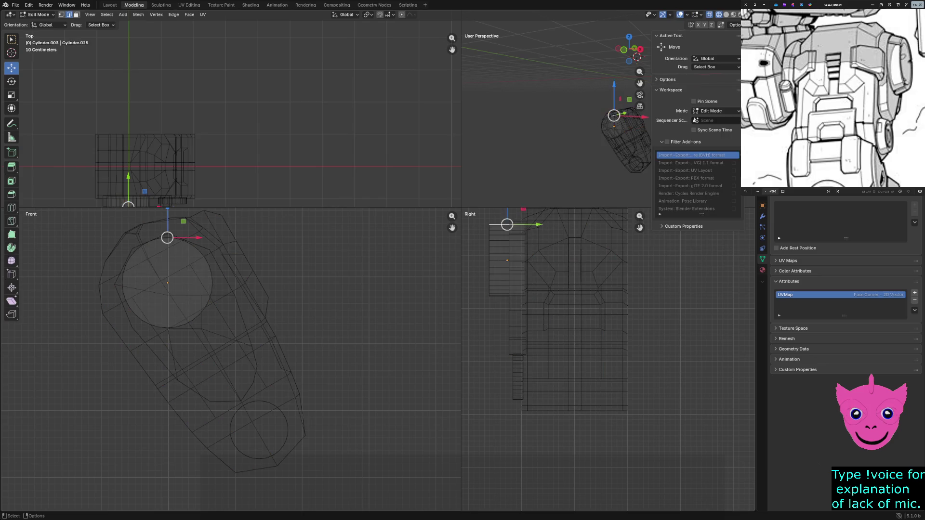
pyautogui.click(524, 260)
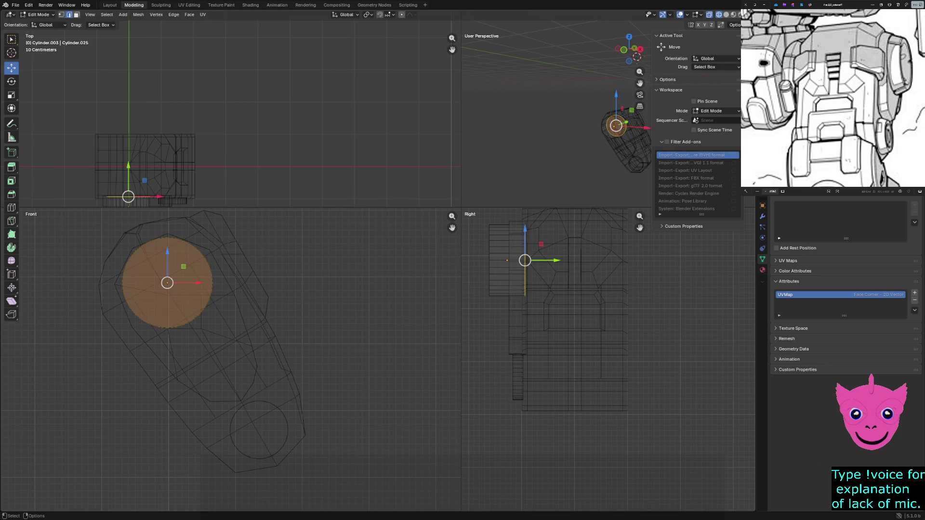
pyautogui.moveTo(553, 260)
pyautogui.mouseDown()
pyautogui.moveTo(539, 261)
pyautogui.moveTo(550, 260)
pyautogui.mouseUp()
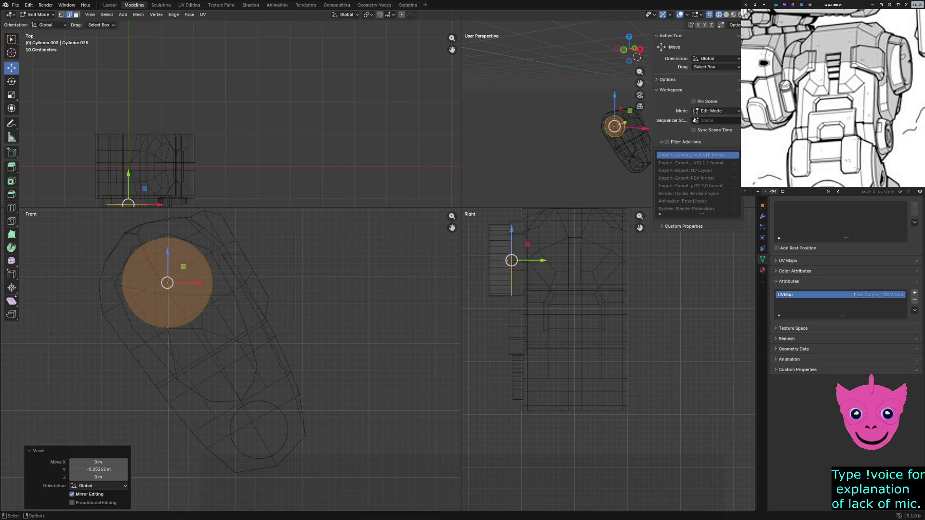
pyautogui.moveTo(480, 217); pyautogui.dragTo(502, 304)
pyautogui.moveTo(520, 260); pyautogui.dragTo(530, 260)
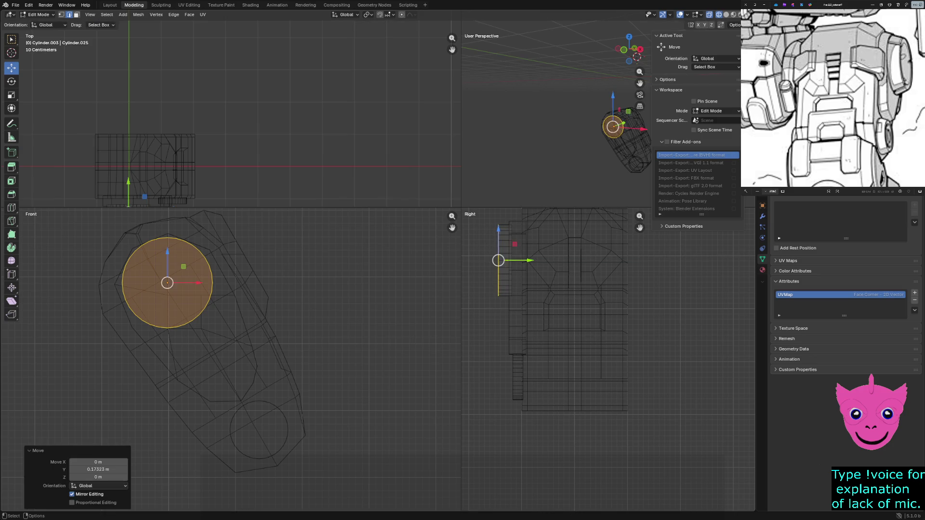
pyautogui.click(504, 296)
pyautogui.scroll(-2, 613, 356)
# Step: Return the viewports to solid shading
pyautogui.hotkey('alt', 'a')
pyautogui.press('z')
pyautogui.click(493, 328)
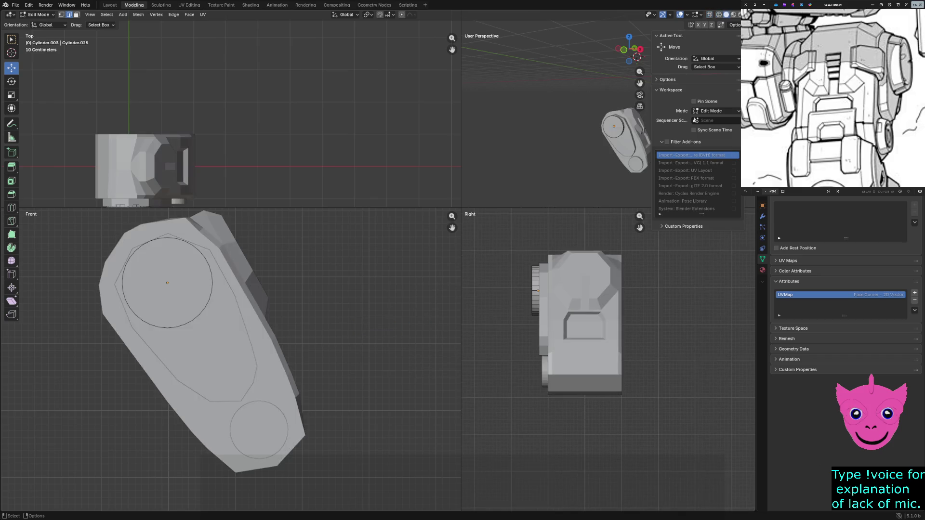
pyautogui.moveTo(549, 123)
pyautogui.mouseDown(button='middle')
pyautogui.moveTo(570, 127)
pyautogui.moveTo(536, 144)
pyautogui.moveTo(550, 144)
pyautogui.moveTo(529, 25)
pyautogui.mouseUp(button='middle')
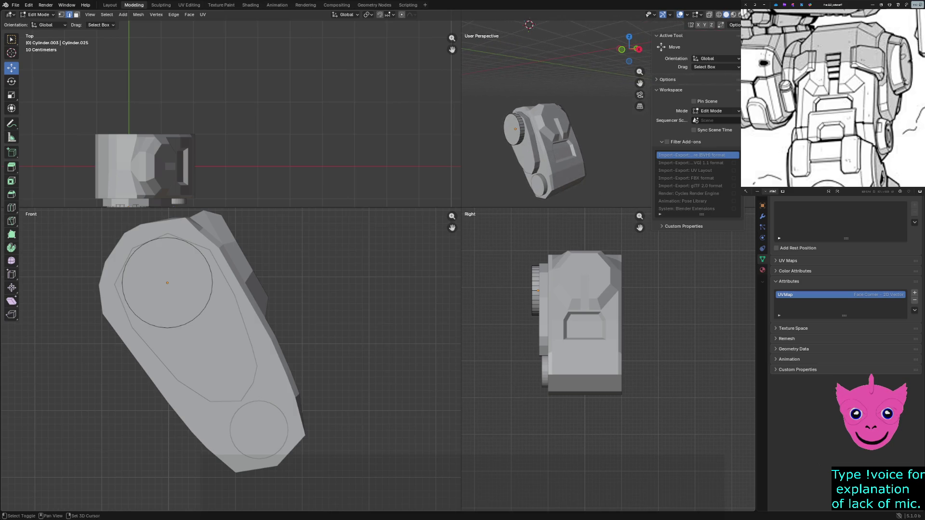
pyautogui.moveTo(528, 24); pyautogui.dragTo(539, 43, button='middle')
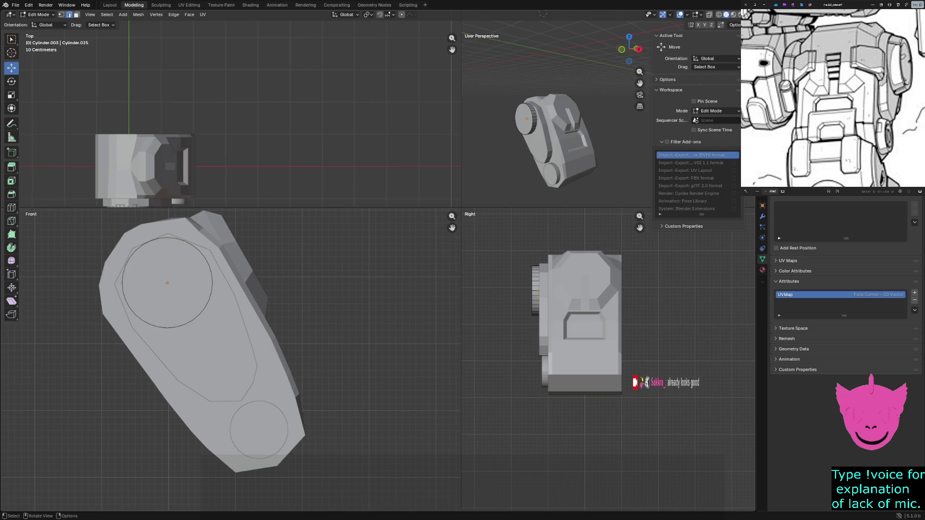
pyautogui.scroll(2, 557, 124)
pyautogui.scroll(2, 556, 123)
pyautogui.scroll(2, 556, 123)
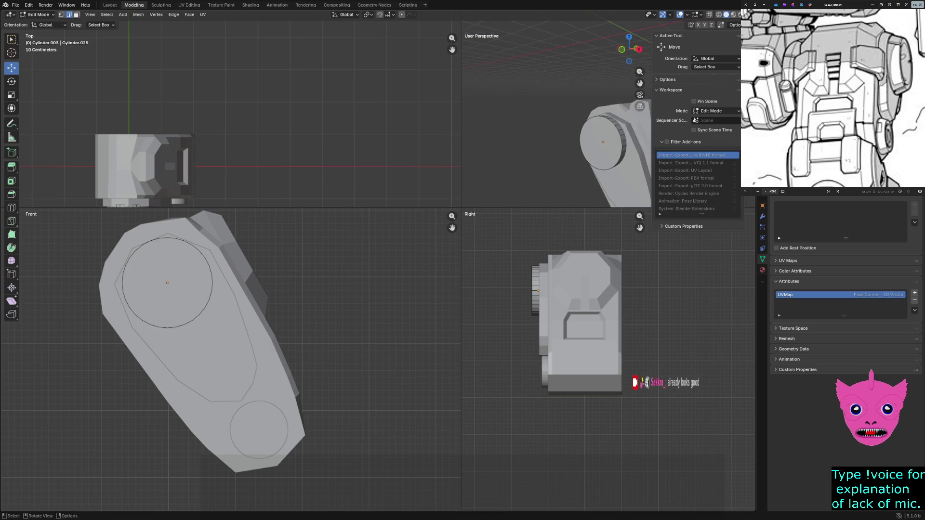
pyautogui.scroll(3, 606, 112)
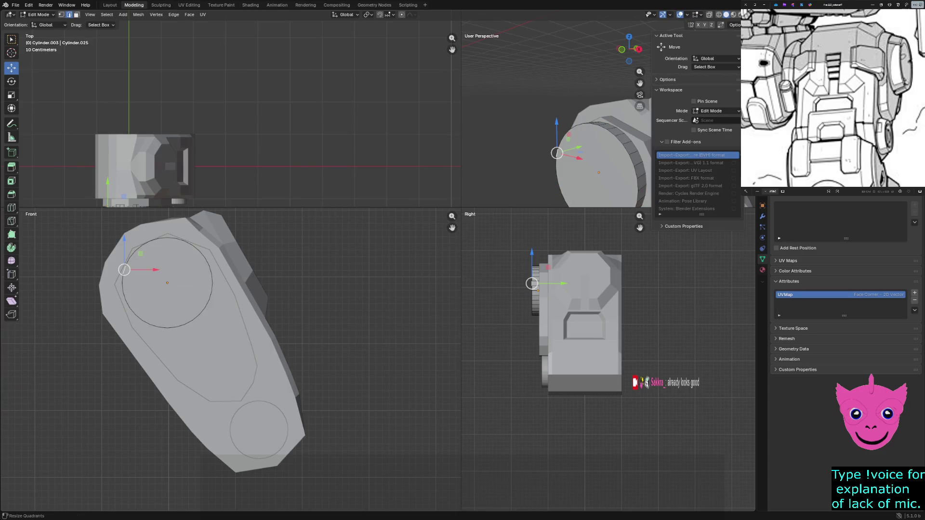
# Step: Enlarge the perspective view and shrink the upper cylinder's cap face slightly
pyautogui.moveTo(461, 209); pyautogui.dragTo(175, 393)
pyautogui.press('Tab')
pyautogui.press('Tab')
pyautogui.moveTo(463, 217); pyautogui.dragTo(405, 166, button='middle')
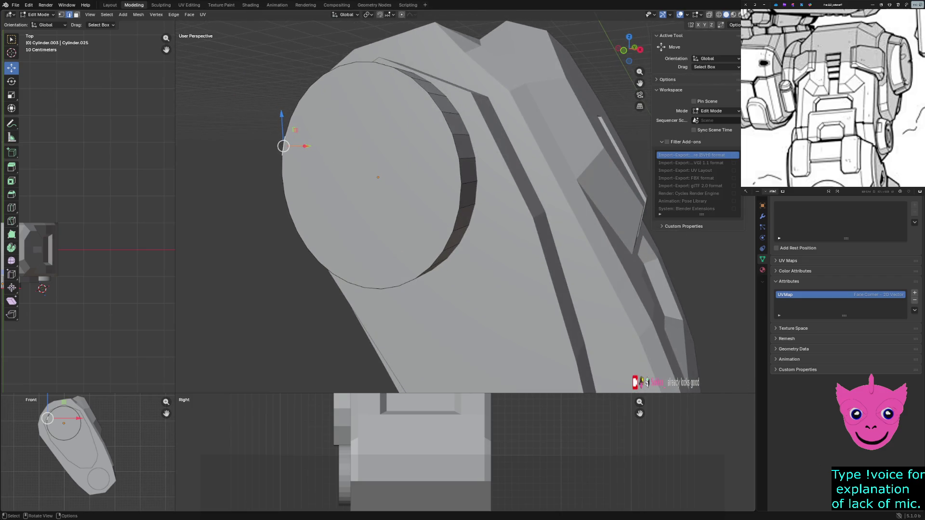
pyautogui.hotkey('alt', 'a')
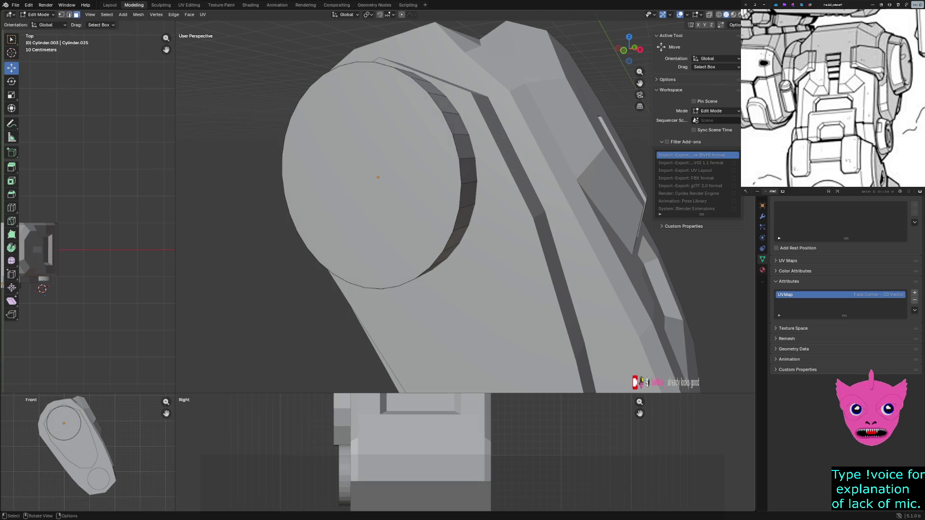
pyautogui.hotkey('ctrl', 'z')
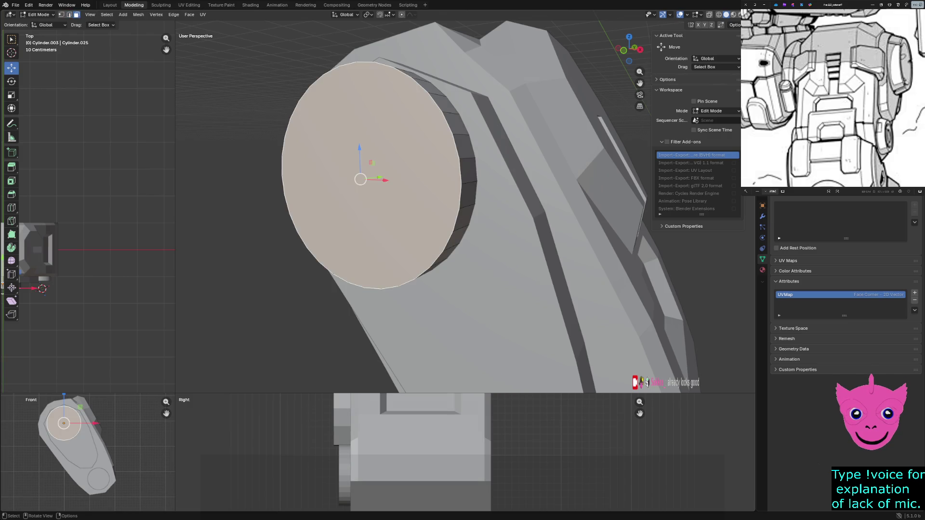
pyautogui.press('s')
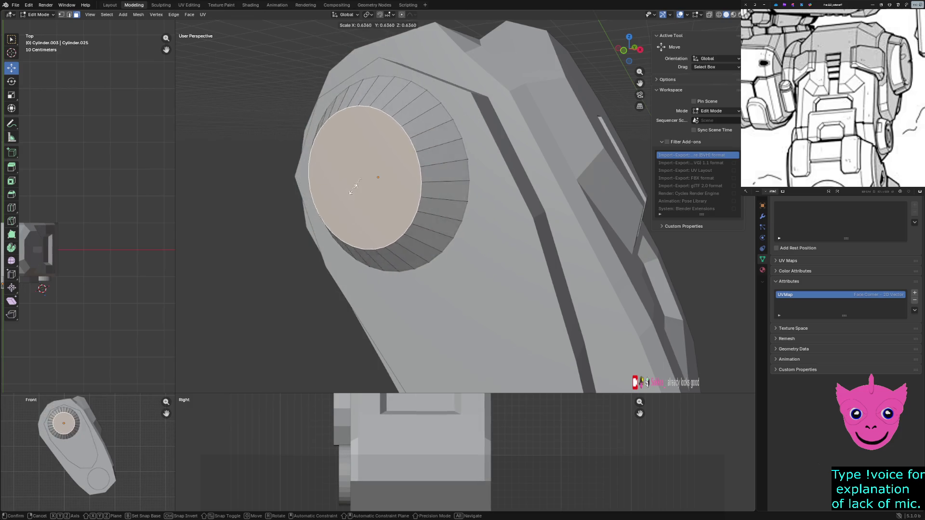
pyautogui.click(349, 192)
# Step: Nudge the cap along Y and extrude it with zero depth to create a ring boundary
pyautogui.moveTo(405, 217); pyautogui.dragTo(470, 206, button='middle')
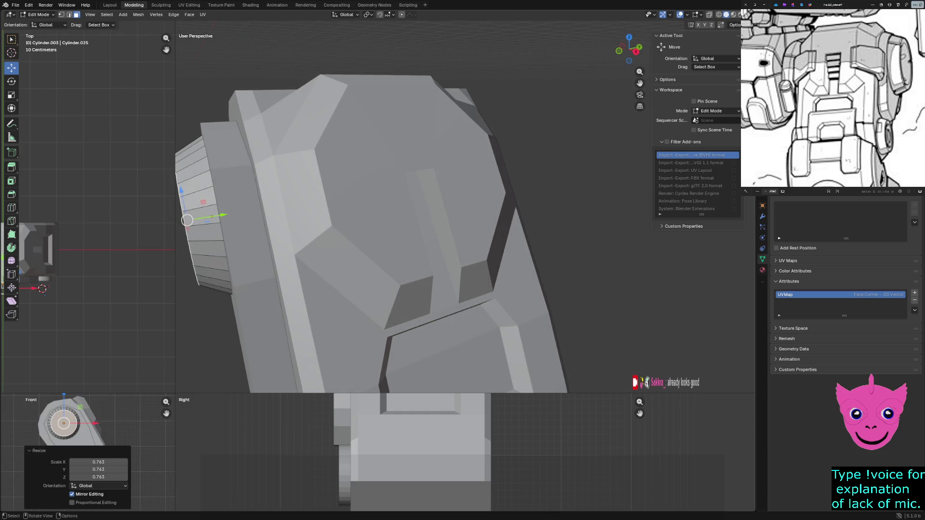
pyautogui.press('g')
pyautogui.press('y')
pyautogui.press('Return')
pyautogui.moveTo(404, 217); pyautogui.dragTo(463, 210, button='middle')
pyautogui.press('KP_Decimal')
pyautogui.press('e')
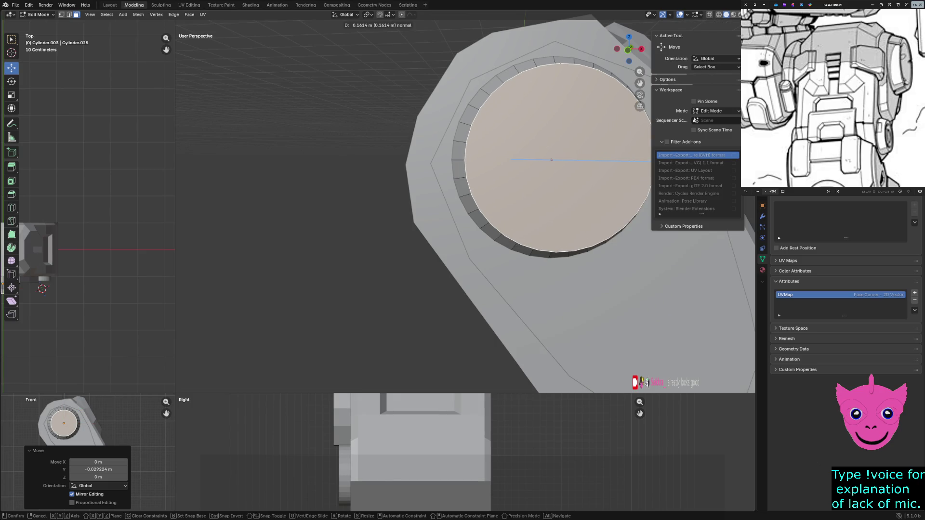
pyautogui.click(554, 160)
pyautogui.click(100, 478)
pyautogui.write('0')
pyautogui.press('Return')
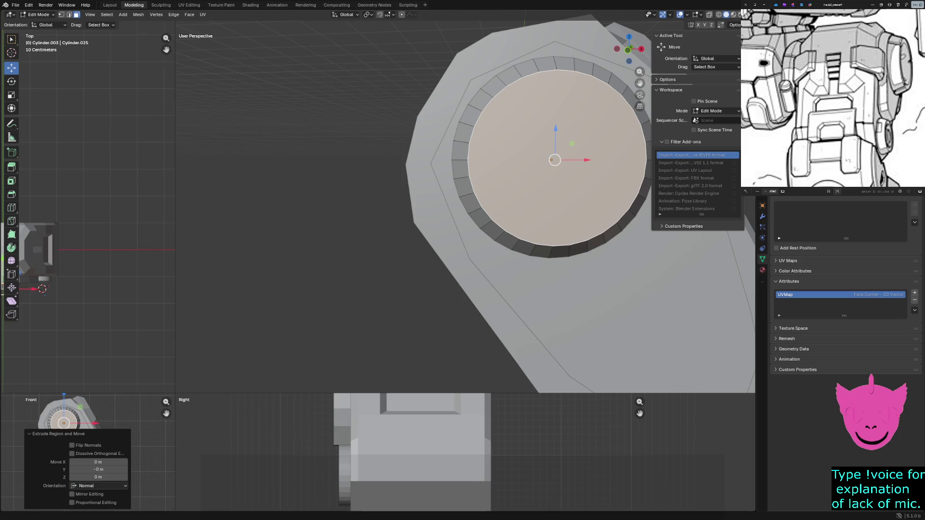
# Step: Scale the new inner face into an inset disc and sink it along Y inside the rim
pyautogui.press('s')
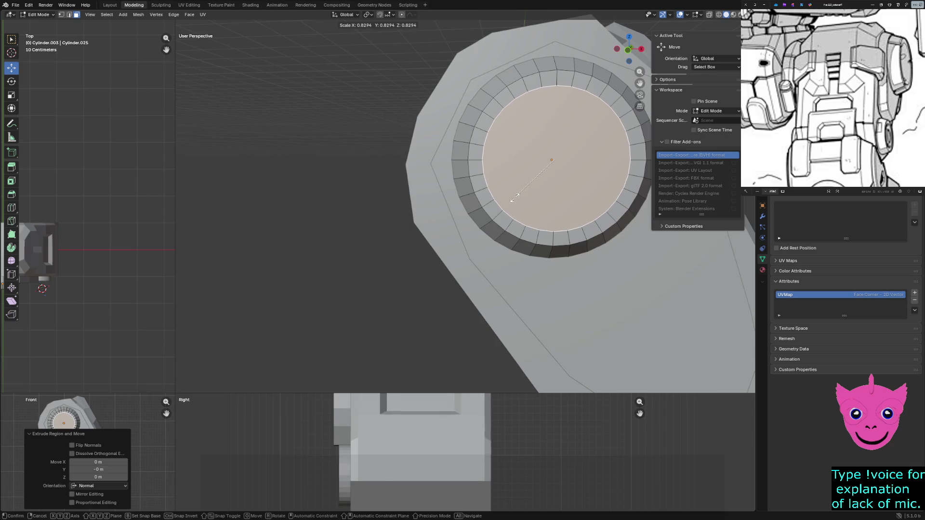
pyautogui.click(518, 198)
pyautogui.moveTo(518, 198)
pyautogui.mouseDown(button='middle')
pyautogui.moveTo(506, 181)
pyautogui.moveTo(462, 217)
pyautogui.mouseUp(button='middle')
pyautogui.press('e')
pyautogui.press('g')
pyautogui.press('y')
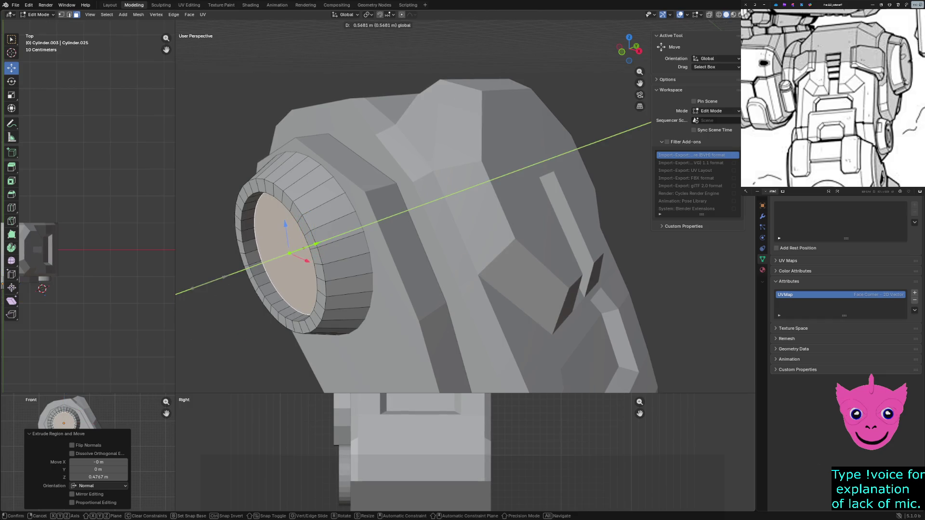
pyautogui.press('Return')
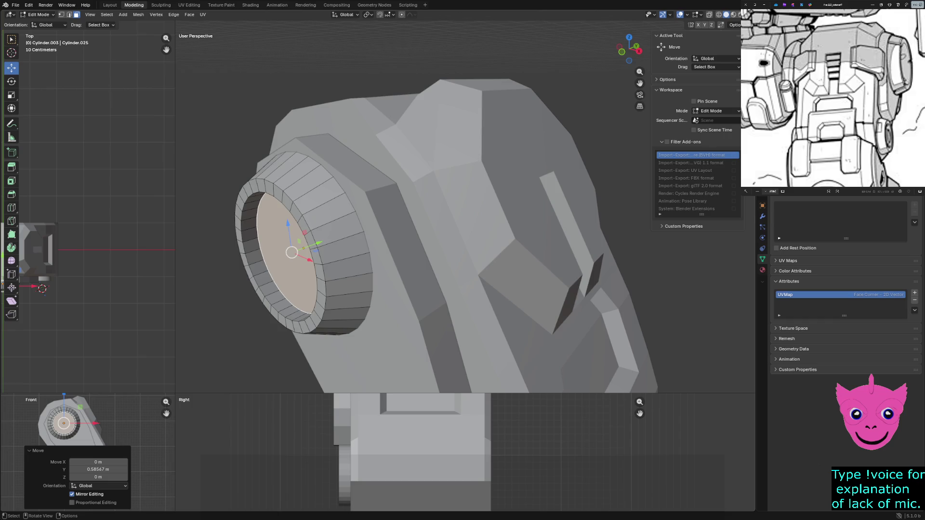
# Step: Look straight at the recessed cap and zoom out to see the whole armor part
pyautogui.press('shift+KP_7')
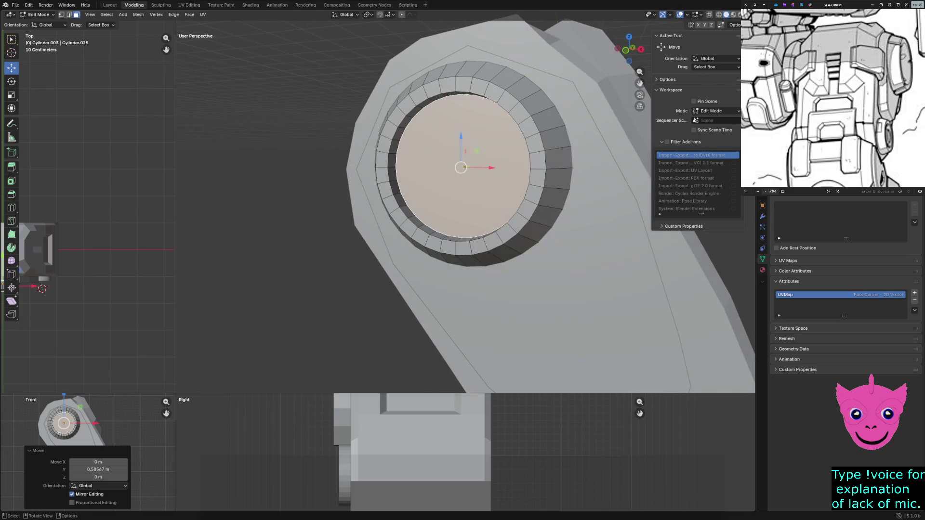
pyautogui.hotkey('alt', 'a')
pyautogui.hotkey('ctrl', 'z')
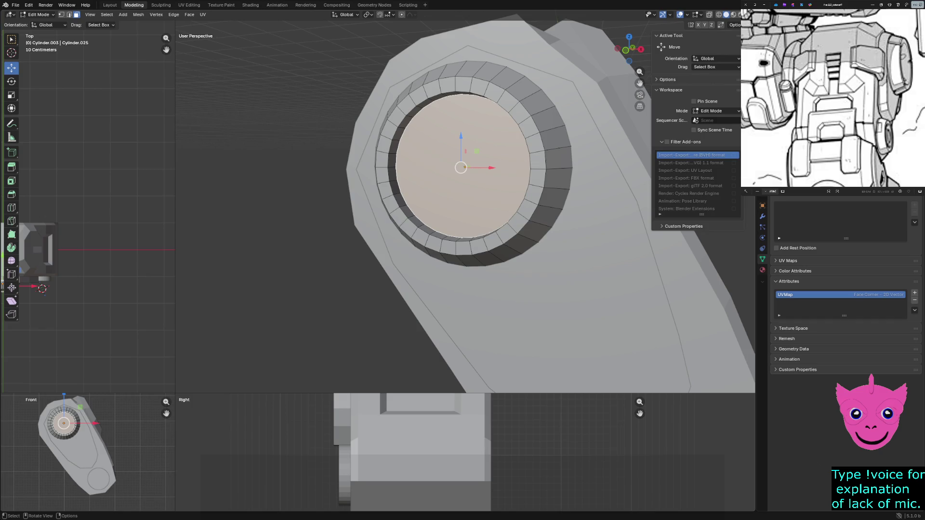
pyautogui.scroll(-4, 465, 211)
pyautogui.hotkey('alt', 'a')
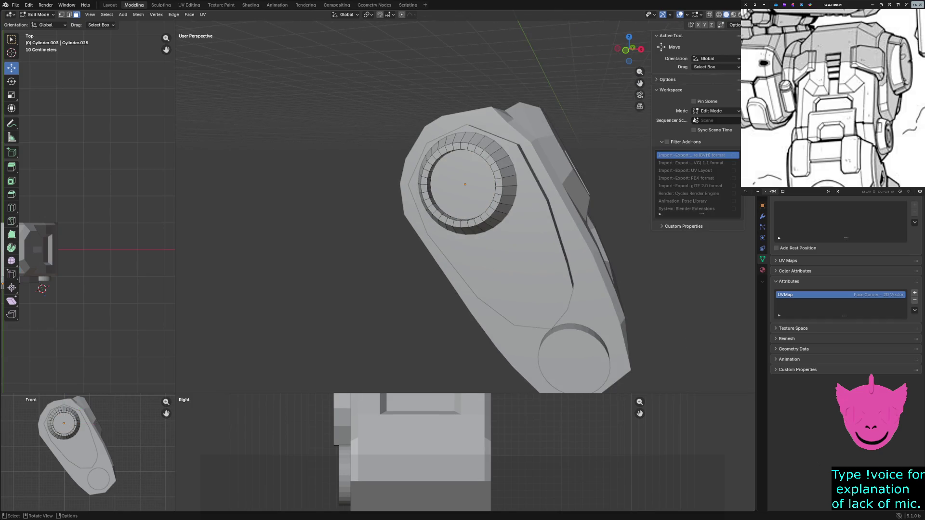
# Step: Orbit in on the cylinder cap and probe the ring and central cap faces
pyautogui.hotkey('ctrl', 'z')
pyautogui.scroll(2, 463, 210)
pyautogui.moveTo(463, 210)
pyautogui.mouseDown(button='middle')
pyautogui.moveTo(506, 217)
pyautogui.moveTo(434, 239)
pyautogui.mouseUp(button='middle')
pyautogui.scroll(3, 463, 209)
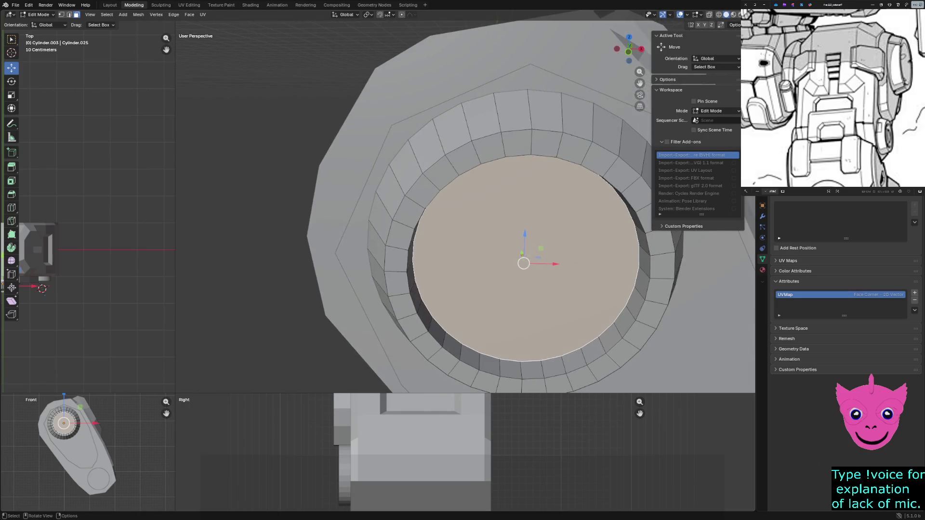
pyautogui.click(573, 360)
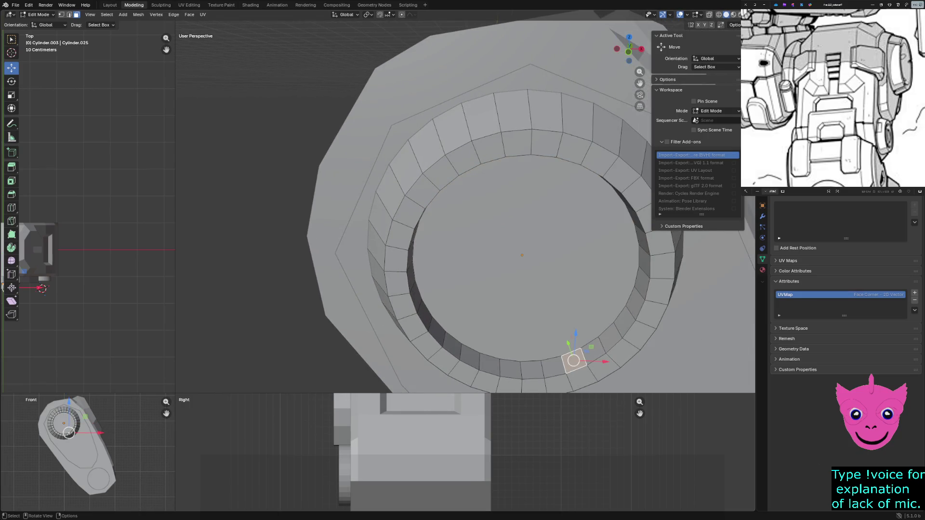
pyautogui.moveTo(463, 218); pyautogui.dragTo(433, 246, button='middle')
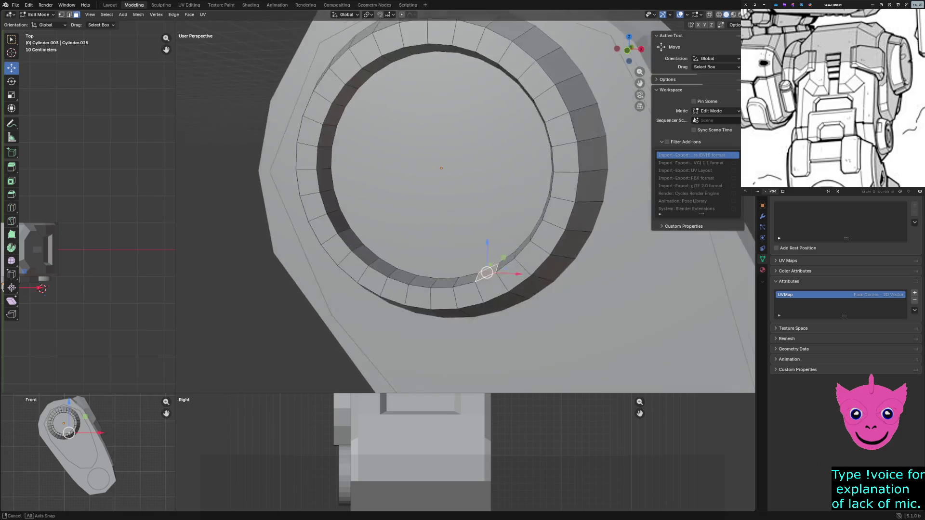
pyautogui.click(394, 36)
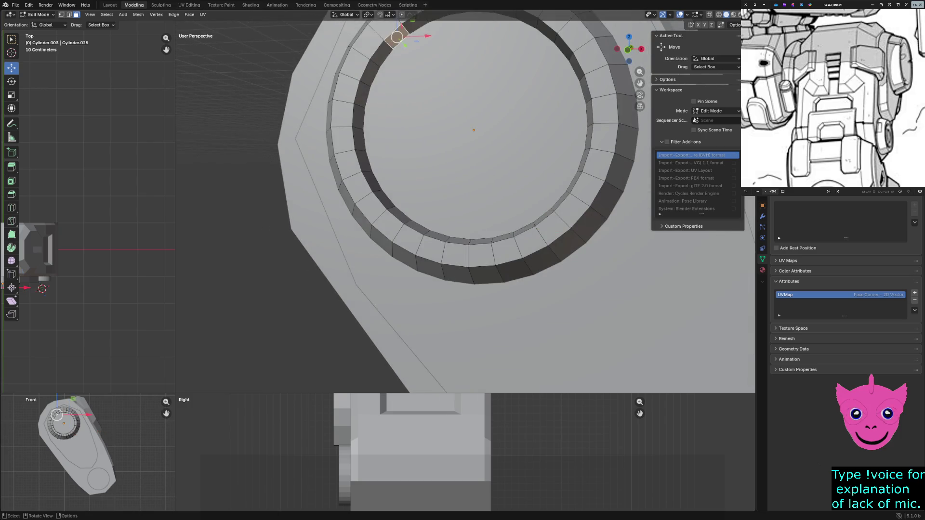
pyautogui.keyDown('shift'); pyautogui.click(470, 131); pyautogui.keyUp('shift')
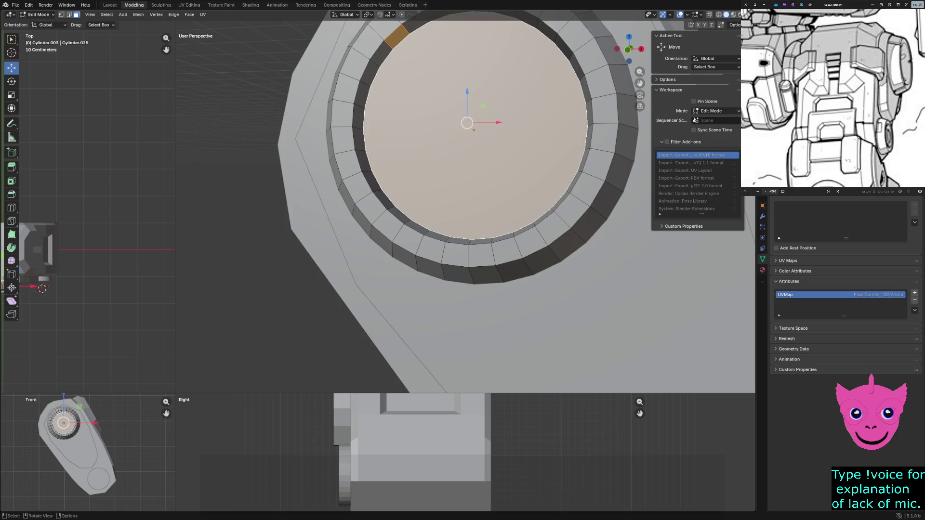
# Step: In edge select mode, pick two opposite inner-ring edges and clear their seam
pyautogui.hotkey('shift', '2')
pyautogui.click(390, 49)
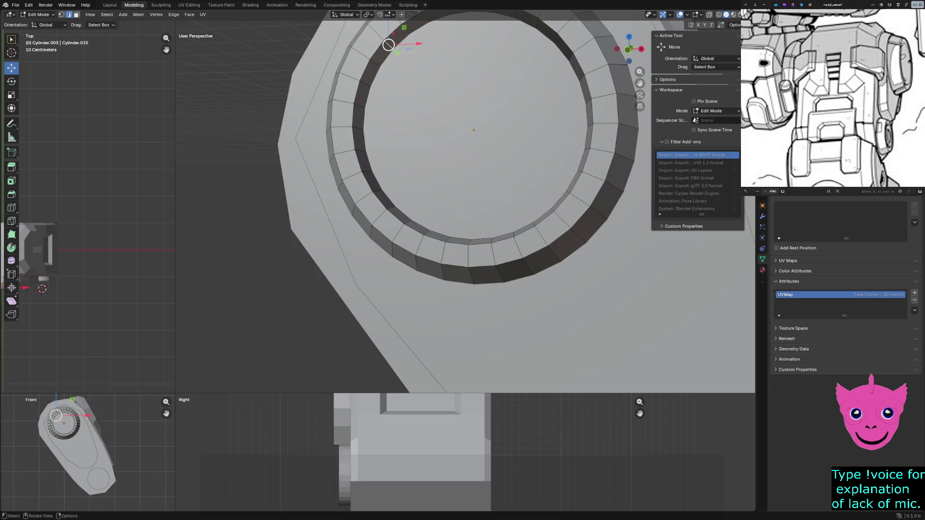
pyautogui.keyDown('alt'); pyautogui.click(391, 48); pyautogui.keyUp('alt')
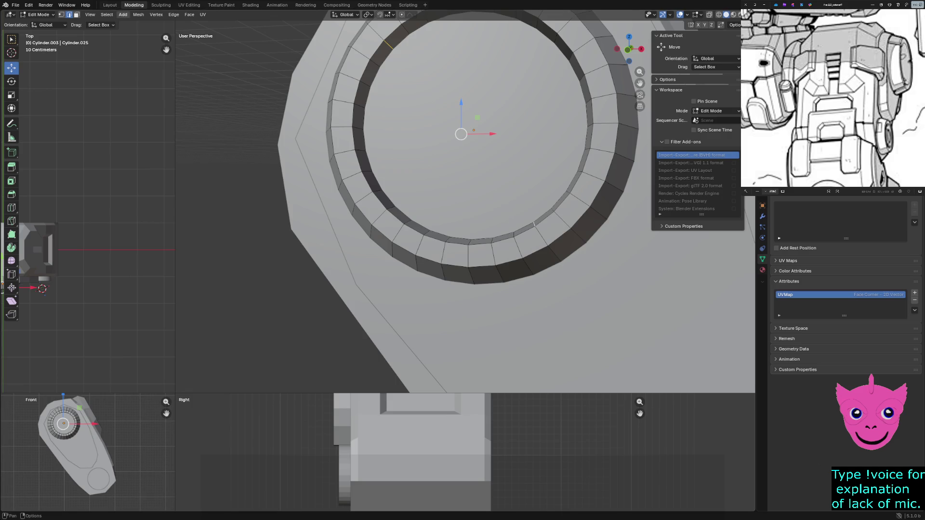
pyautogui.click(174, 15)
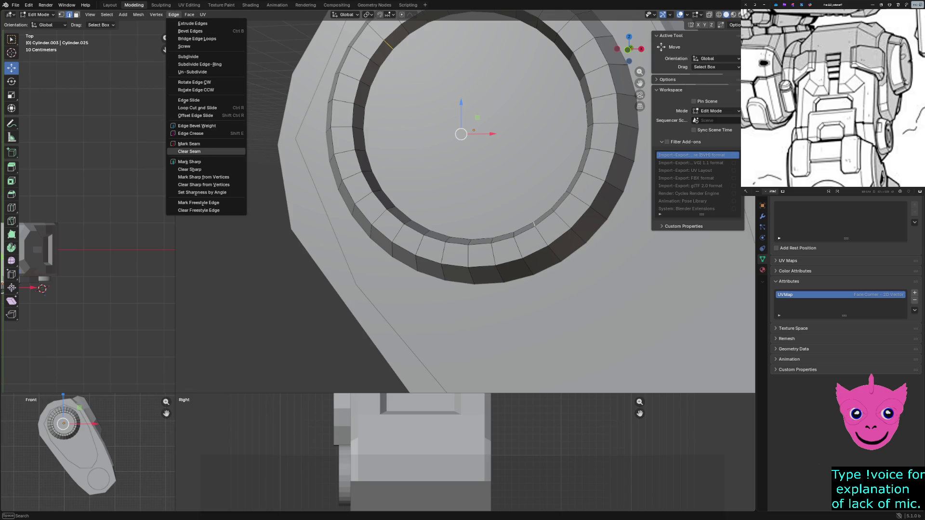
pyautogui.click(206, 151)
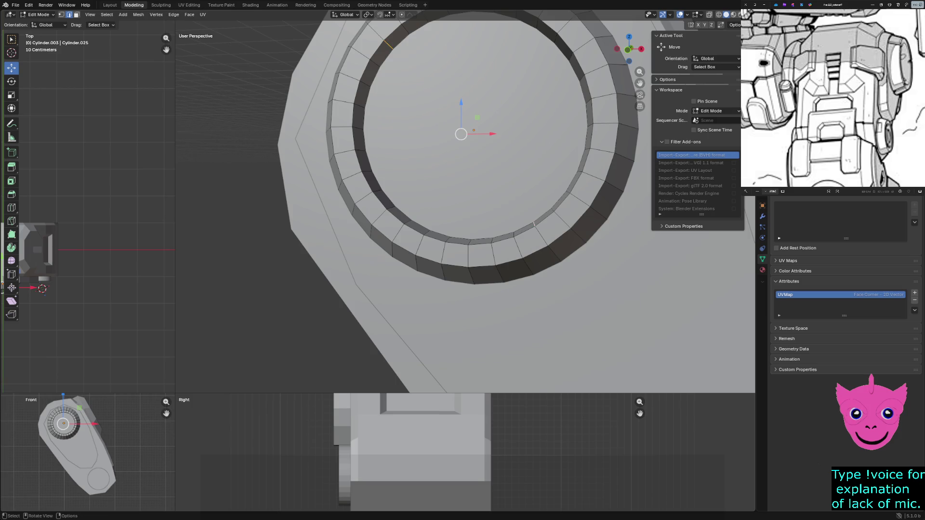
# Step: Bevel the two selected inner-ring edges into small faces, abandoning a trial extrude
pyautogui.hotkey('ctrl', 'b')
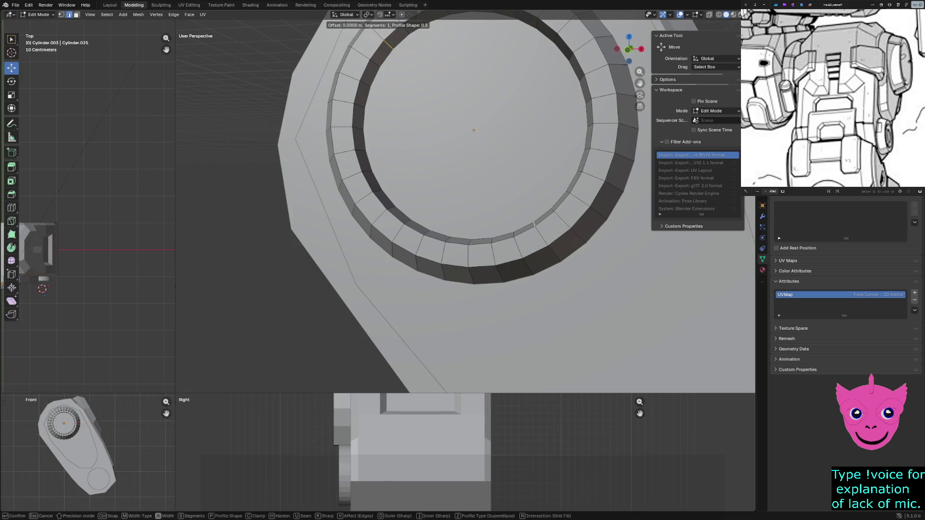
pyautogui.press('Return')
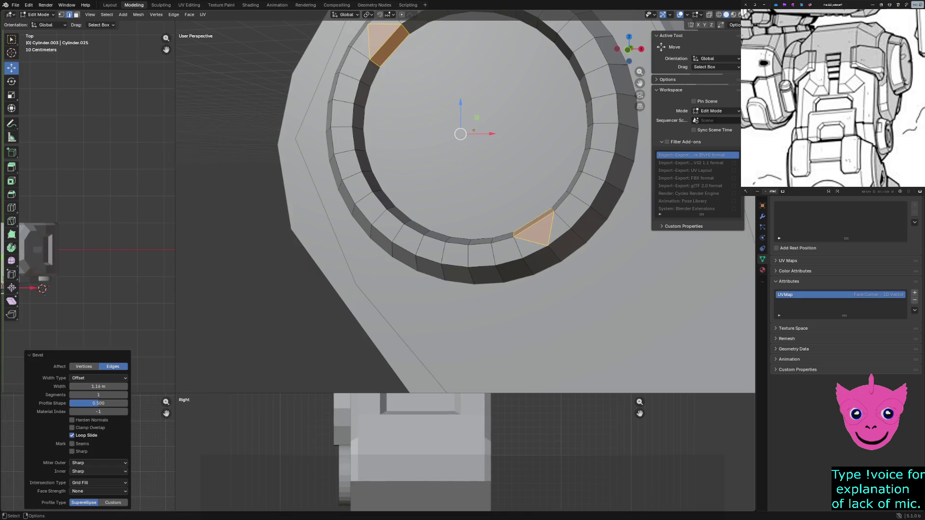
pyautogui.moveTo(463, 217); pyautogui.dragTo(405, 203, button='middle')
pyautogui.press('e')
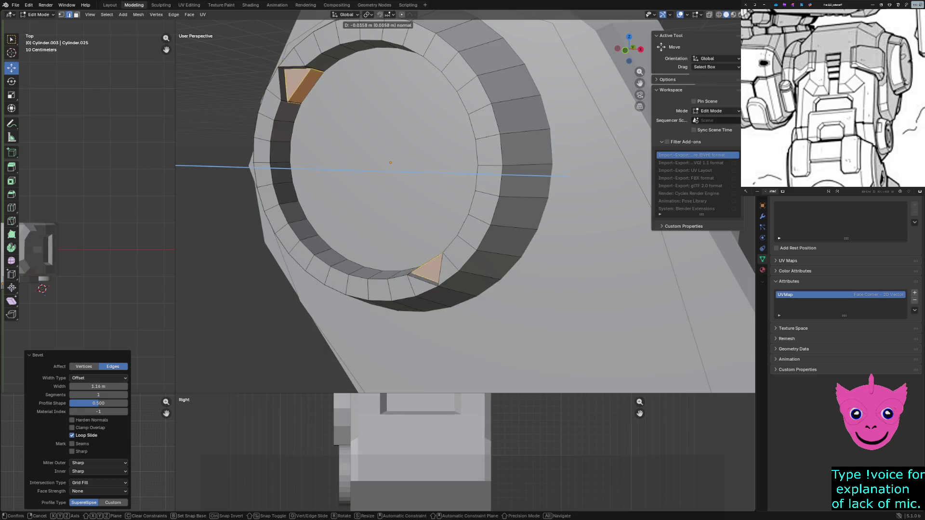
pyautogui.press('Return')
pyautogui.press('e')
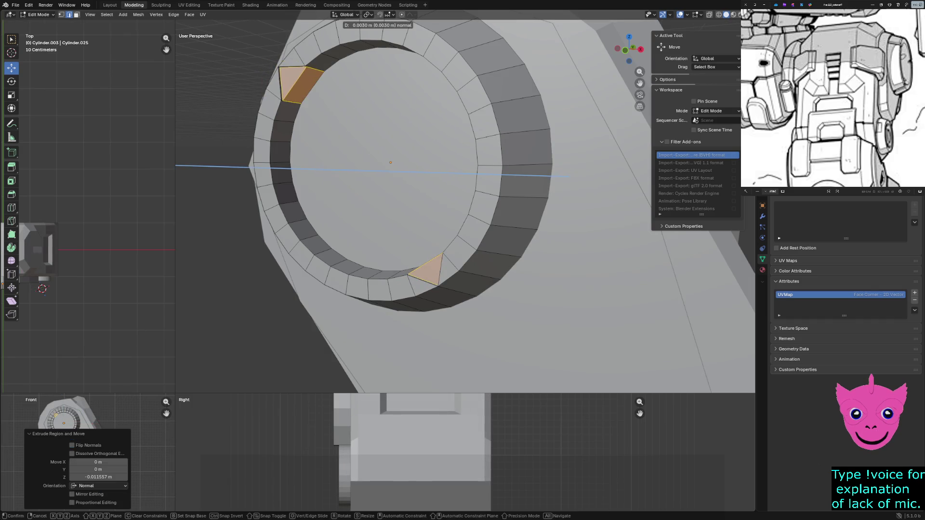
pyautogui.press('Escape')
pyautogui.hotkey('shift', 'z')
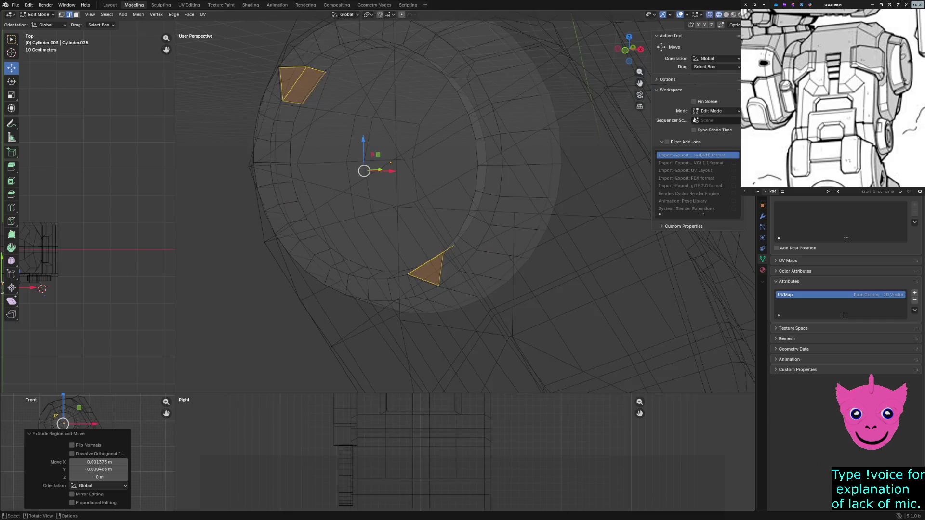
pyautogui.hotkey('shift', 'z')
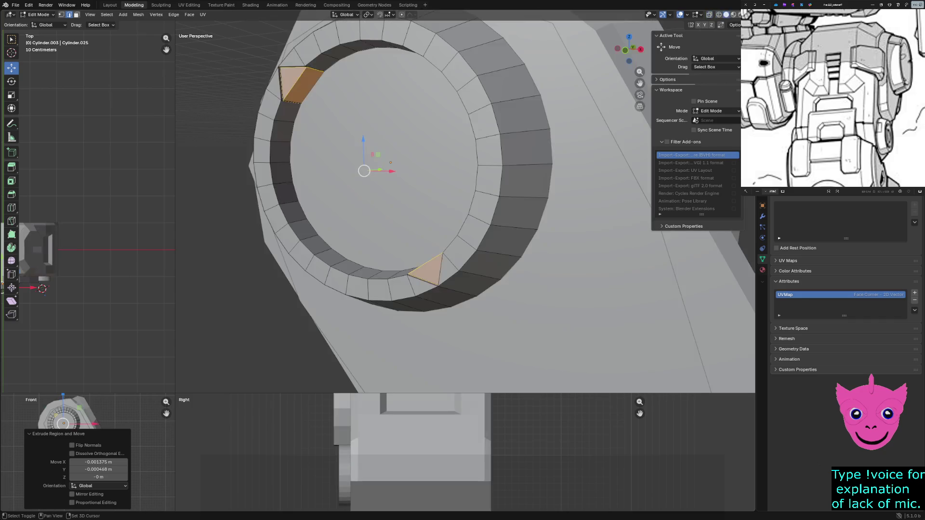
pyautogui.hotkey('ctrl', 'z')
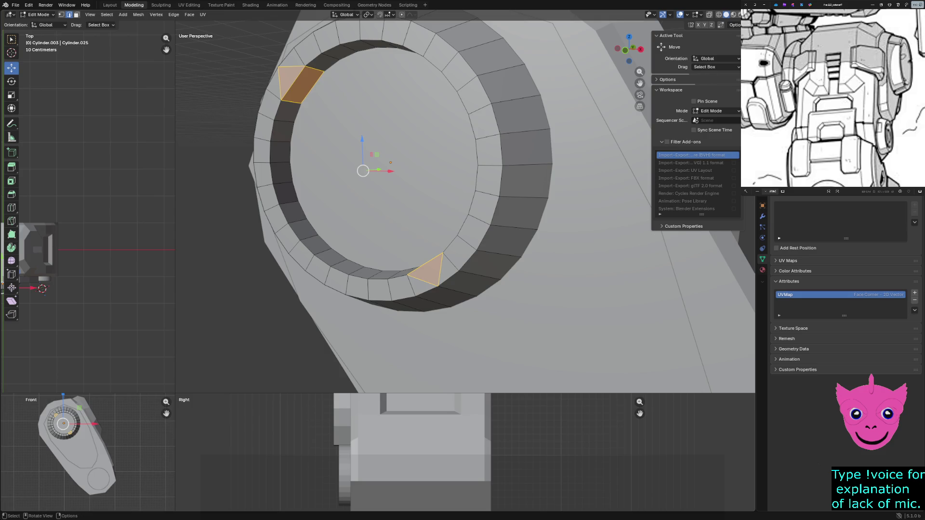
# Step: Inspect the ring's vertices and select the stray inner-ring face
pyautogui.hotkey('alt', 'a')
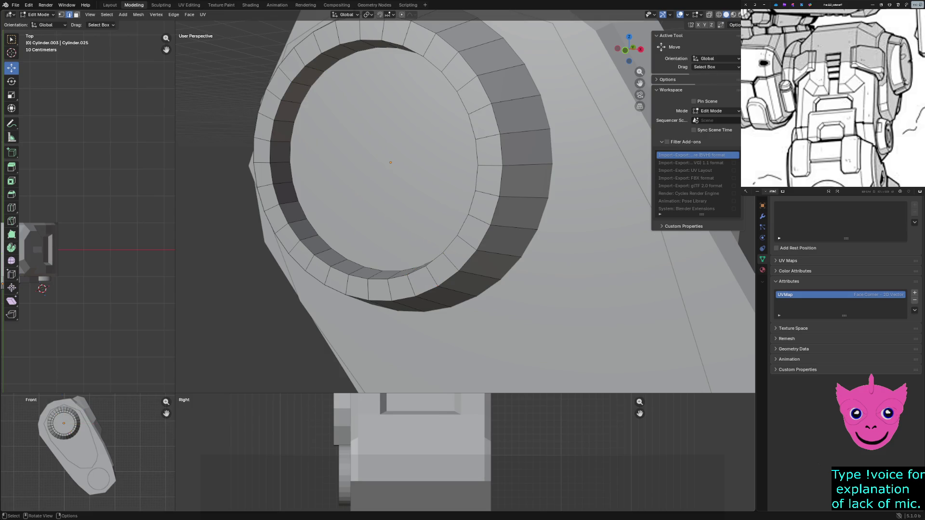
pyautogui.click(306, 95)
pyautogui.moveTo(391, 217); pyautogui.dragTo(434, 188, button='middle')
pyautogui.click(618, 298)
pyautogui.moveTo(463, 217); pyautogui.dragTo(404, 203, button='middle')
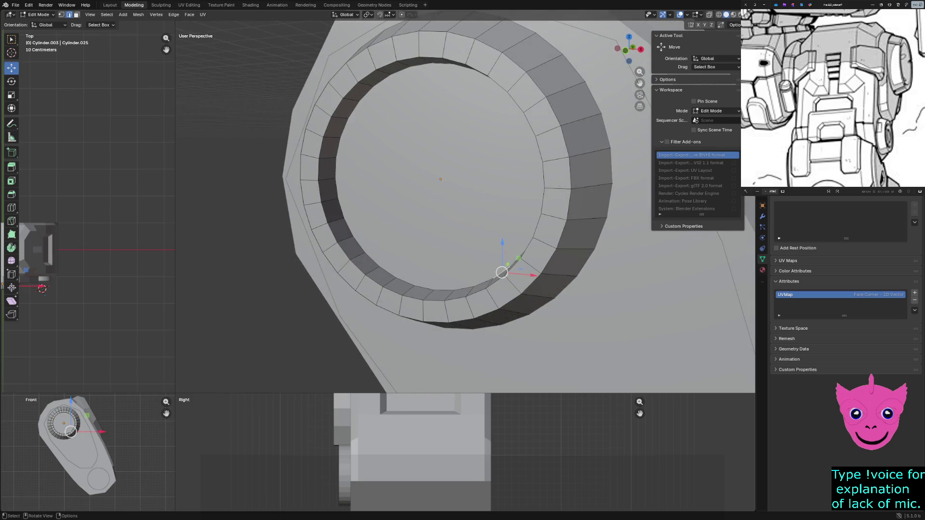
pyautogui.hotkey('alt', 'a')
pyautogui.click(358, 93)
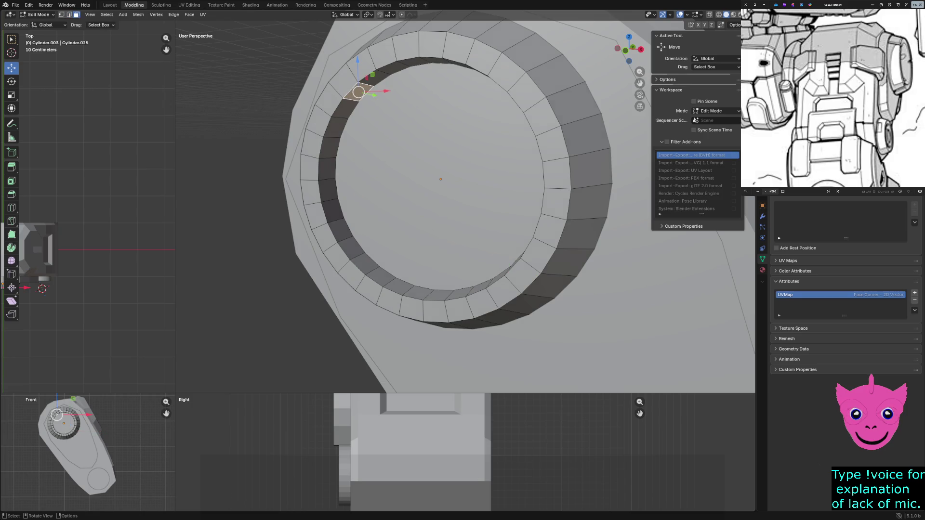
pyautogui.click(498, 277)
pyautogui.moveTo(499, 277); pyautogui.dragTo(434, 267, button='middle')
# Step: Delete the stray ring face and select an inner-ring face at the upper left
pyautogui.press('Up')
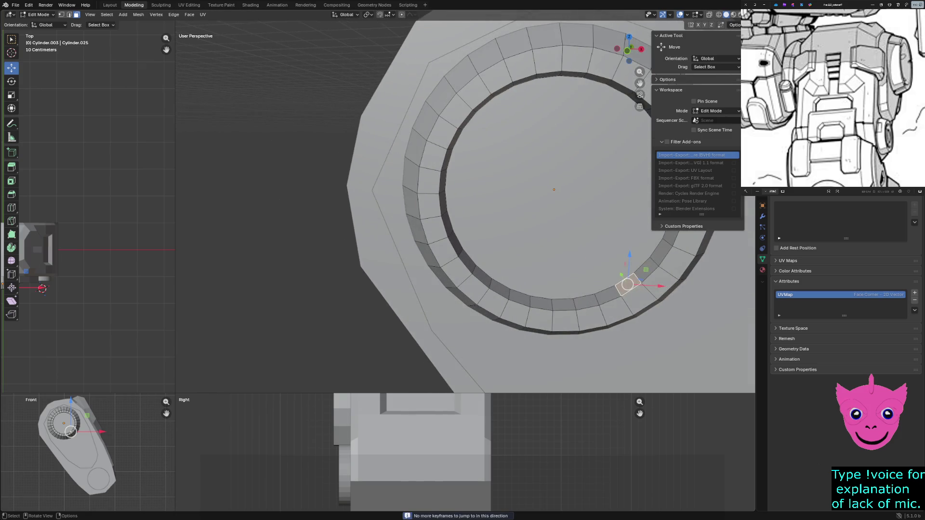
pyautogui.press('x')
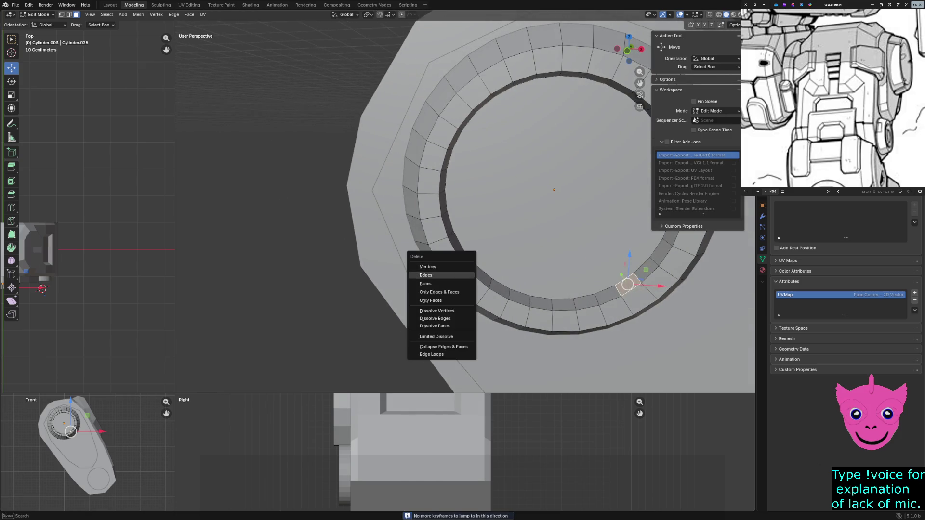
pyautogui.click(434, 284)
pyautogui.moveTo(434, 283)
pyautogui.mouseDown(button='middle')
pyautogui.moveTo(433, 216)
pyautogui.moveTo(405, 274)
pyautogui.mouseUp(button='middle')
pyautogui.click(364, 197)
pyautogui.moveTo(363, 197); pyautogui.dragTo(396, 117, button='middle')
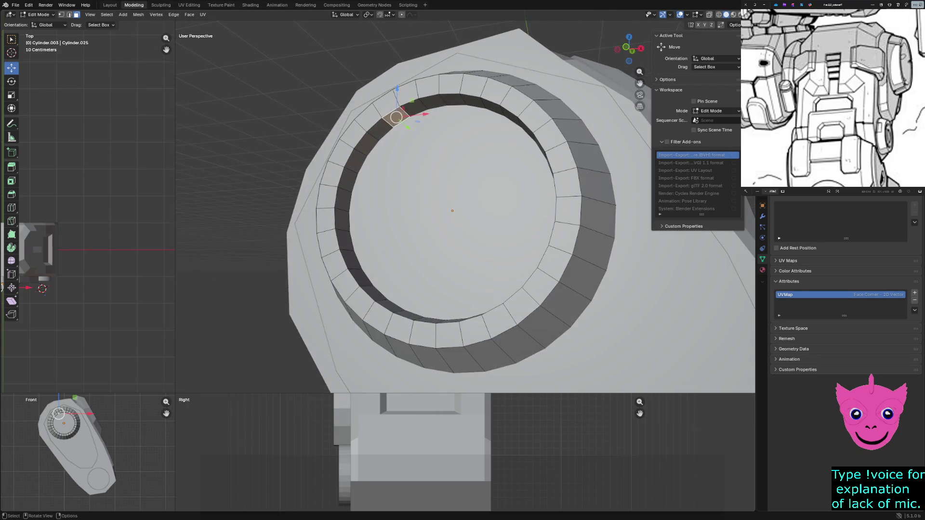
# Step: Extrude the selected face across the cap to form the slot and inspect it
pyautogui.press('e')
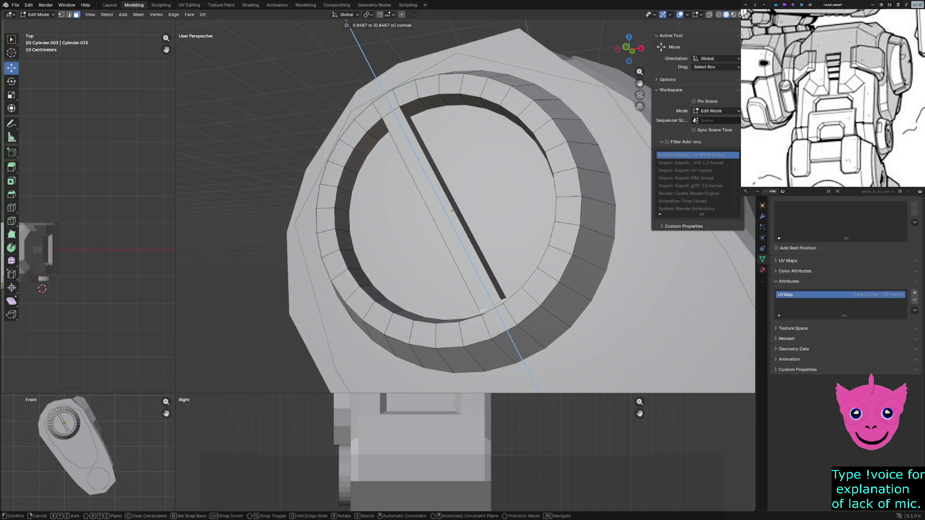
pyautogui.click(494, 307)
pyautogui.moveTo(495, 308); pyautogui.dragTo(550, 345, button='middle')
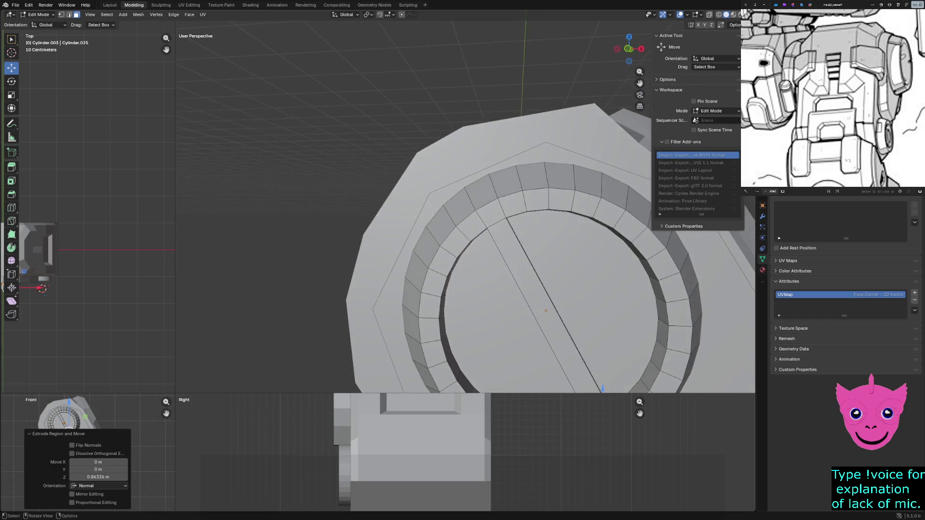
pyautogui.scroll(4, 495, 270)
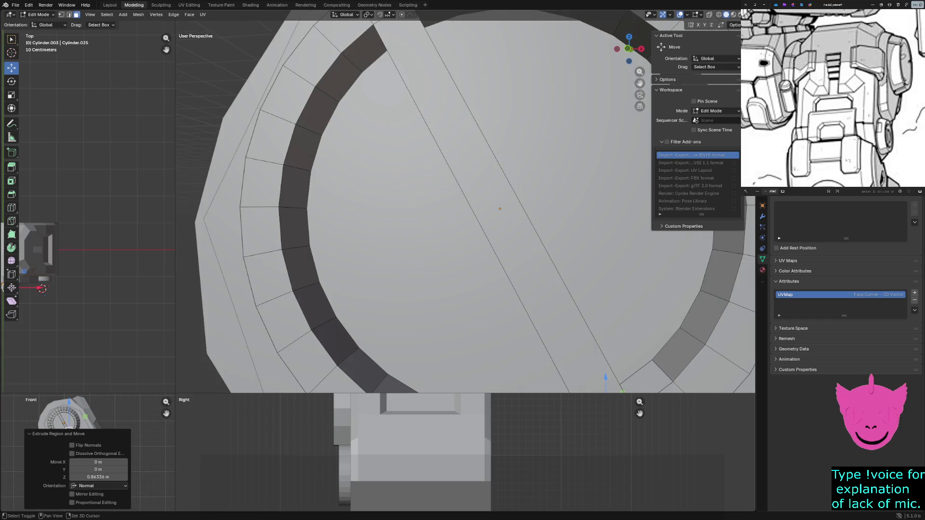
pyautogui.moveTo(466, 209)
pyautogui.mouseDown(button='middle')
pyautogui.moveTo(477, 239)
pyautogui.moveTo(520, 246)
pyautogui.mouseUp(button='middle')
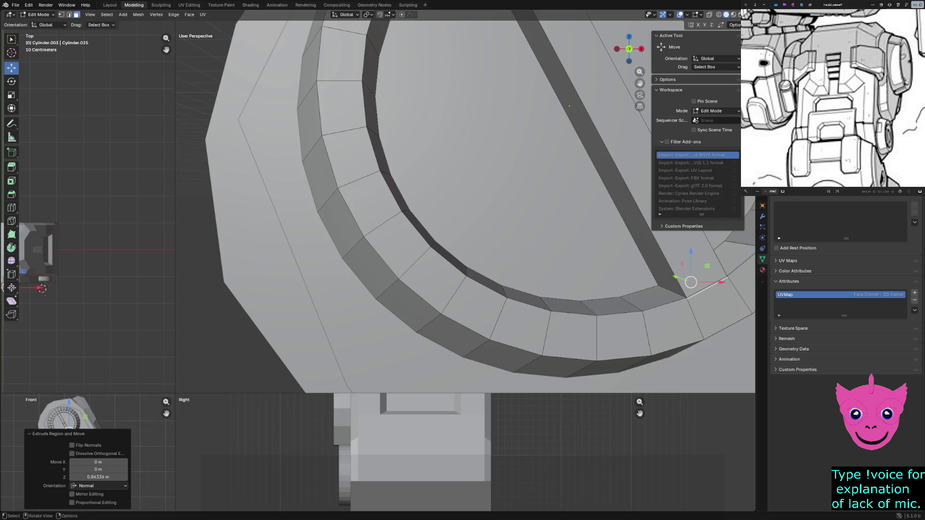
pyautogui.scroll(-3, 466, 209)
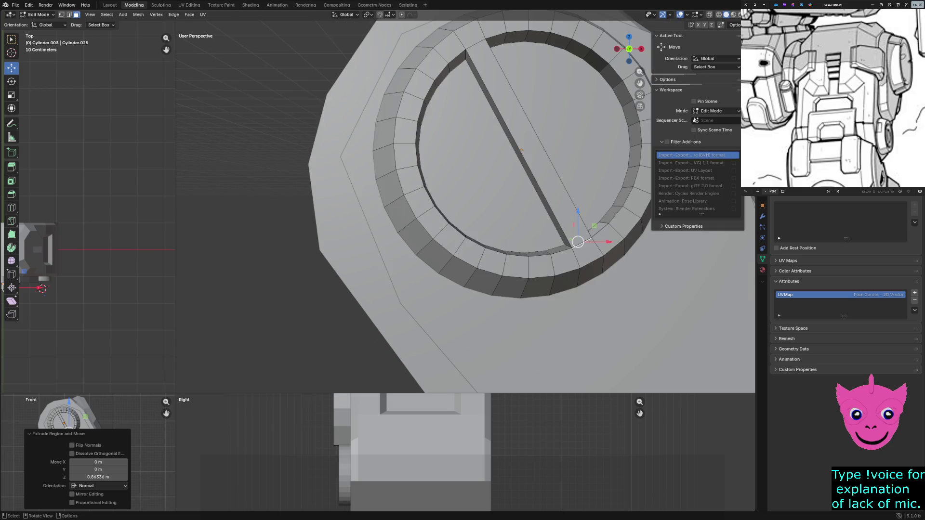
pyautogui.scroll(2, 87, 216)
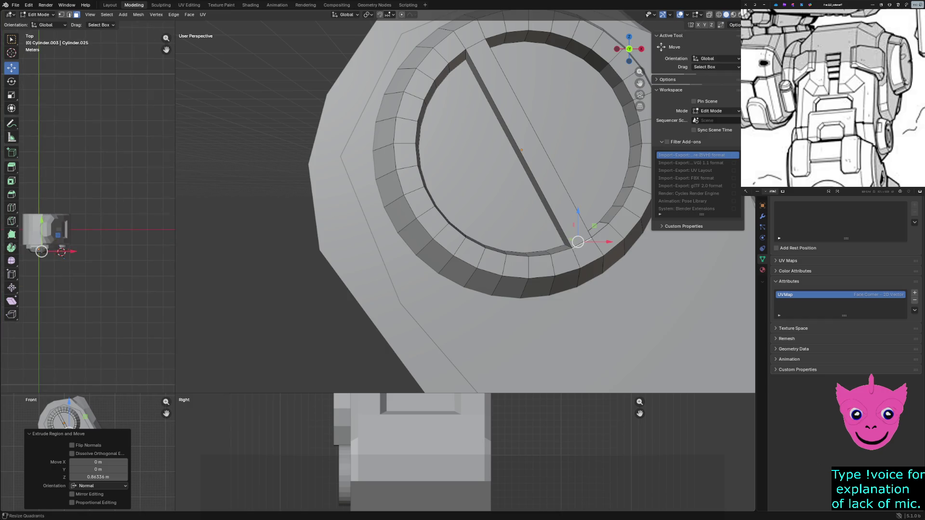
# Step: In the enlarged front view, nudge the ring edge about 3.6 mm to even out the inner boundary
pyautogui.moveTo(176, 394); pyautogui.dragTo(506, 120)
pyautogui.scroll(2, 216, 289)
pyautogui.scroll(2, 217, 289)
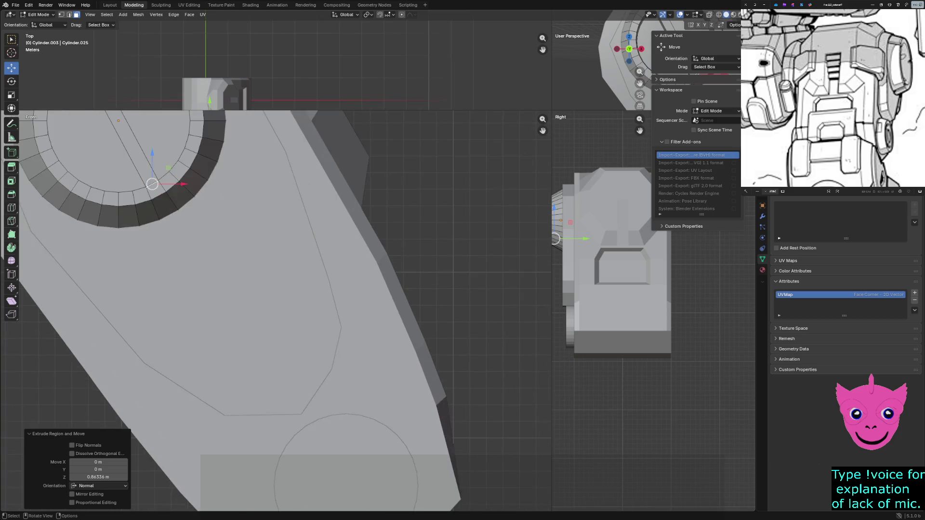
pyautogui.scroll(1, 282, 311)
pyautogui.scroll(2, 281, 311)
pyautogui.scroll(2, 283, 311)
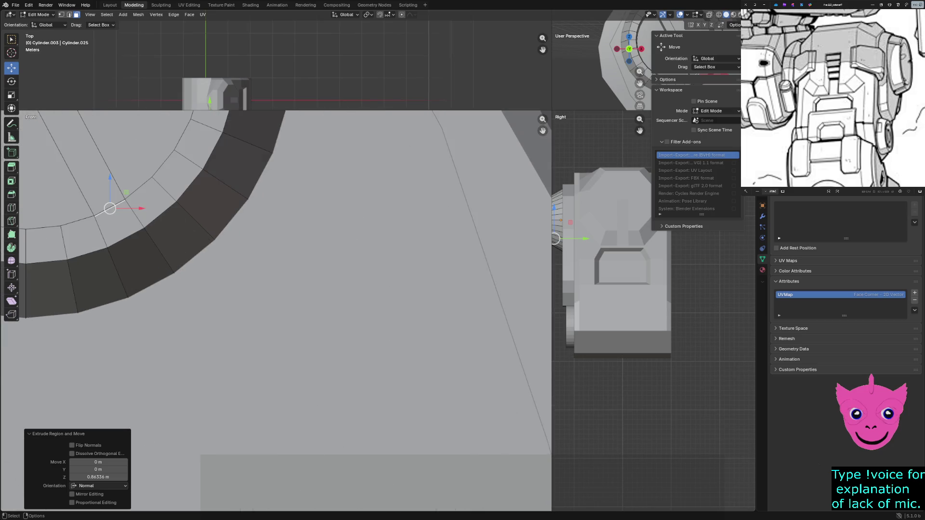
pyautogui.scroll(-1, 282, 311)
pyautogui.scroll(2, 282, 310)
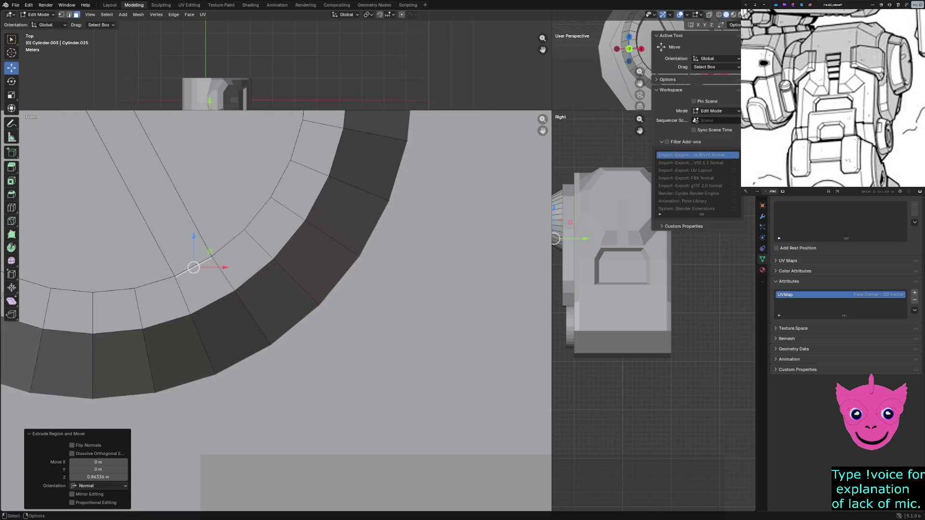
pyautogui.scroll(1, 282, 311)
pyautogui.moveTo(178, 257); pyautogui.dragTo(176, 257)
pyautogui.press('z')
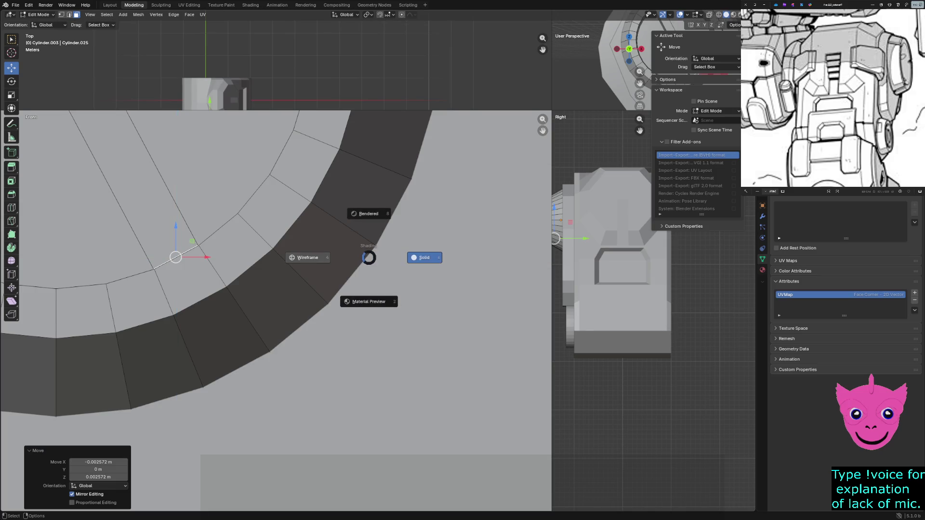
# Step: Switch to wireframe shading, maximise the perspective view and go to vertex select on the cap
pyautogui.click(176, 257)
pyautogui.click(176, 258)
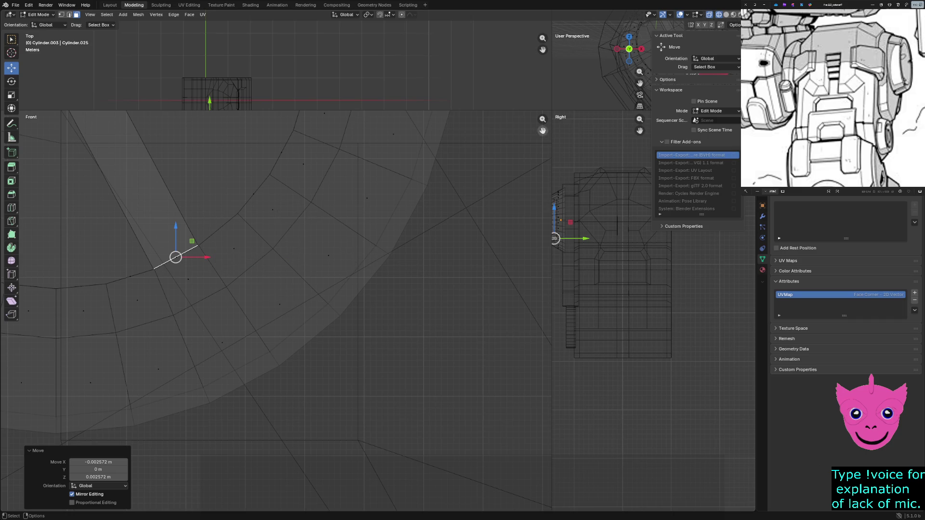
pyautogui.moveTo(548, 113); pyautogui.dragTo(99, 388)
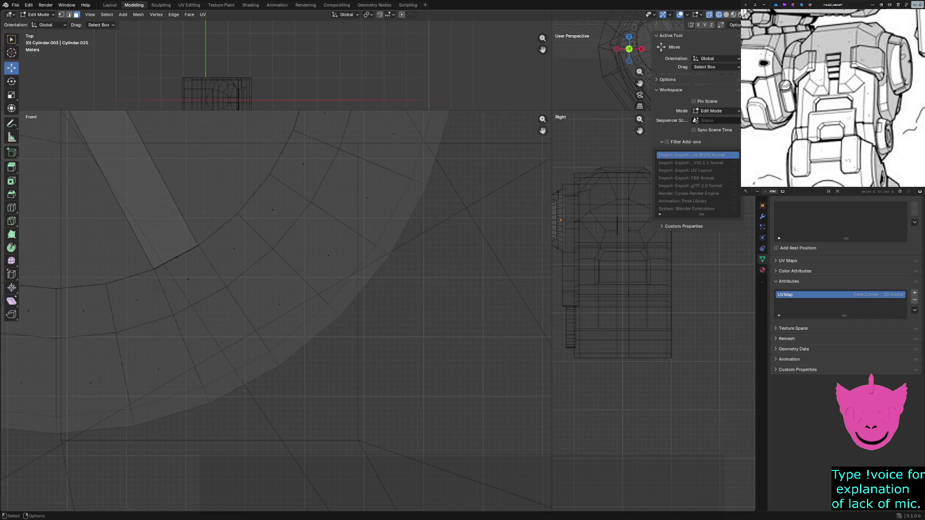
pyautogui.moveTo(552, 111); pyautogui.dragTo(77, 412)
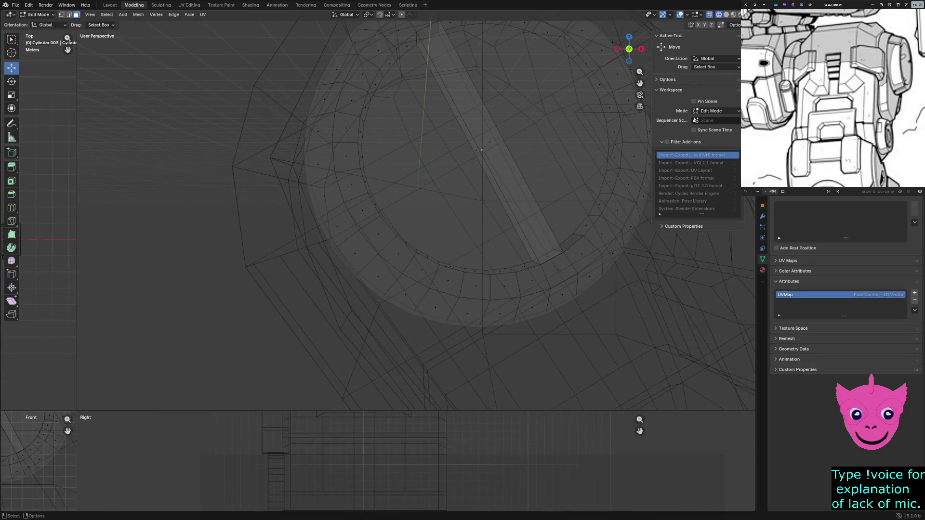
pyautogui.moveTo(405, 216)
pyautogui.mouseDown(button='middle')
pyautogui.moveTo(326, 231)
pyautogui.moveTo(304, 289)
pyautogui.mouseUp(button='middle')
pyautogui.click(296, 320)
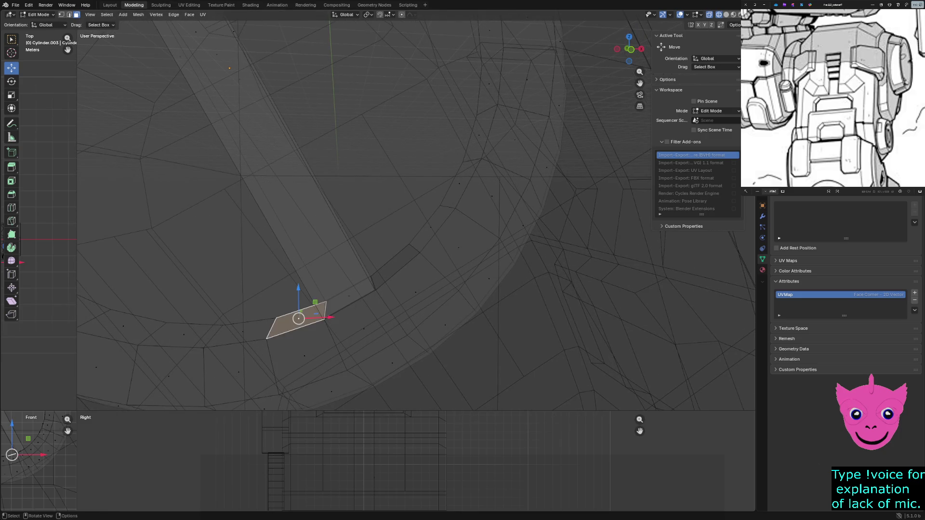
pyautogui.press('1')
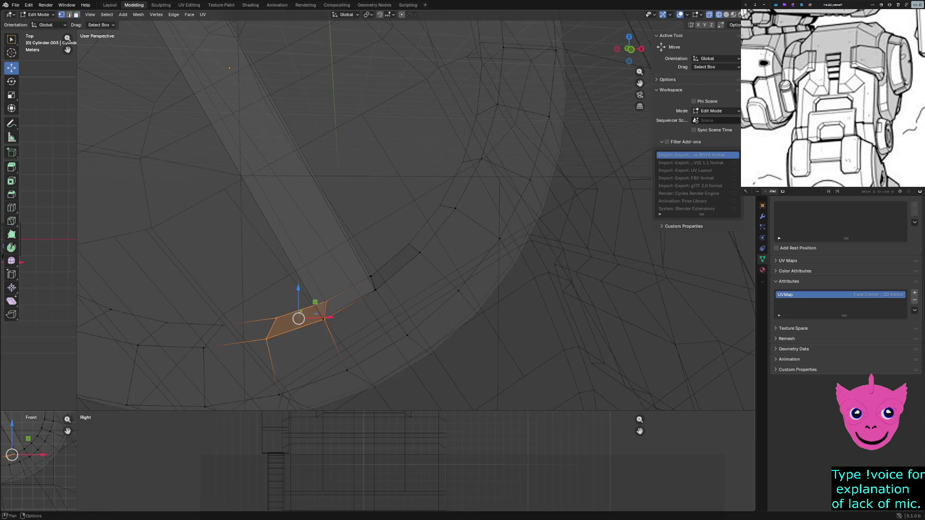
# Step: Merge the first two stray vertex pairs near the slot bar's end at their centres
pyautogui.click(267, 339)
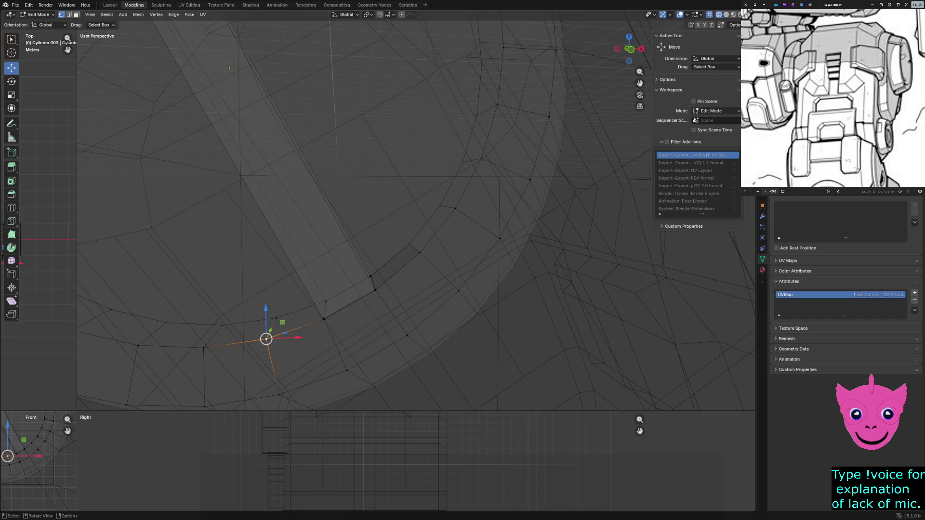
pyautogui.click(325, 302)
pyautogui.press('m')
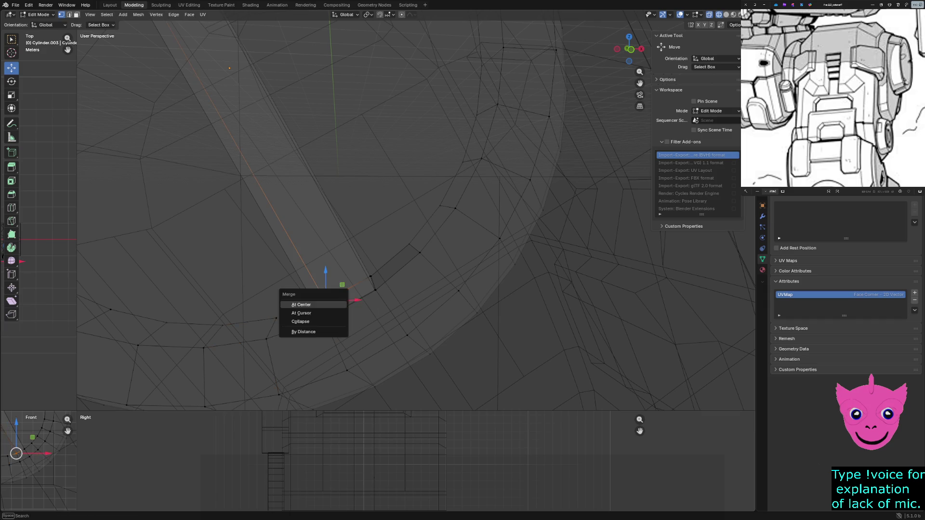
pyautogui.click(325, 304)
pyautogui.press('m')
pyautogui.click(319, 328)
pyautogui.click(375, 289)
pyautogui.press('m')
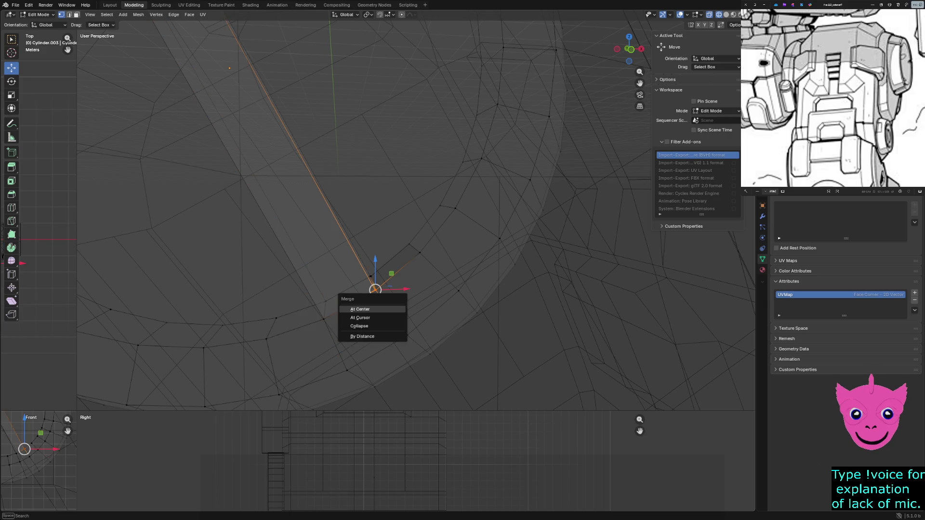
pyautogui.click(360, 308)
# Step: Merge the last stray vertex pair at centre and cancel an accidental delete prompt
pyautogui.click(371, 275)
pyautogui.press('m')
pyautogui.click(371, 276)
pyautogui.press('m')
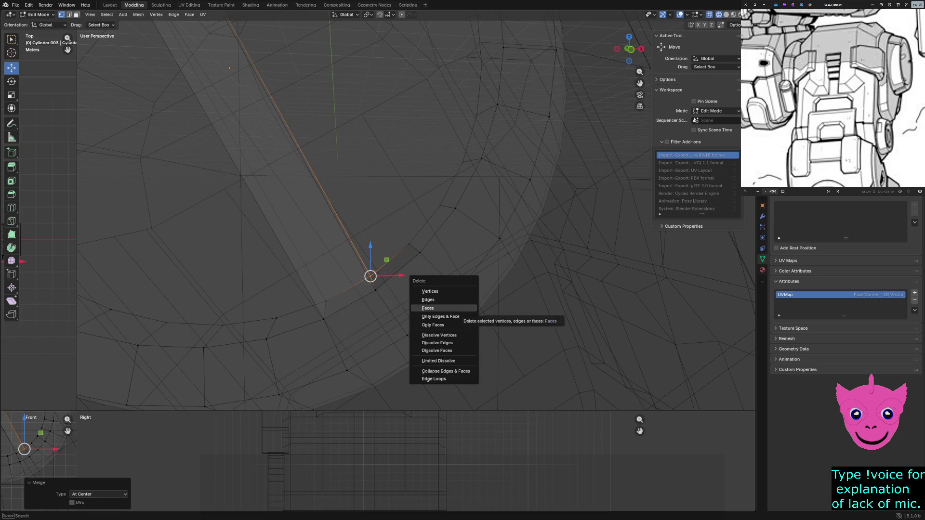
pyautogui.press('Escape')
pyautogui.scroll(-4, 407, 250)
pyautogui.press('z')
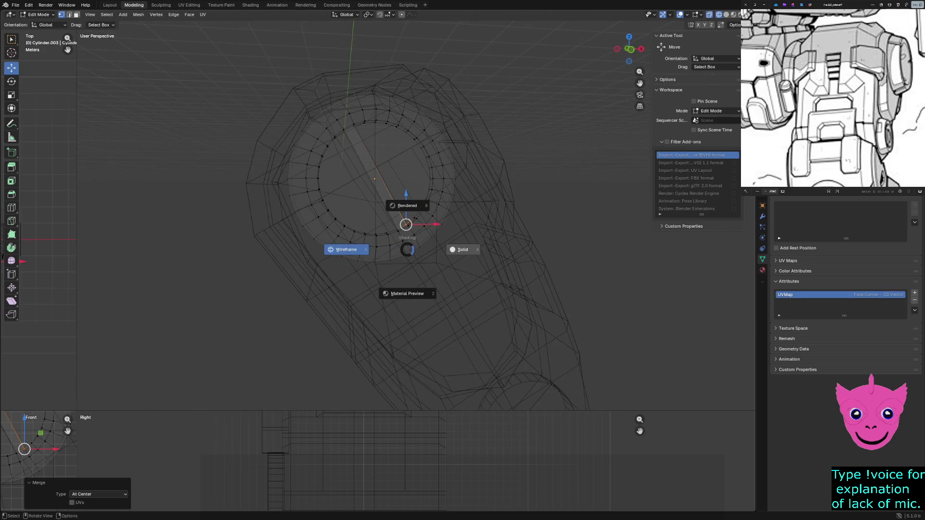
# Step: Return to solid shading, face the cylinder opening and select the cap's inner circular face
pyautogui.click(433, 250)
pyautogui.moveTo(434, 249); pyautogui.dragTo(390, 231, button='middle')
pyautogui.scroll(-4, 308, 249)
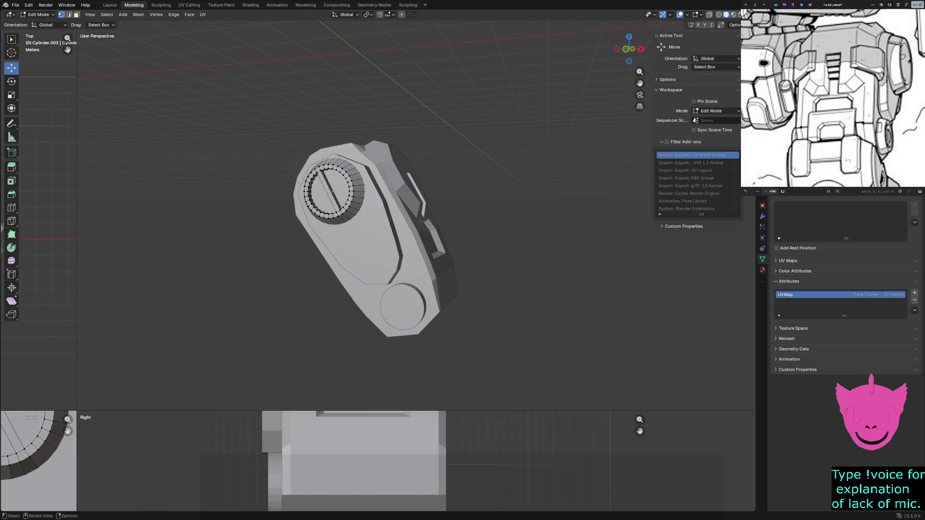
pyautogui.scroll(2, 365, 245)
pyautogui.moveTo(376, 216)
pyautogui.mouseDown(button='middle')
pyautogui.moveTo(434, 232)
pyautogui.moveTo(405, 217)
pyautogui.mouseUp(button='middle')
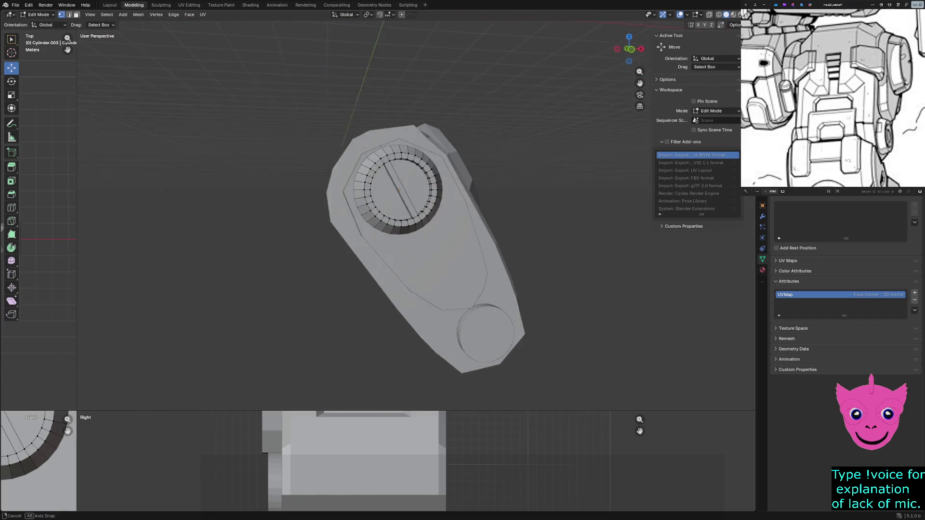
pyautogui.scroll(2, 365, 217)
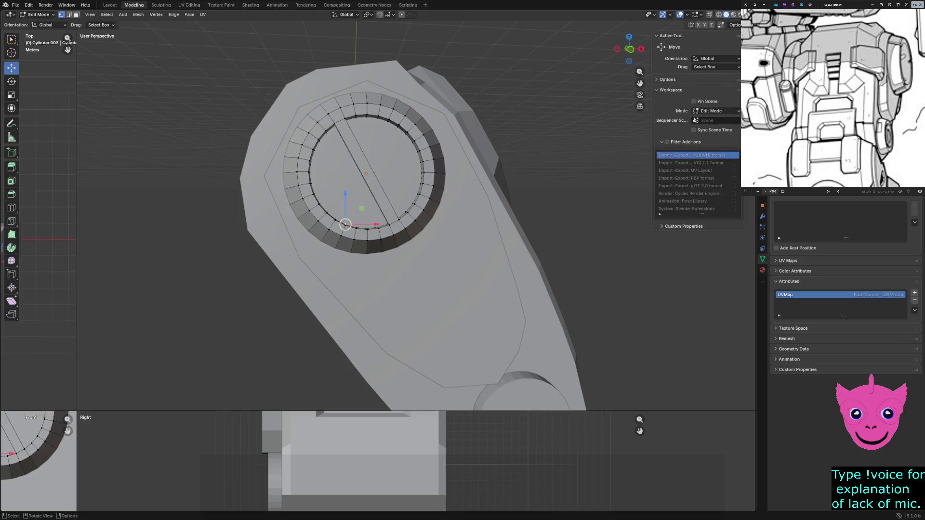
pyautogui.press('3')
pyautogui.click(384, 203)
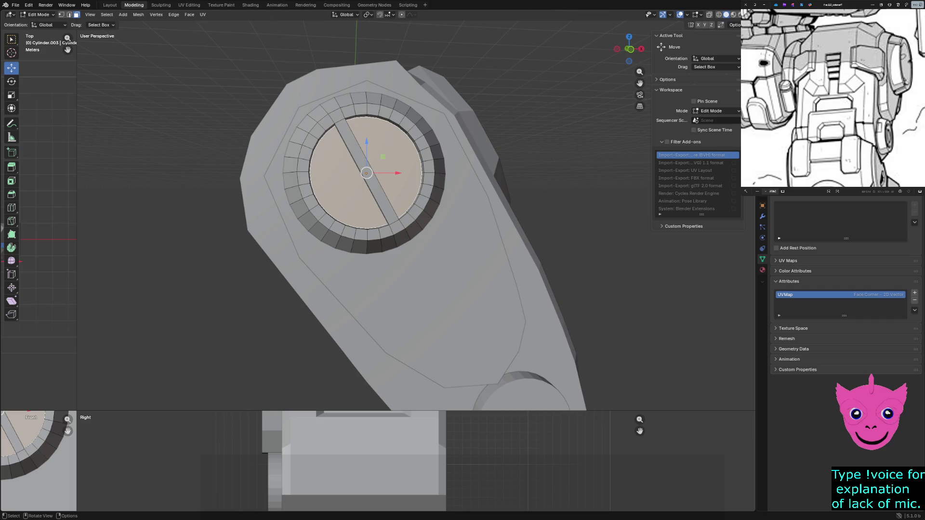
# Step: Extrude the inner disc inward and scale it down to about 0.68
pyautogui.press('g')
pyautogui.press('z')
pyautogui.press('z')
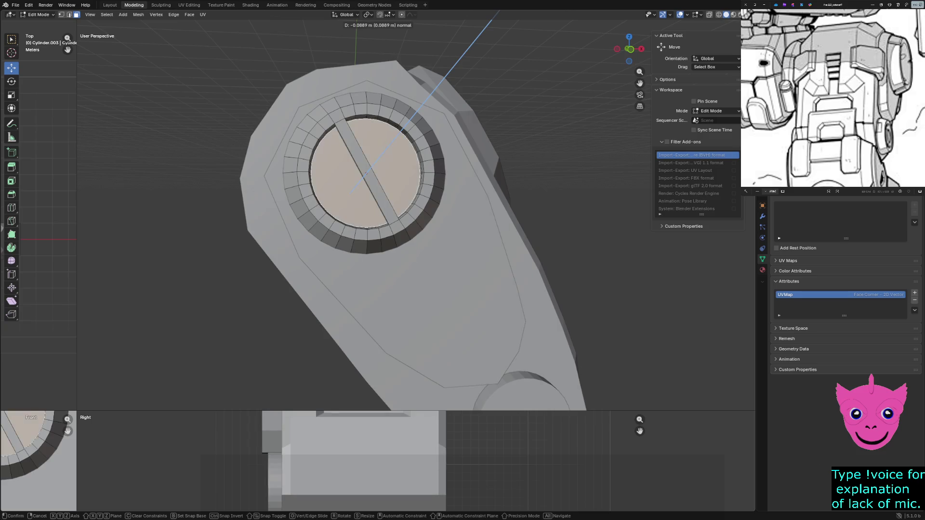
pyautogui.click(353, 187)
pyautogui.press('s')
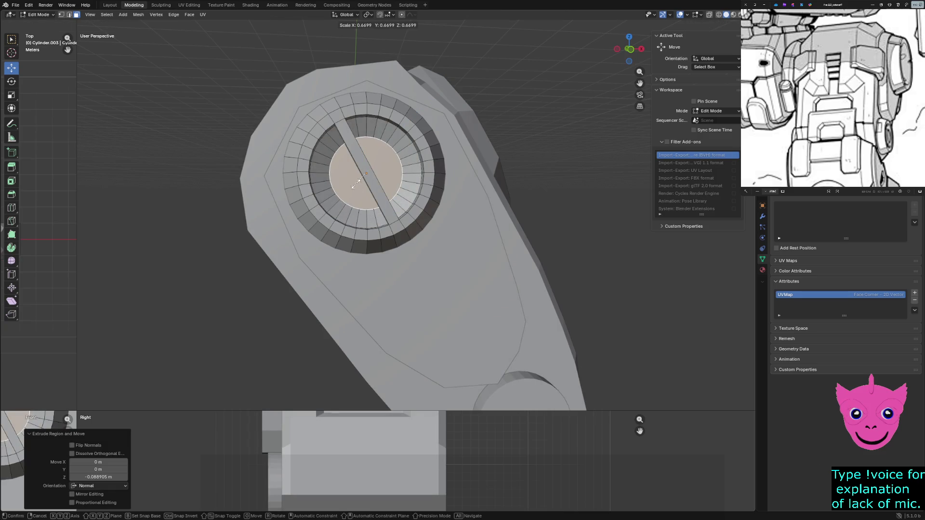
pyautogui.click(354, 187)
pyautogui.moveTo(354, 187)
pyautogui.mouseDown(button='middle')
pyautogui.moveTo(405, 166)
pyautogui.moveTo(339, 198)
pyautogui.moveTo(361, 196)
pyautogui.mouseUp(button='middle')
pyautogui.scroll(3, 318, 217)
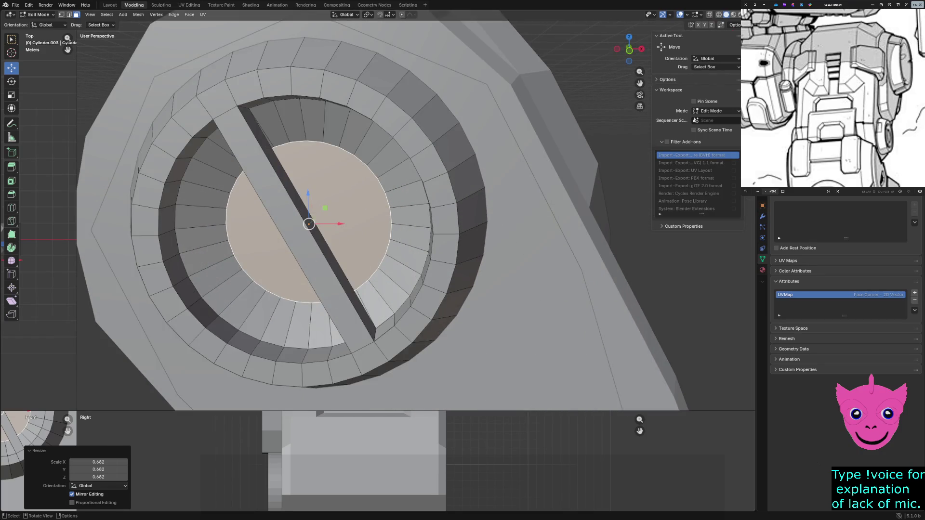
# Step: Move the inset disc along Y to sink it deeper, then return to Object Mode
pyautogui.moveTo(361, 195); pyautogui.dragTo(348, 217, button='middle')
pyautogui.press('g')
pyautogui.press('y')
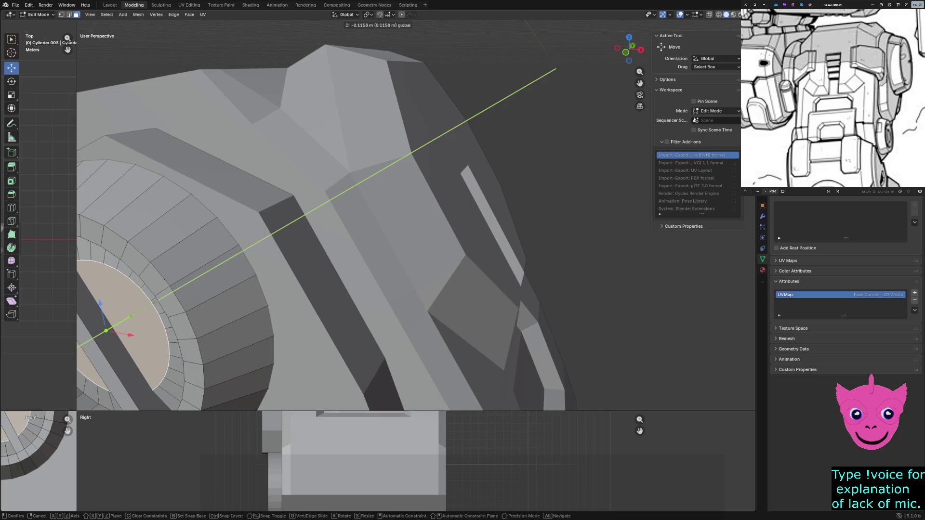
pyautogui.press('Return')
pyautogui.moveTo(361, 217)
pyautogui.mouseDown(button='middle')
pyautogui.moveTo(405, 238)
pyautogui.moveTo(391, 232)
pyautogui.mouseUp(button='middle')
pyautogui.scroll(-3, 362, 218)
pyautogui.scroll(-3, 362, 217)
pyautogui.hotkey('ctrl', 'Tab')
pyautogui.press('Tab')
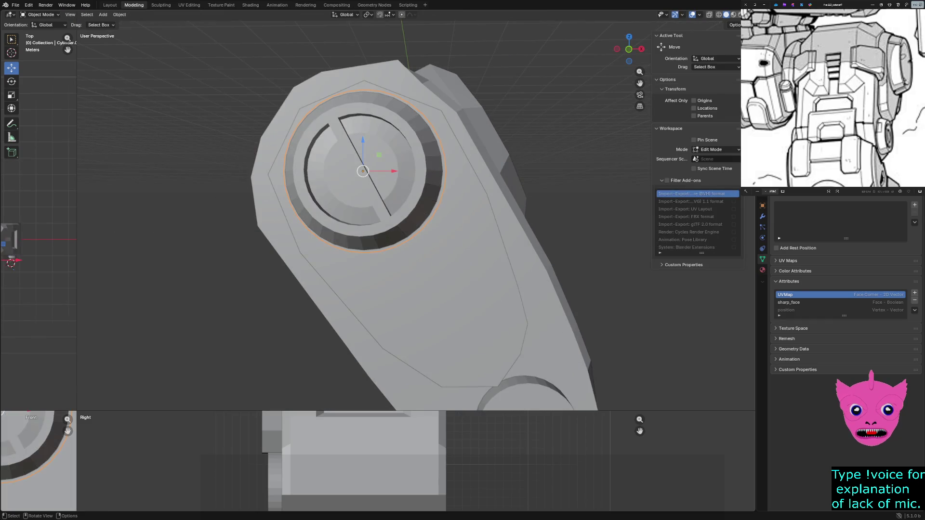
pyautogui.moveTo(376, 217); pyautogui.dragTo(433, 217, button='middle')
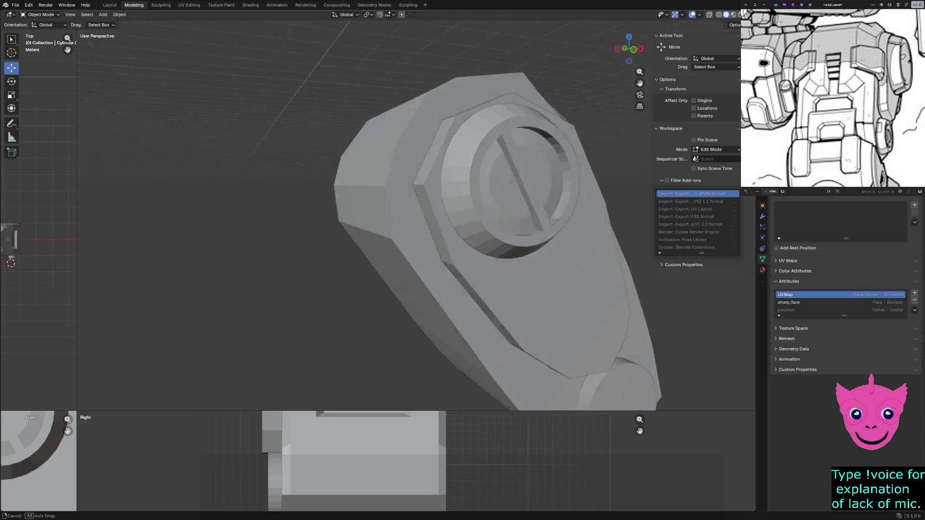
pyautogui.moveTo(433, 217); pyautogui.dragTo(506, 217, button='middle')
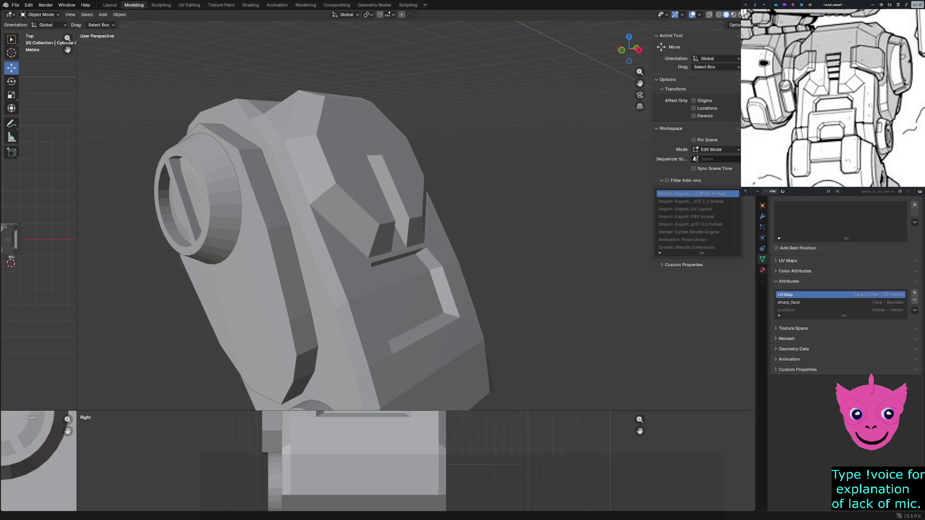
pyautogui.scroll(1, 891, 90)
pyautogui.scroll(1, 889, 91)
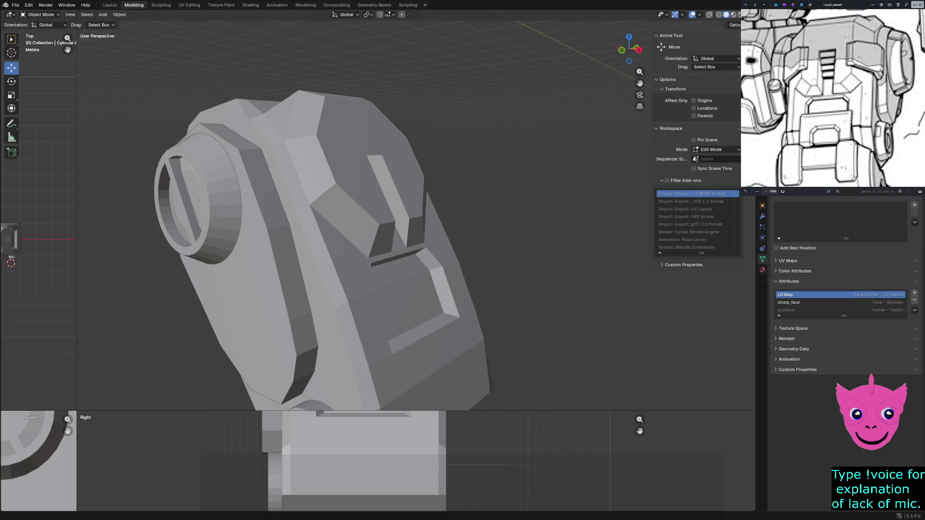
pyautogui.scroll(1, 888, 92)
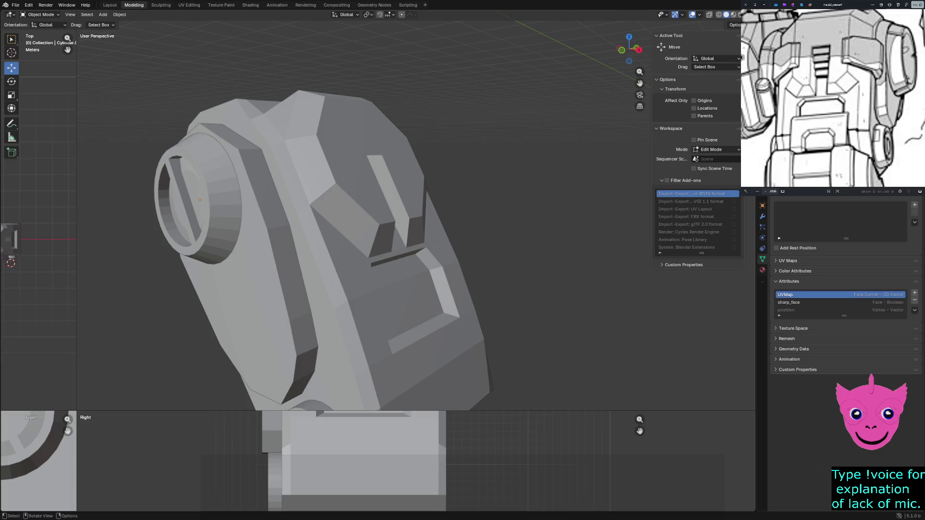
pyautogui.scroll(-1, 843, 52)
pyautogui.scroll(-1, 844, 52)
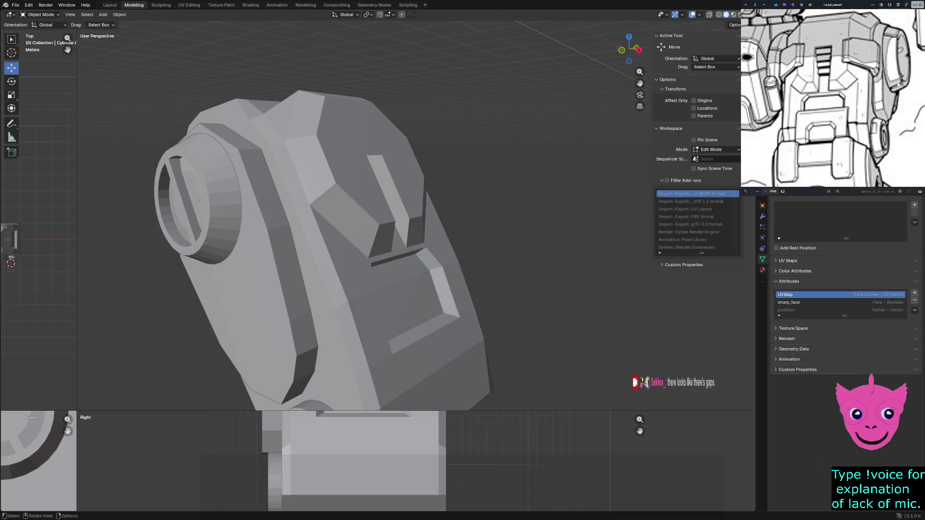
pyautogui.click(238, 304)
pyautogui.scroll(2, 423, 213)
pyautogui.moveTo(325, 217)
pyautogui.mouseDown(button='middle')
pyautogui.moveTo(434, 210)
pyautogui.moveTo(448, 236)
pyautogui.mouseUp(button='middle')
pyautogui.scroll(2, 406, 217)
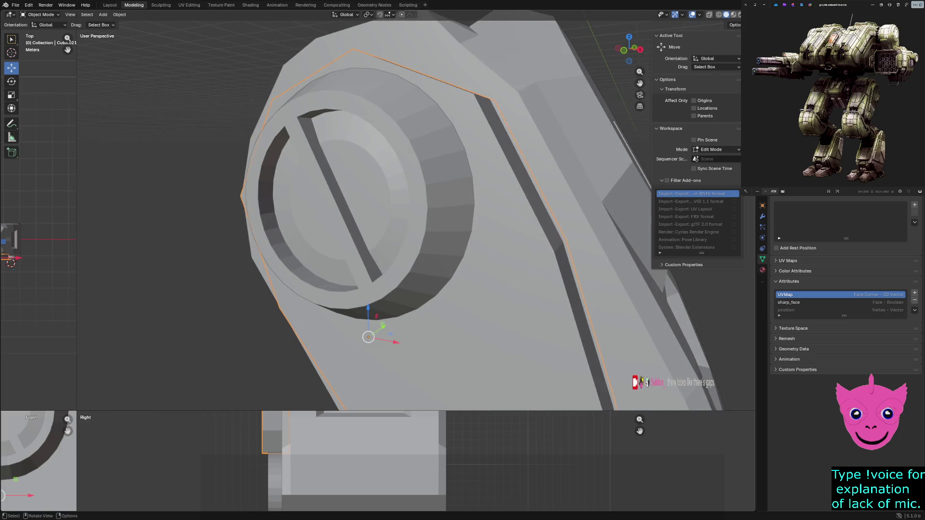
pyautogui.press('z')
pyautogui.press('Escape')
pyautogui.click(448, 236)
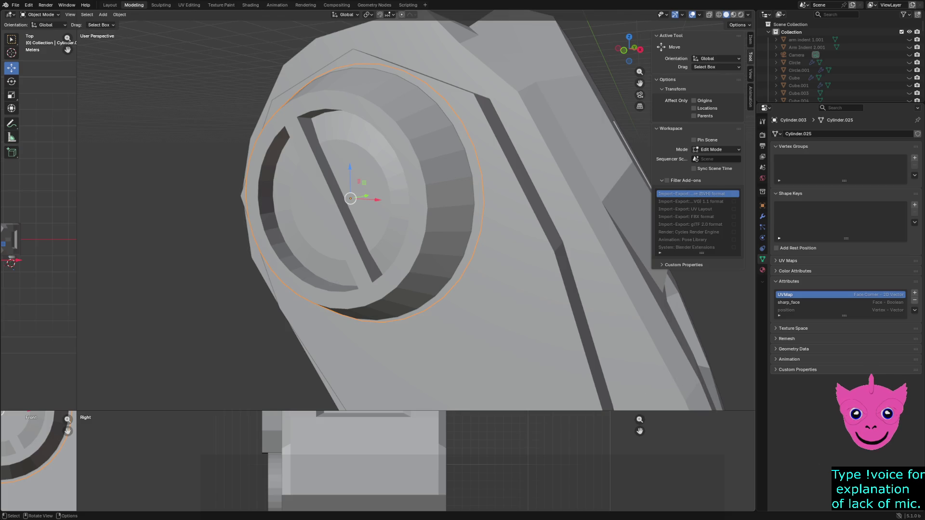
pyautogui.hotkey('alt', 'Tab')
pyautogui.scroll(3, 832, 99)
pyautogui.scroll(3, 859, 71)
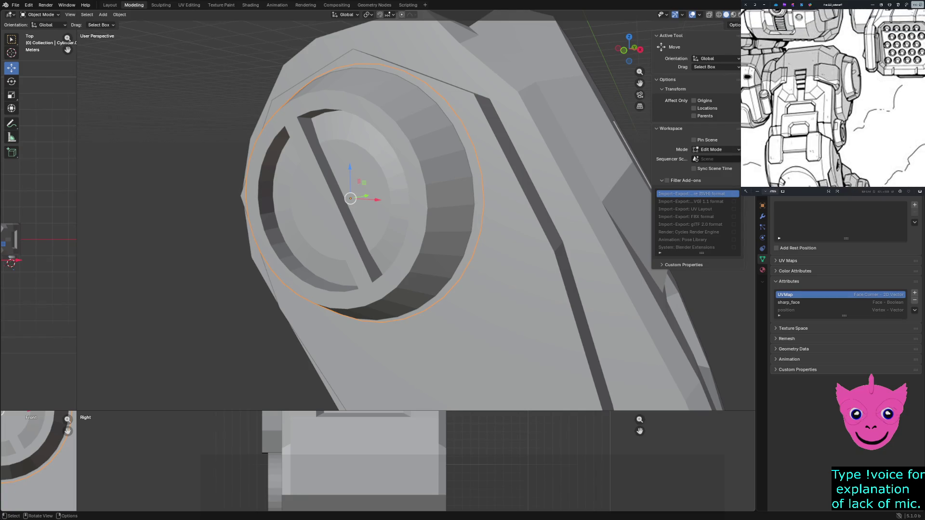
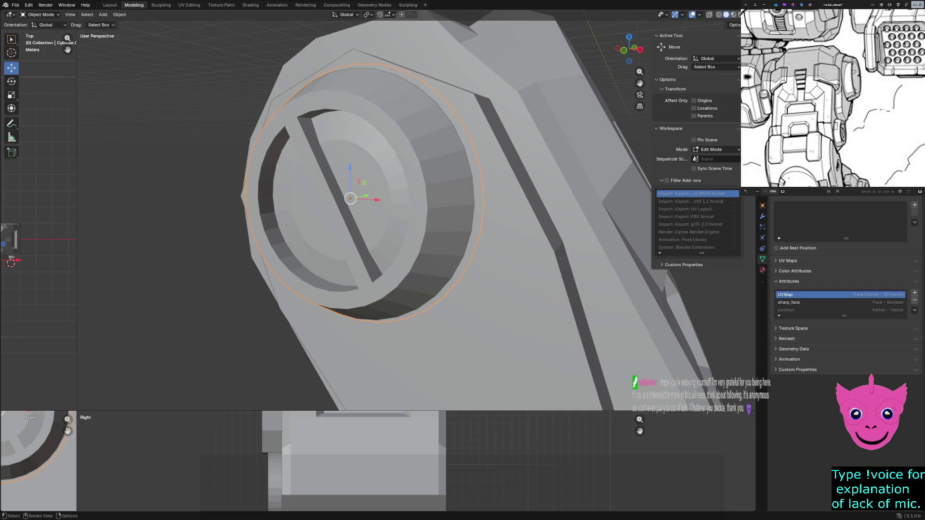
# Step: Enter the hub cylinder's Edit Mode and delete a first face from its outer ring
pyautogui.hotkey('alt', 'a')
pyautogui.hotkey('ctrl', 'z')
pyautogui.press('Tab')
pyautogui.click(437, 145)
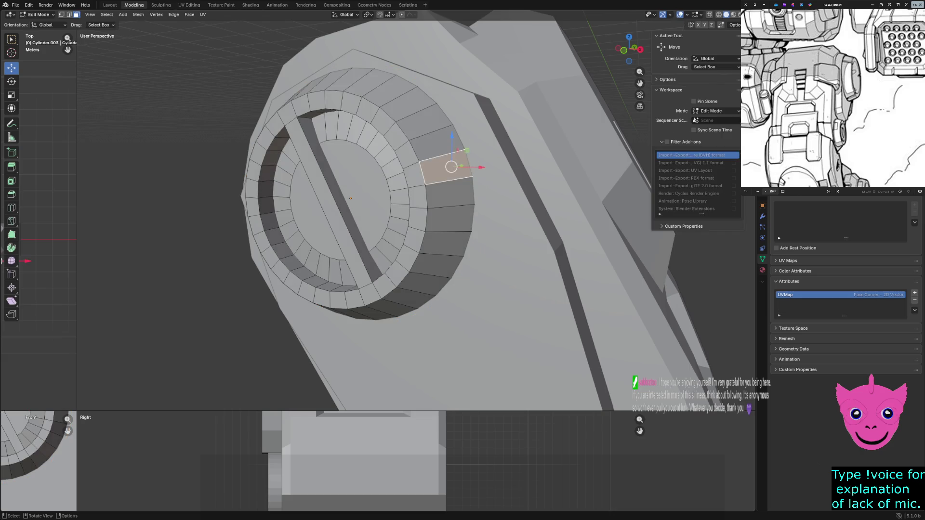
pyautogui.press('x')
pyautogui.press('f')
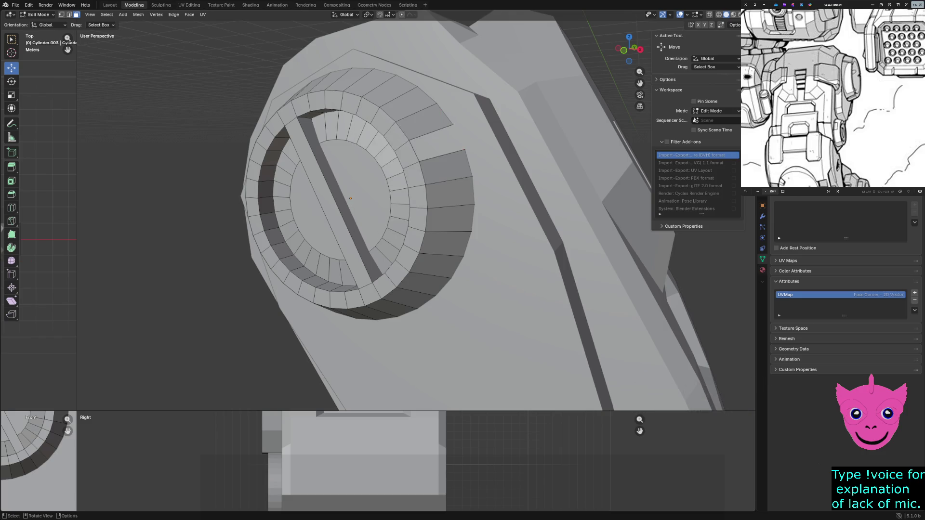
# Step: Delete further outer-ring faces to cut more gaps, checking the ring from new angles
pyautogui.click(408, 155)
pyautogui.press('x')
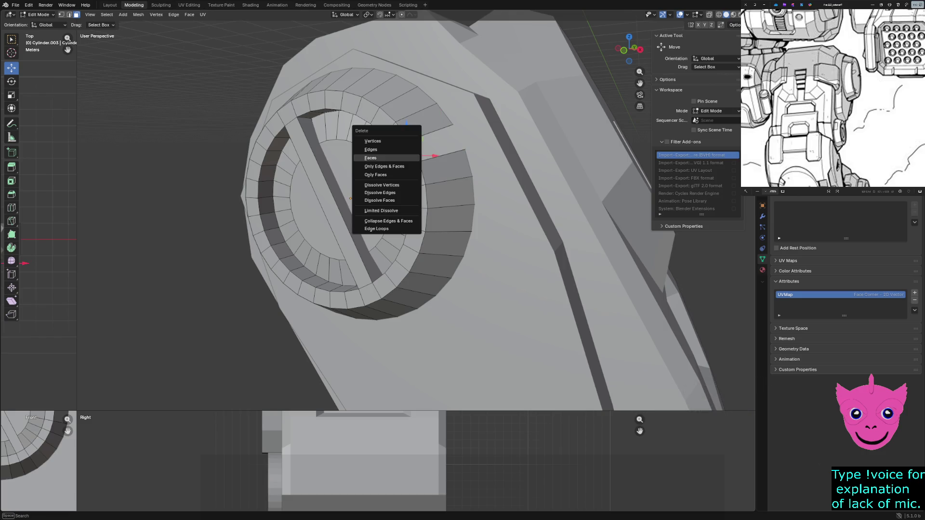
pyautogui.click(401, 153)
pyautogui.moveTo(434, 217); pyautogui.dragTo(521, 181, button='middle')
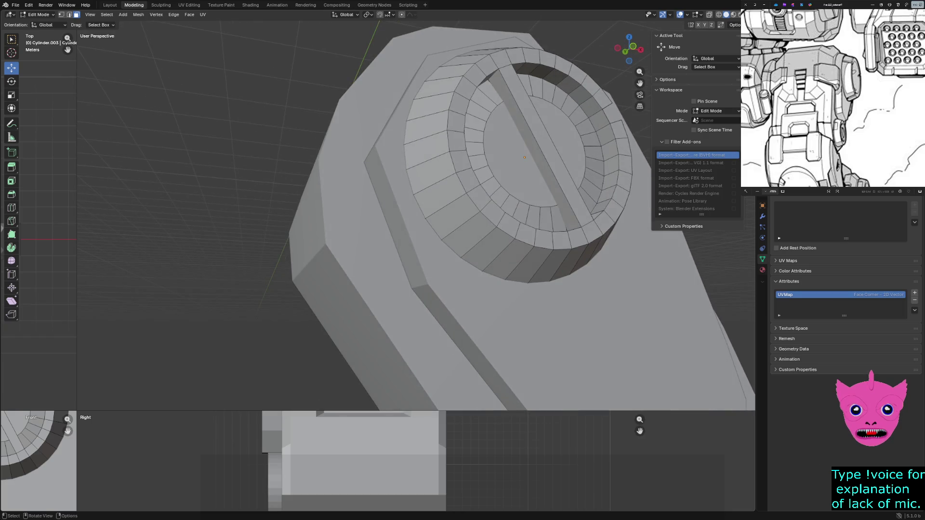
pyautogui.press('x')
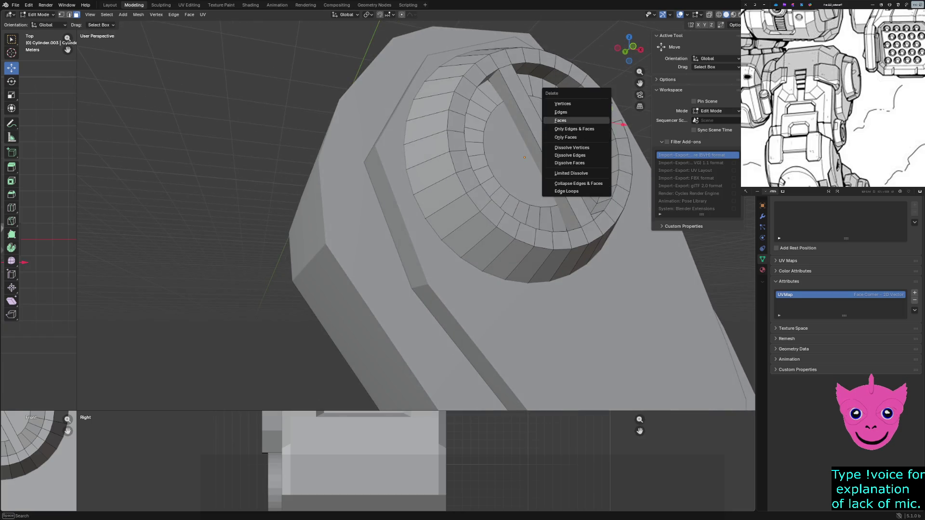
pyautogui.click(578, 128)
pyautogui.moveTo(434, 217)
pyautogui.mouseDown(button='middle')
pyautogui.moveTo(376, 196)
pyautogui.moveTo(390, 174)
pyautogui.mouseUp(button='middle')
pyautogui.scroll(4, 326, 216)
pyautogui.moveTo(362, 217); pyautogui.dragTo(311, 195, button='middle')
pyautogui.scroll(4, 326, 217)
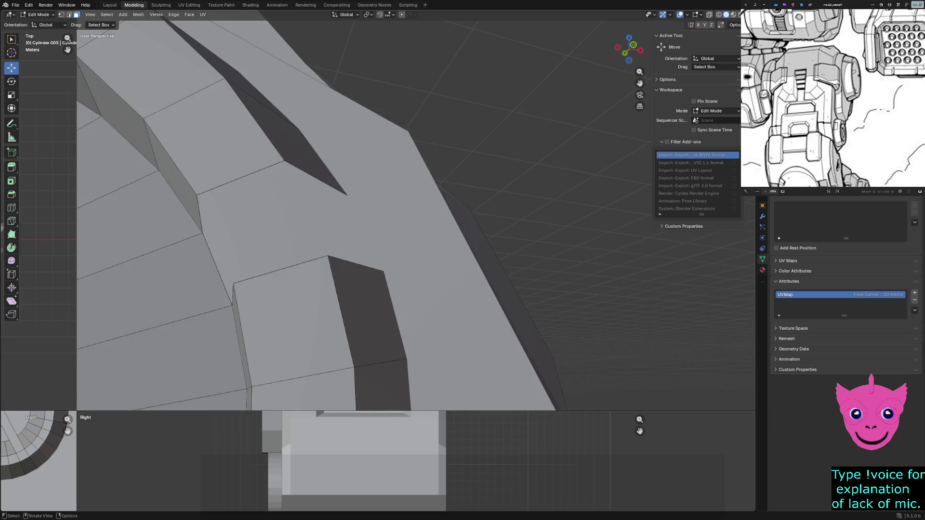
# Step: Inspect the faces along the body's slanted strip and switch to edge selection
pyautogui.click(174, 177)
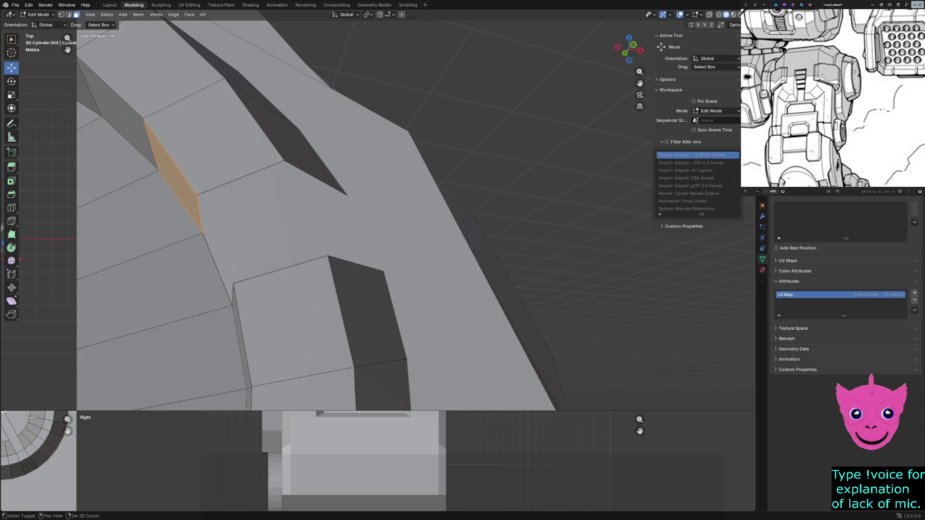
pyautogui.keyDown('alt'); pyautogui.keyDown('shift'); pyautogui.click(274, 216); pyautogui.keyUp('shift'); pyautogui.keyUp('alt')
pyautogui.moveTo(275, 217)
pyautogui.mouseDown(button='middle')
pyautogui.moveTo(304, 232)
pyautogui.moveTo(391, 195)
pyautogui.mouseUp(button='middle')
pyautogui.click(361, 188)
pyautogui.press('2')
pyautogui.click(215, 249)
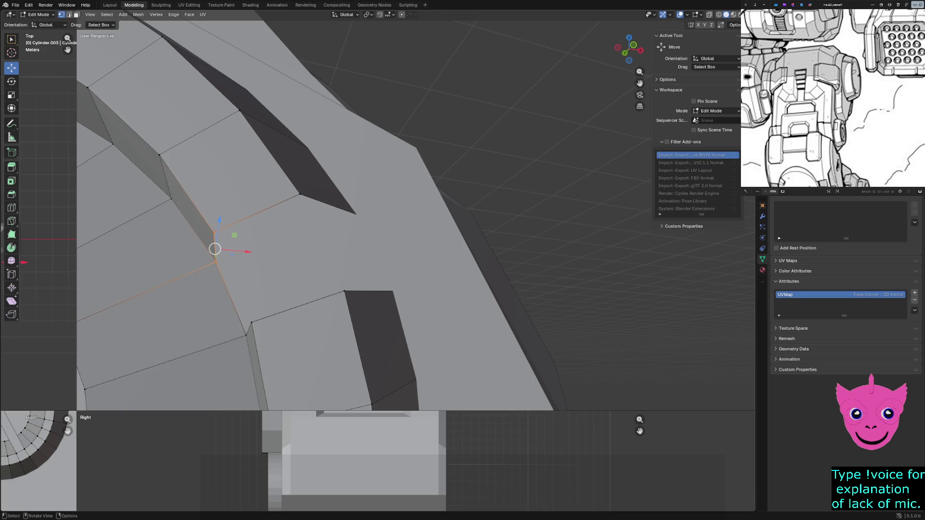
# Step: Select the hole's border edges at the bevel corner, using X-ray, and fill them with a quad face
pyautogui.click(214, 232)
pyautogui.keyDown('shift'); pyautogui.click(144, 290); pyautogui.keyUp('shift')
pyautogui.keyDown('shift'); pyautogui.click(257, 213); pyautogui.keyUp('shift')
pyautogui.keyDown('shift'); pyautogui.click(326, 204); pyautogui.keyUp('shift')
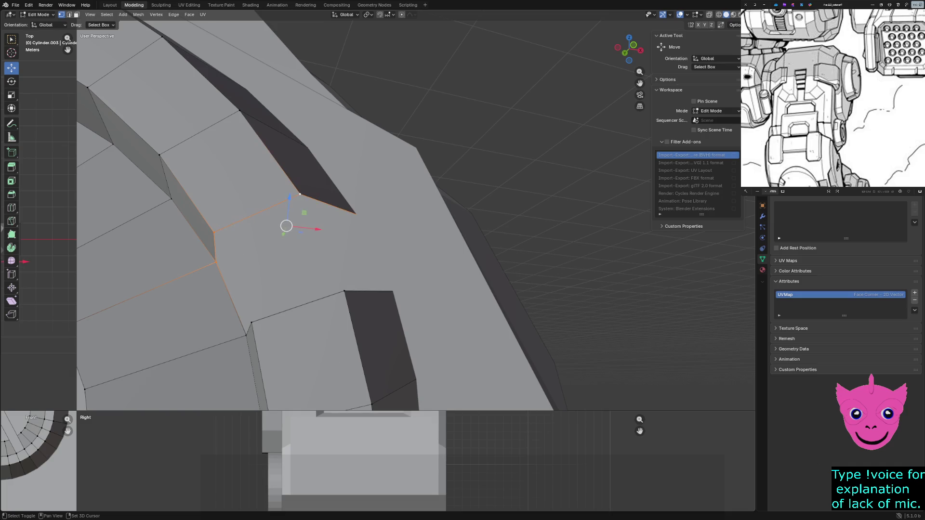
pyautogui.keyDown('shift'); pyautogui.click(282, 238); pyautogui.keyUp('shift')
pyautogui.hotkey('alt', 'z')
pyautogui.press('KP_Decimal')
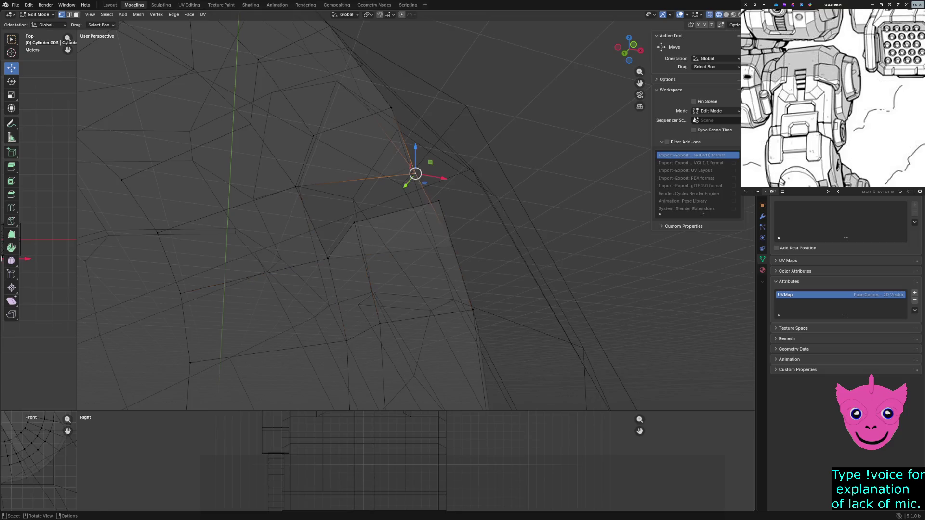
pyautogui.keyDown('shift'); pyautogui.click(312, 221); pyautogui.keyUp('shift')
pyautogui.keyDown('shift'); pyautogui.click(405, 250); pyautogui.keyUp('shift')
pyautogui.press('3')
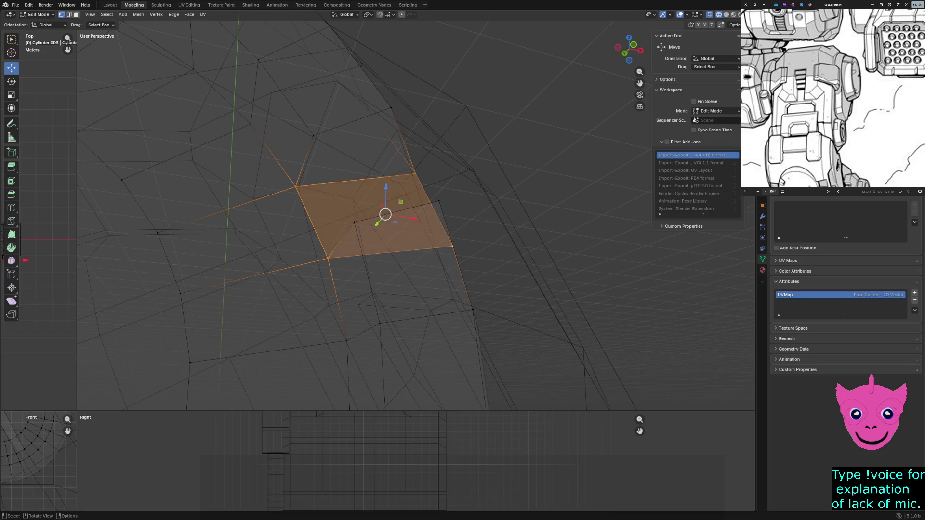
pyautogui.hotkey('alt', 'z')
pyautogui.scroll(-3, 344, 217)
pyautogui.hotkey('alt', 'a')
pyautogui.scroll(-3, 344, 217)
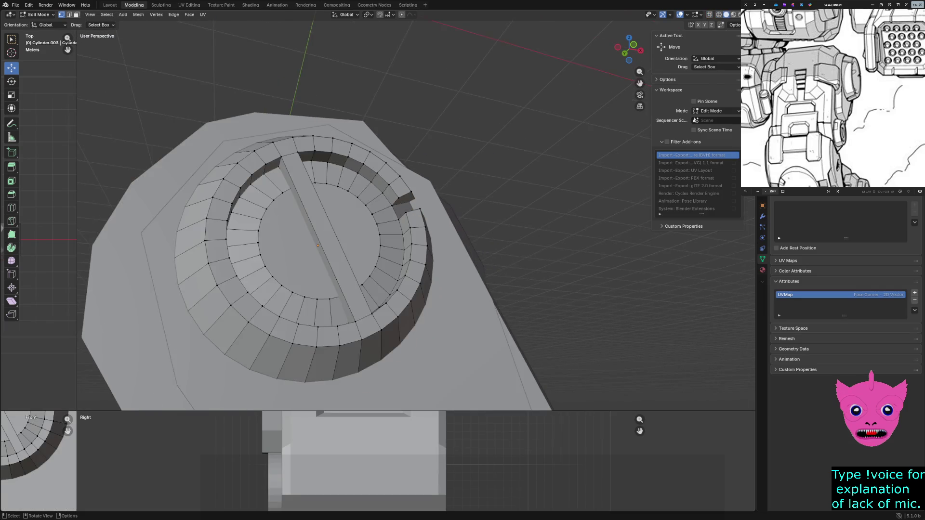
pyautogui.scroll(-2, 344, 217)
# Step: Delete an adjacent outer-ring face and its neighbouring inner-ring face to open a new gap
pyautogui.moveTo(344, 217)
pyautogui.mouseDown(button='middle')
pyautogui.moveTo(376, 238)
pyautogui.moveTo(364, 260)
pyautogui.mouseUp(button='middle')
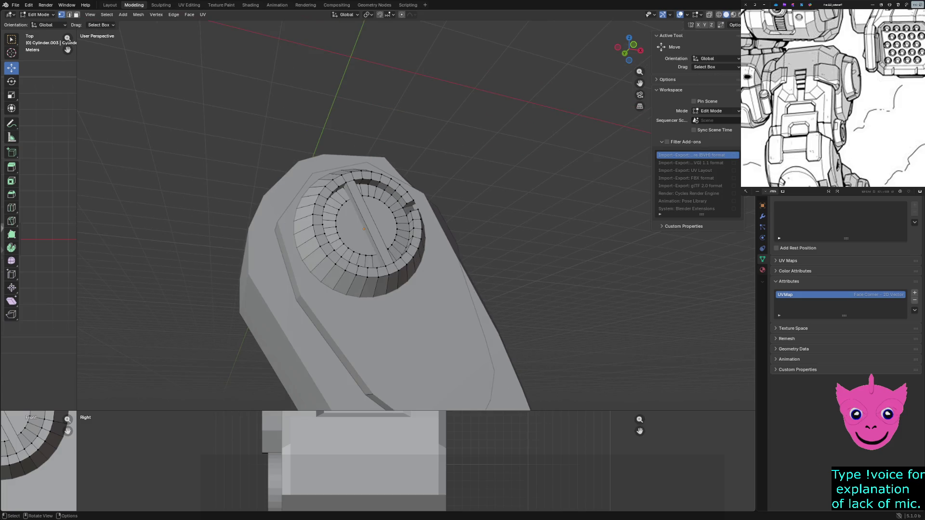
pyautogui.moveTo(365, 260); pyautogui.dragTo(340, 254, button='middle')
pyautogui.click(319, 311)
pyautogui.scroll(3, 318, 311)
pyautogui.keyDown('shift'); pyautogui.moveTo(234, 388); pyautogui.dragTo(258, 345, button='middle'); pyautogui.keyUp('shift')
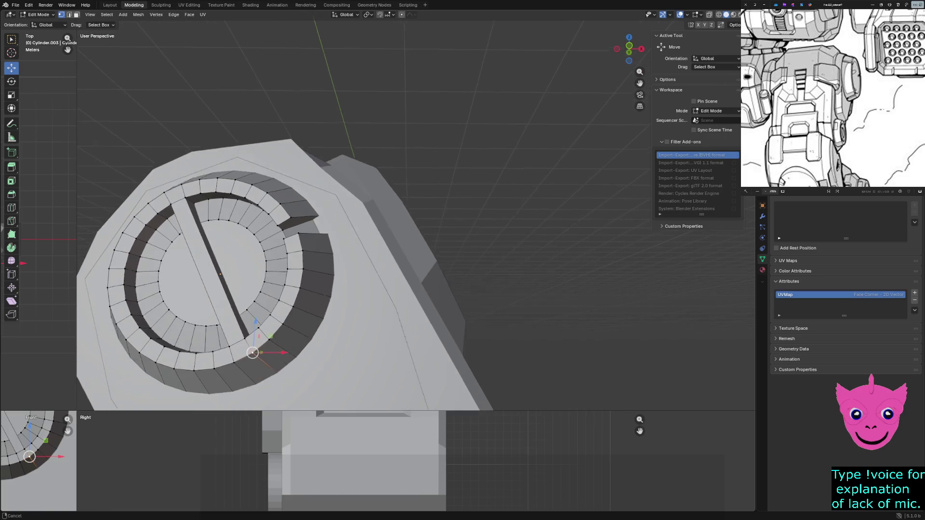
pyautogui.hotkey('alt', 'a')
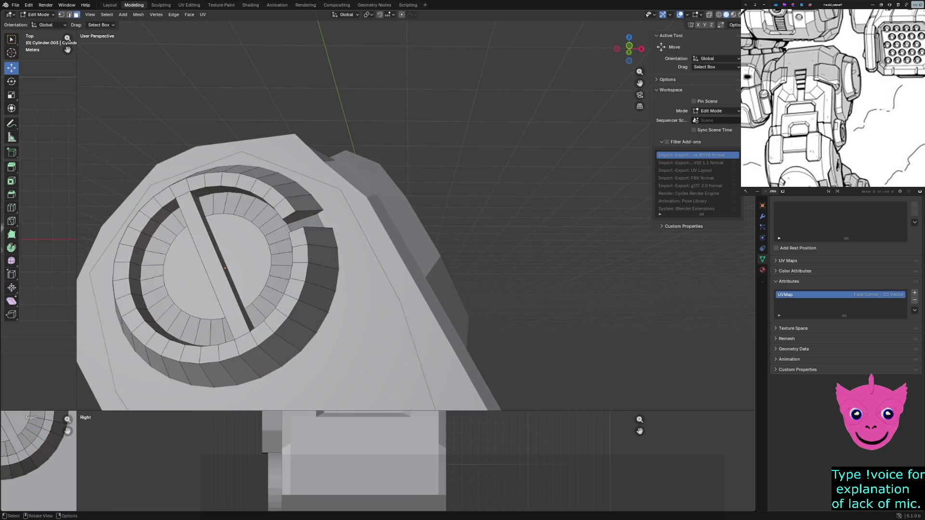
pyautogui.click(298, 336)
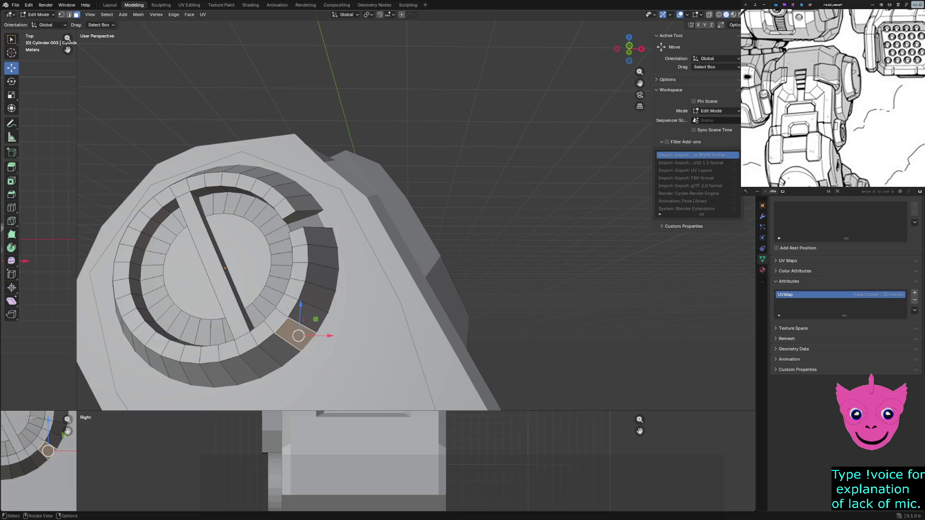
pyautogui.click(282, 351)
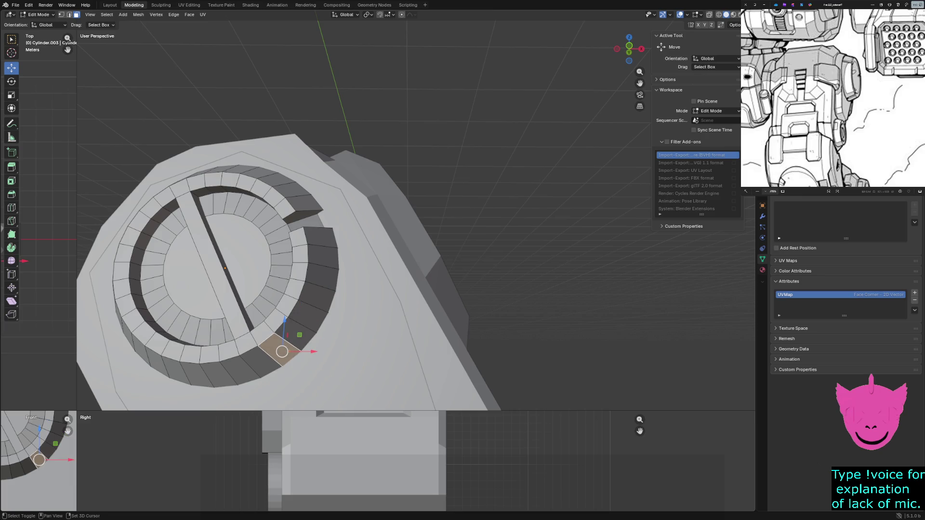
pyautogui.keyDown('shift'); pyautogui.click(263, 334); pyautogui.keyUp('shift')
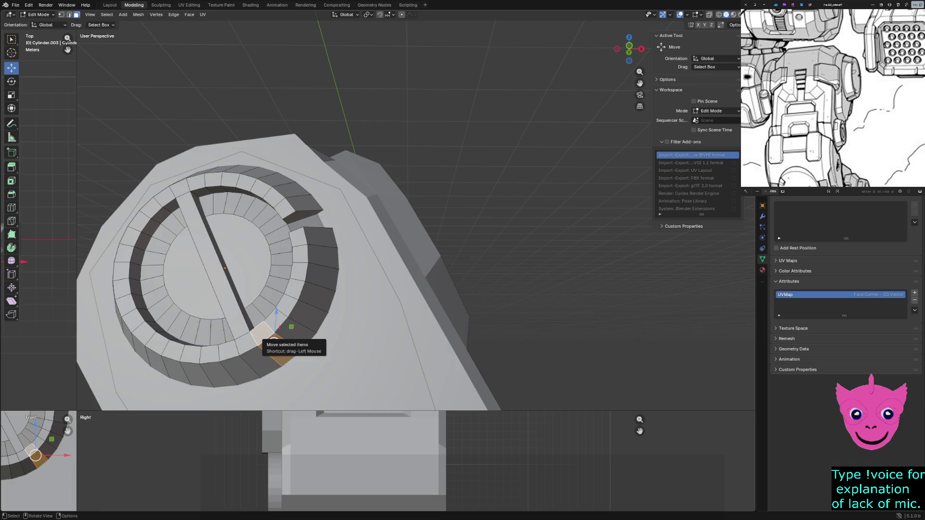
pyautogui.moveTo(268, 340)
pyautogui.mouseDown(button='middle')
pyautogui.moveTo(303, 289)
pyautogui.moveTo(260, 275)
pyautogui.mouseUp(button='middle')
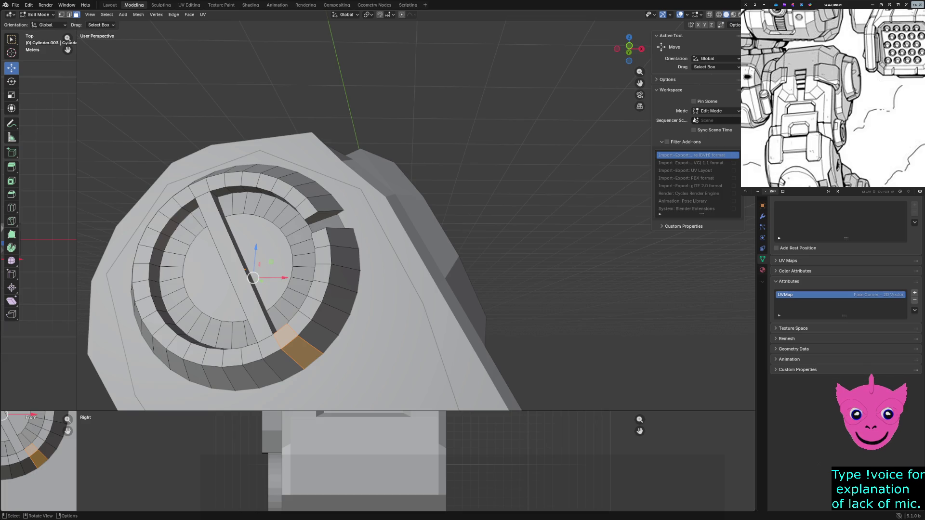
pyautogui.press('x')
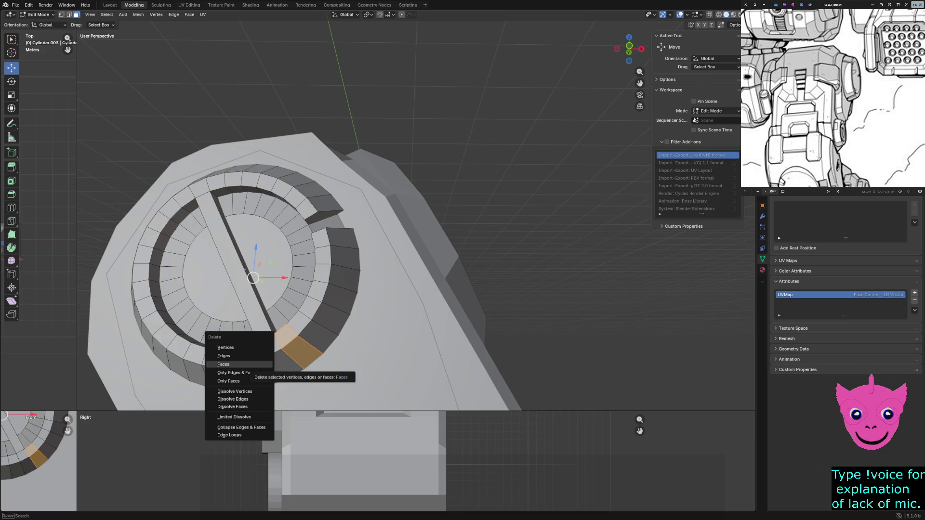
pyautogui.click(239, 364)
pyautogui.moveTo(325, 217)
pyautogui.mouseDown(button='middle')
pyautogui.moveTo(348, 173)
pyautogui.moveTo(393, 192)
pyautogui.mouseUp(button='middle')
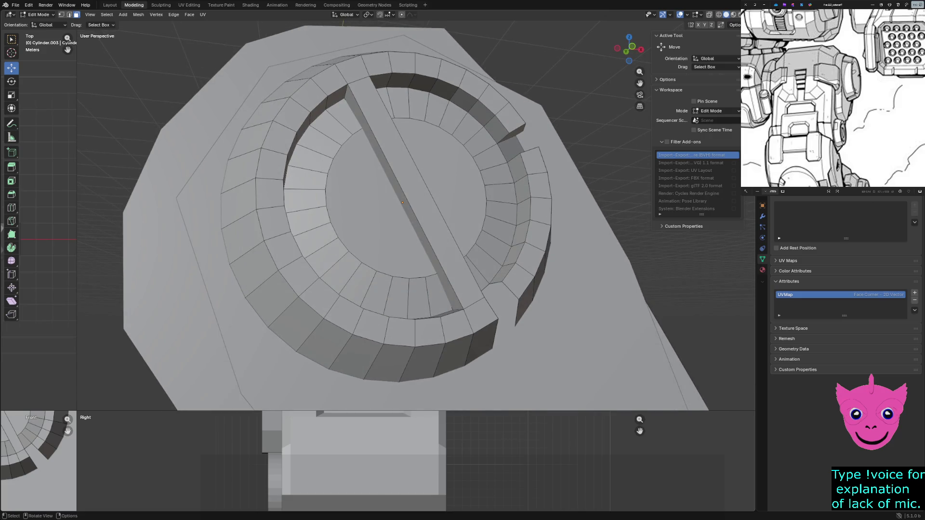
# Step: Briefly view the ring in wireframe to check its topology, then return to solid shading
pyautogui.press('z')
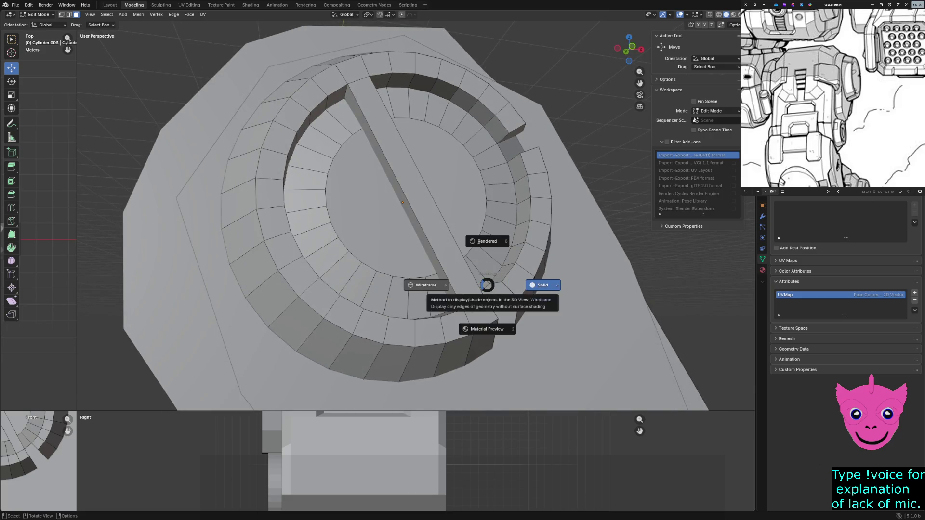
pyautogui.click(426, 285)
pyautogui.hotkey('shift', 'z')
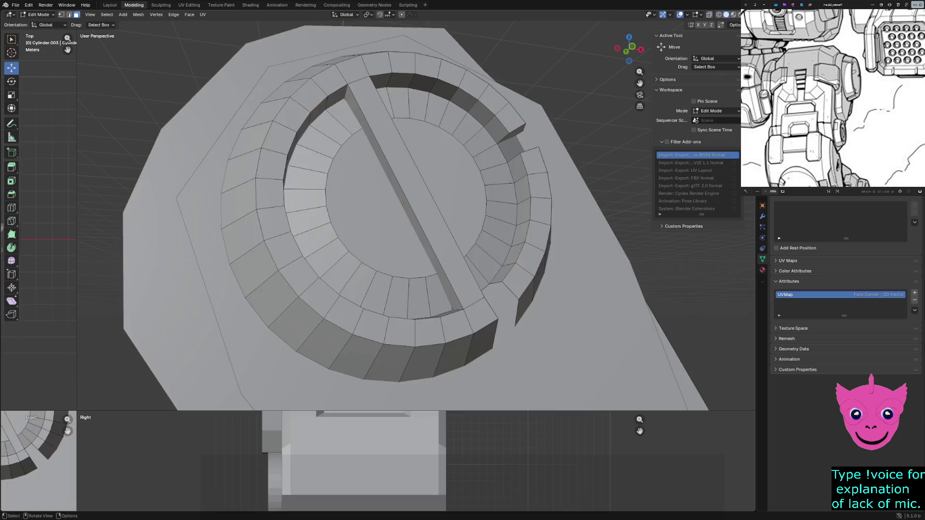
pyautogui.moveTo(391, 217); pyautogui.dragTo(361, 210, button='middle')
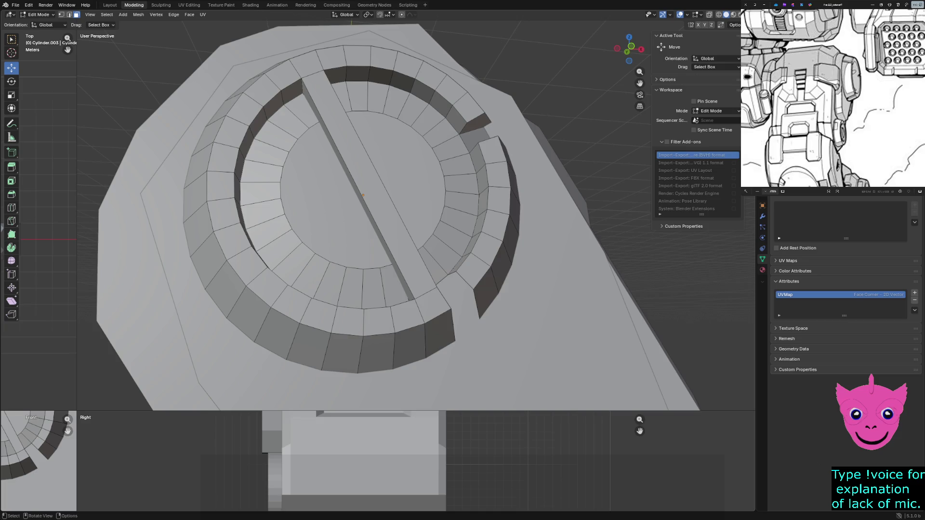
pyautogui.scroll(3, 426, 210)
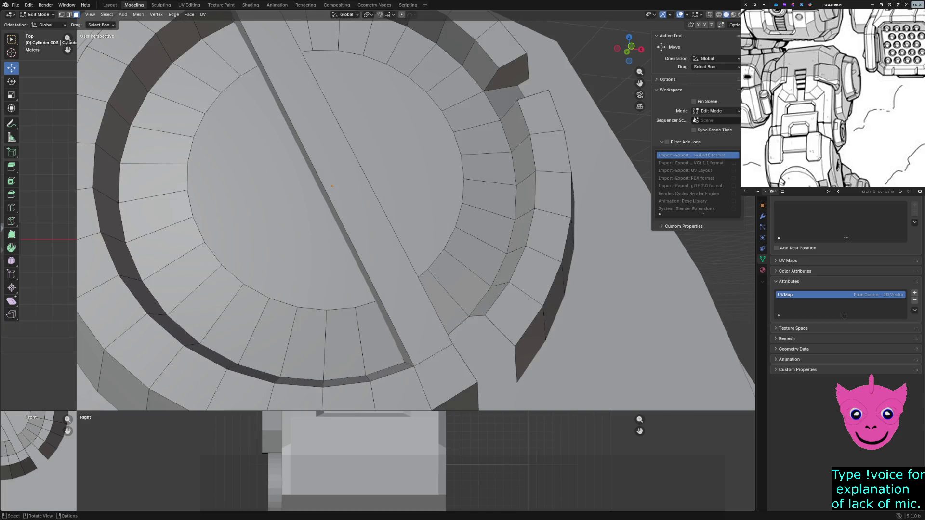
# Step: Fill a new face across the gap from four corner vertices on the ring's inner band
pyautogui.click(443, 302)
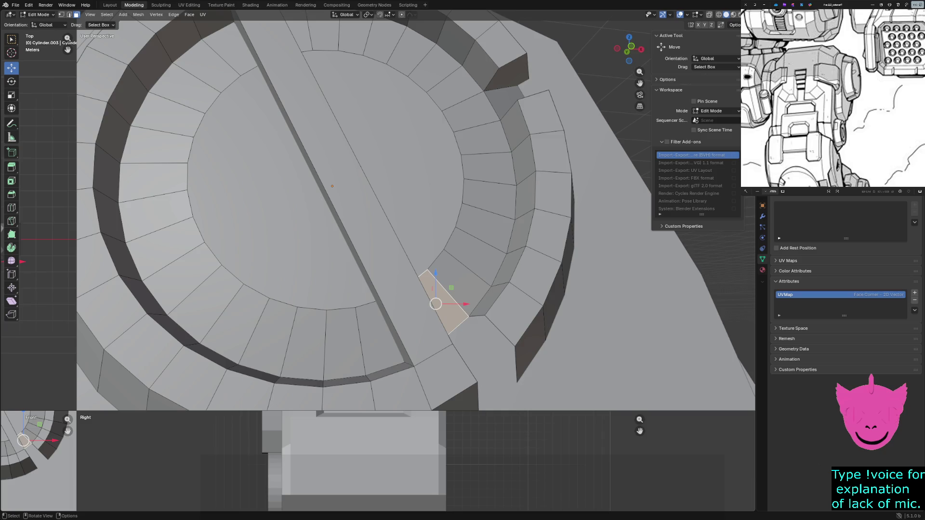
pyautogui.press('1')
pyautogui.click(468, 316)
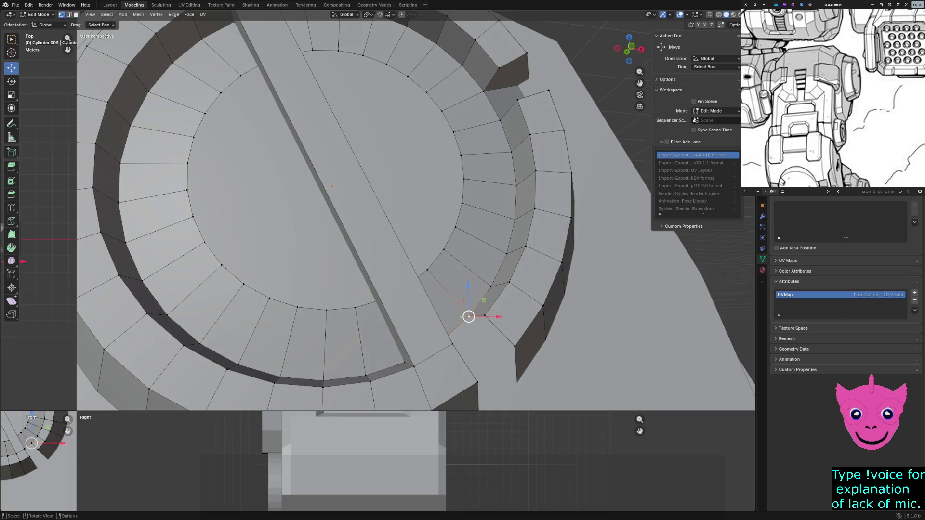
pyautogui.keyDown('shift'); pyautogui.click(517, 380); pyautogui.keyUp('shift')
pyautogui.keyDown('shift'); pyautogui.click(515, 345); pyautogui.keyUp('shift')
pyautogui.keyDown('shift'); pyautogui.click(484, 315); pyautogui.keyUp('shift')
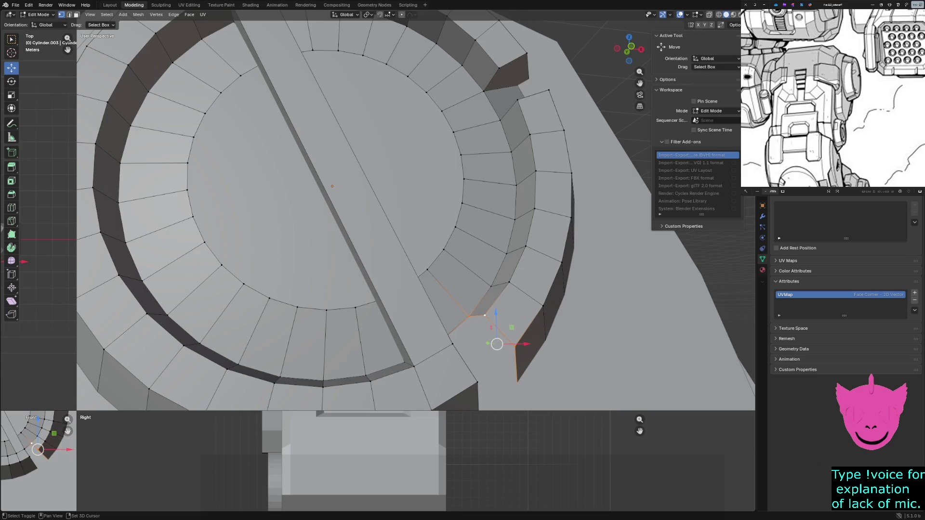
pyautogui.press('f')
pyautogui.moveTo(485, 315); pyautogui.dragTo(405, 289, button='middle')
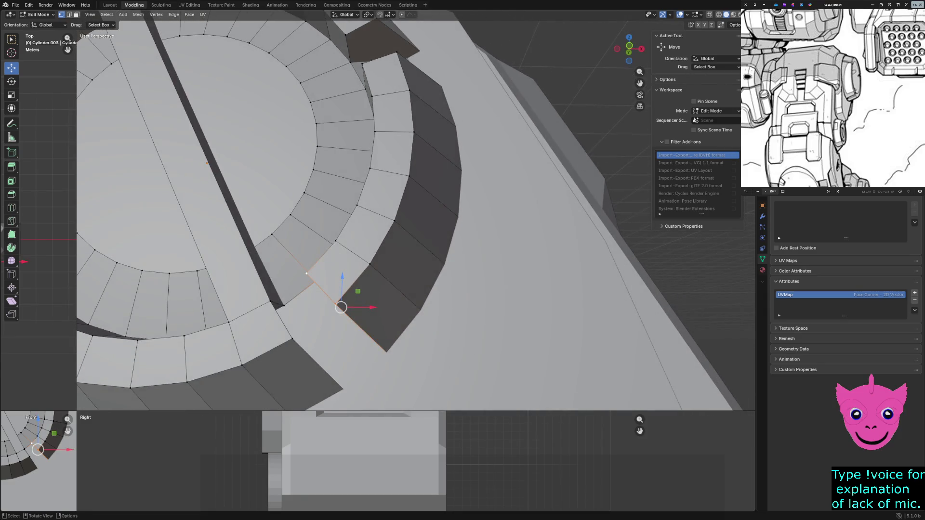
# Step: Start moving a notch corner vertex, cancel it, and keep only that vertex selected
pyautogui.click(277, 303)
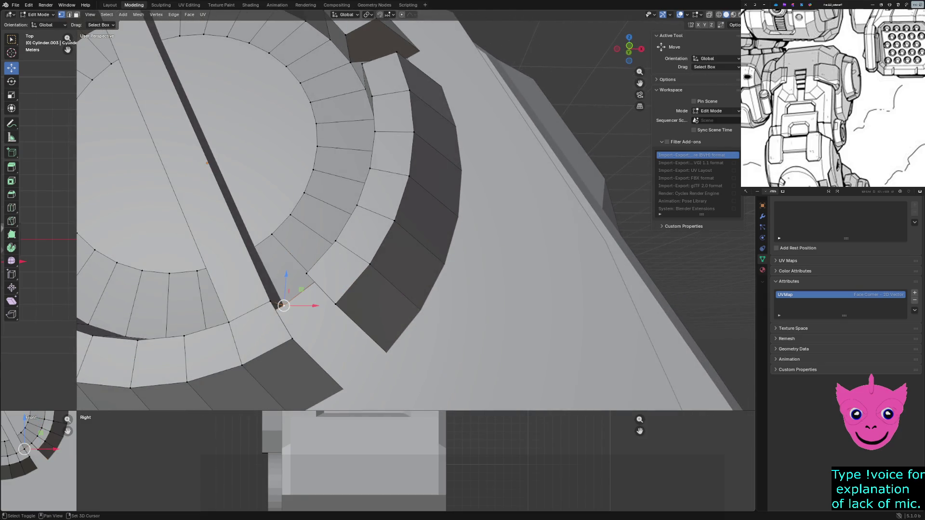
pyautogui.keyDown('shift'); pyautogui.click(302, 338); pyautogui.keyUp('shift')
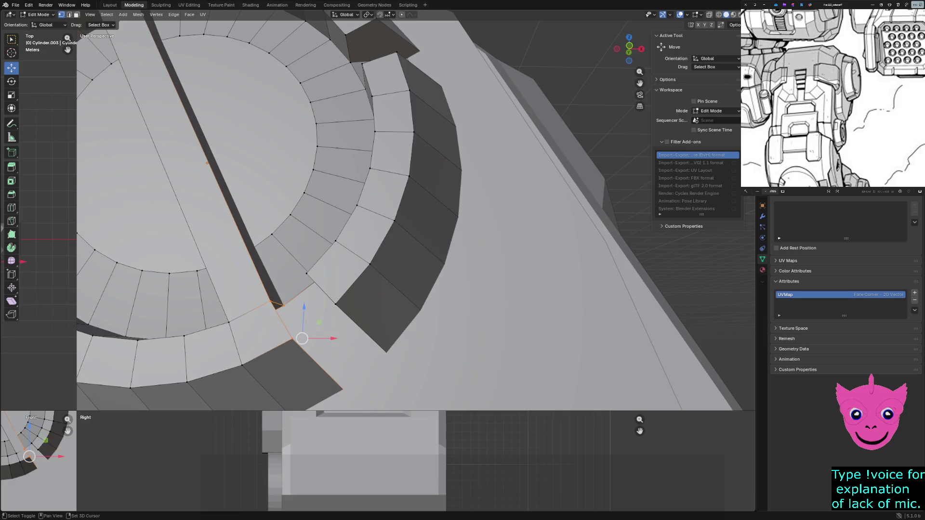
pyautogui.press('g')
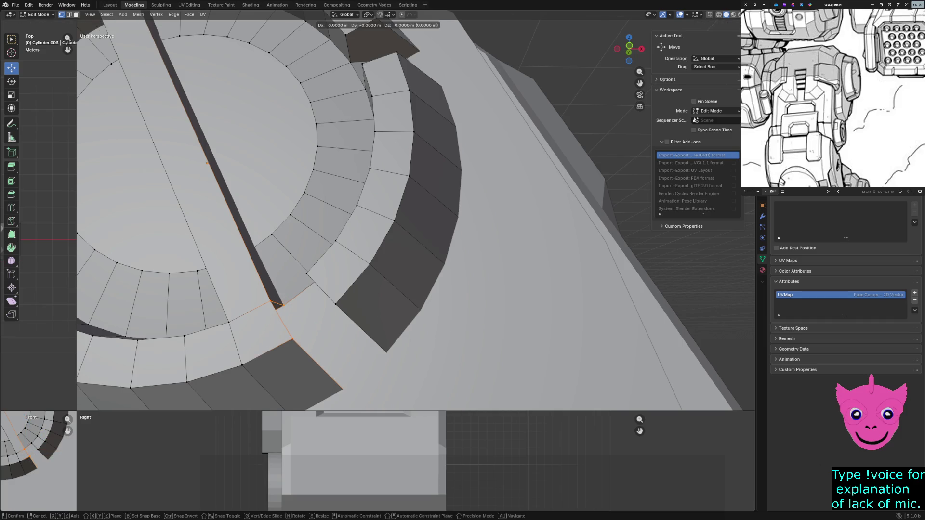
pyautogui.press('Escape')
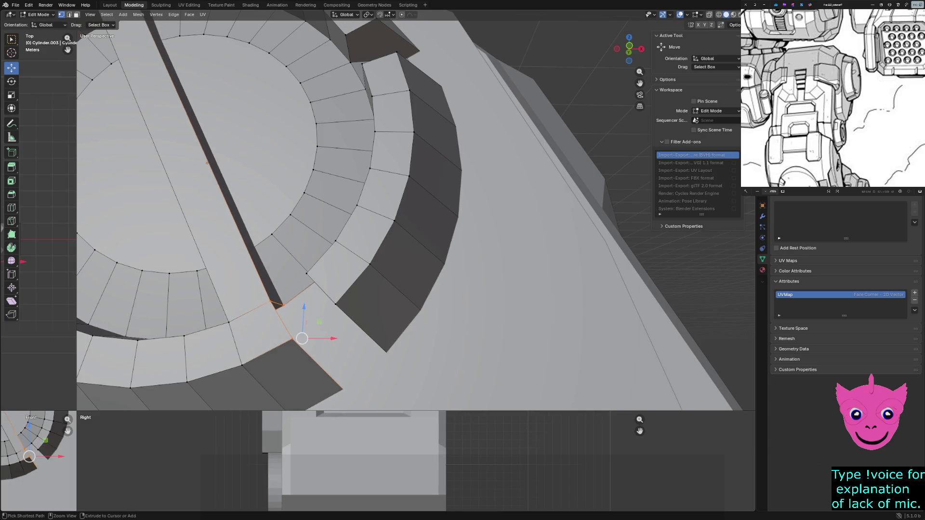
pyautogui.click(292, 338)
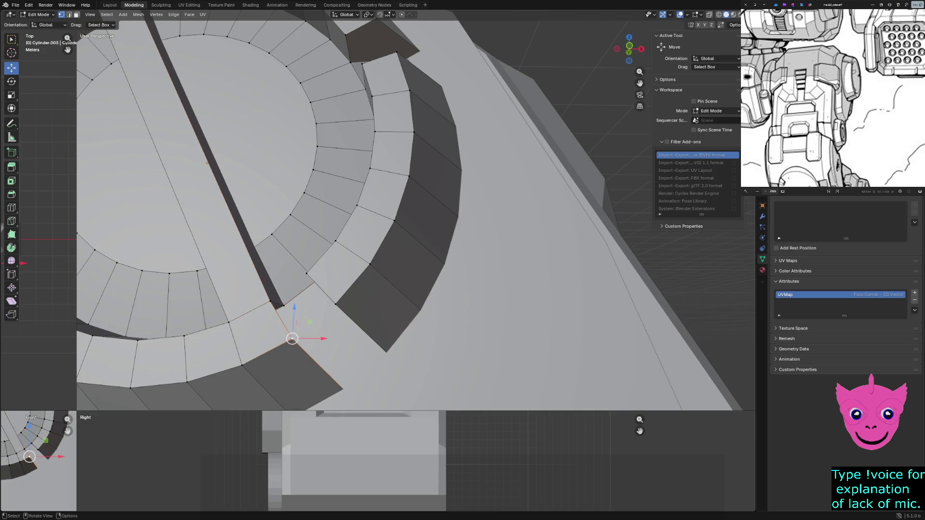
# Step: Bridge the inner and outer rings at the notch with a face, undoing a misplaced fill first
pyautogui.moveTo(362, 217); pyautogui.dragTo(289, 203, button='middle')
pyautogui.click(241, 296)
pyautogui.keyDown('shift'); pyautogui.click(180, 295); pyautogui.keyUp('shift')
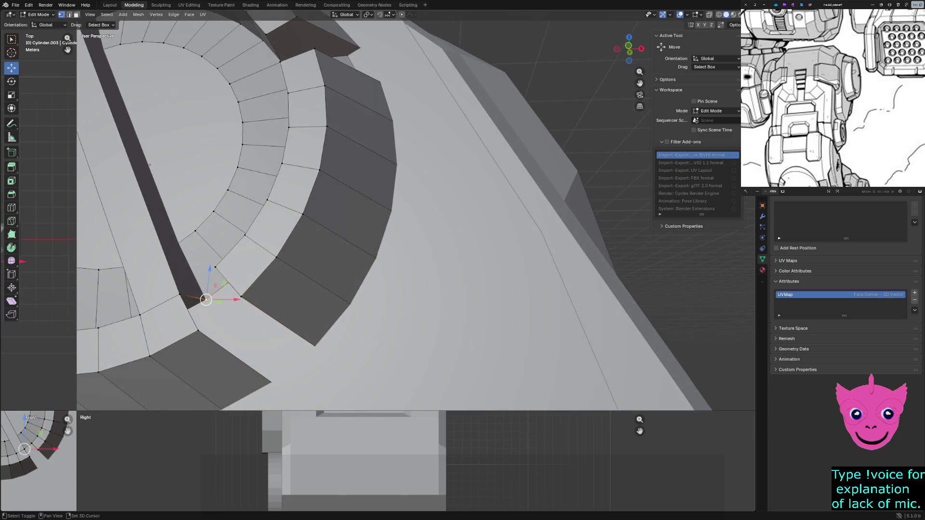
pyautogui.keyDown('shift'); pyautogui.click(197, 330); pyautogui.keyUp('shift')
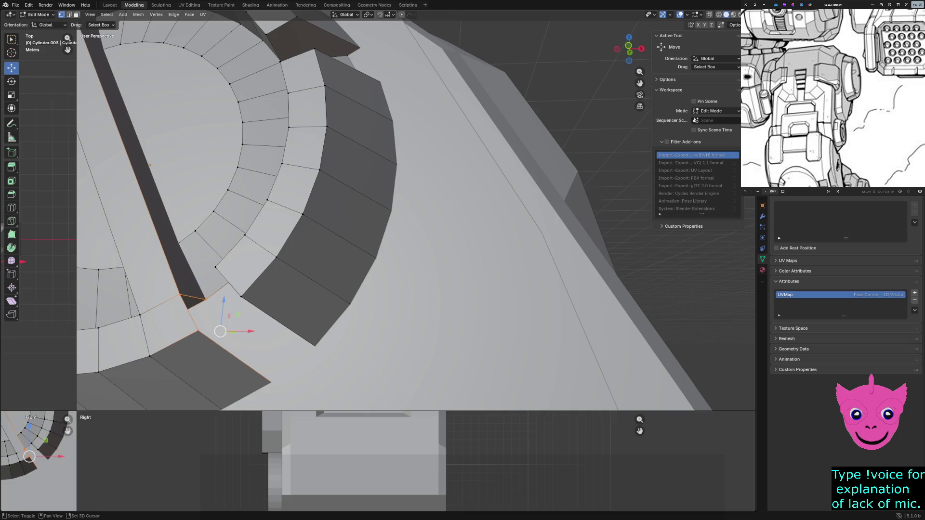
pyautogui.press('f')
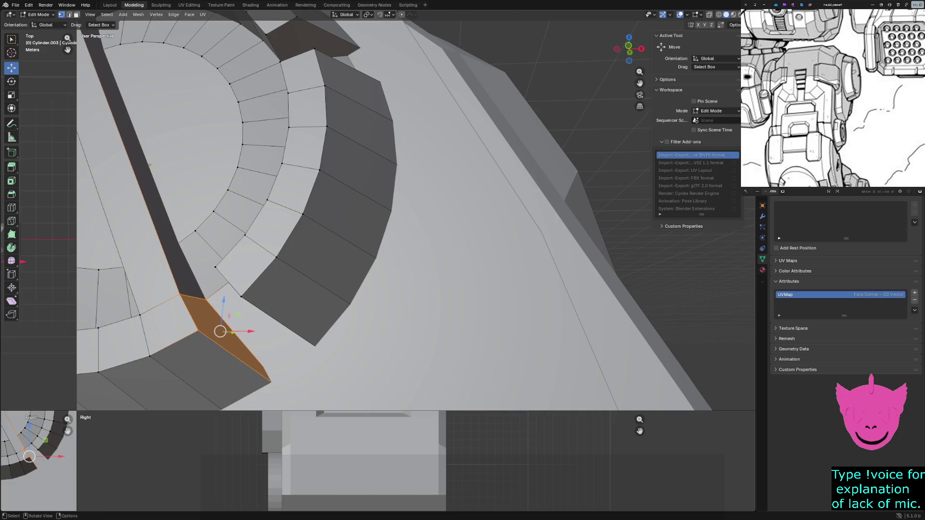
pyautogui.hotkey('ctrl', 'z')
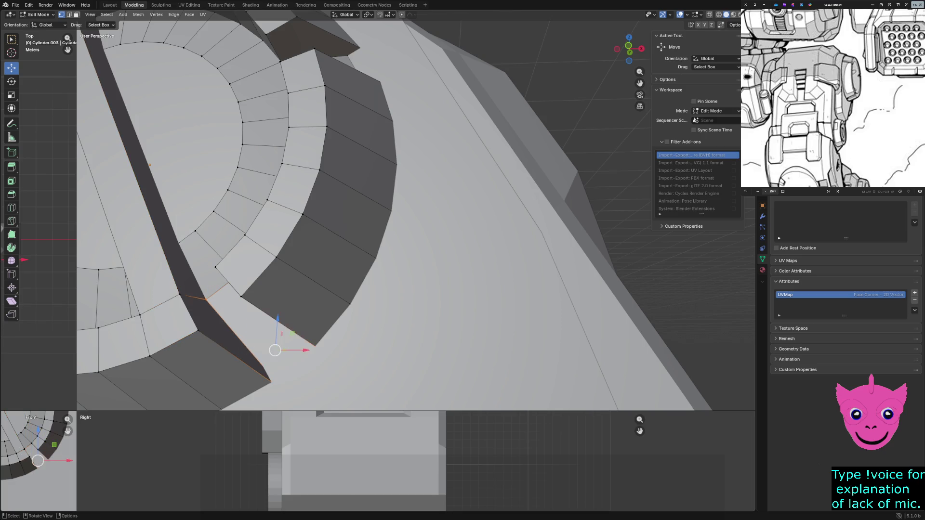
pyautogui.keyDown('shift'); pyautogui.moveTo(415, 210); pyautogui.dragTo(520, 133, button='middle'); pyautogui.keyUp('shift')
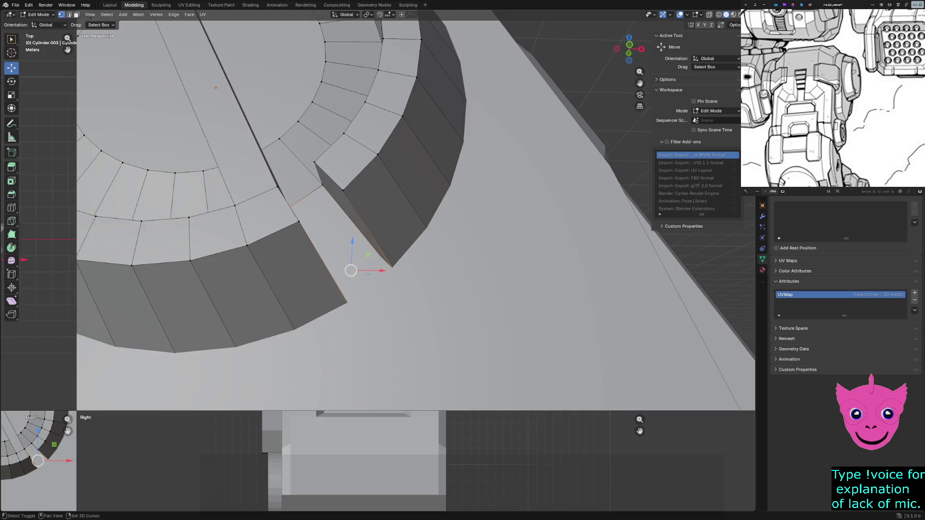
pyautogui.press('f')
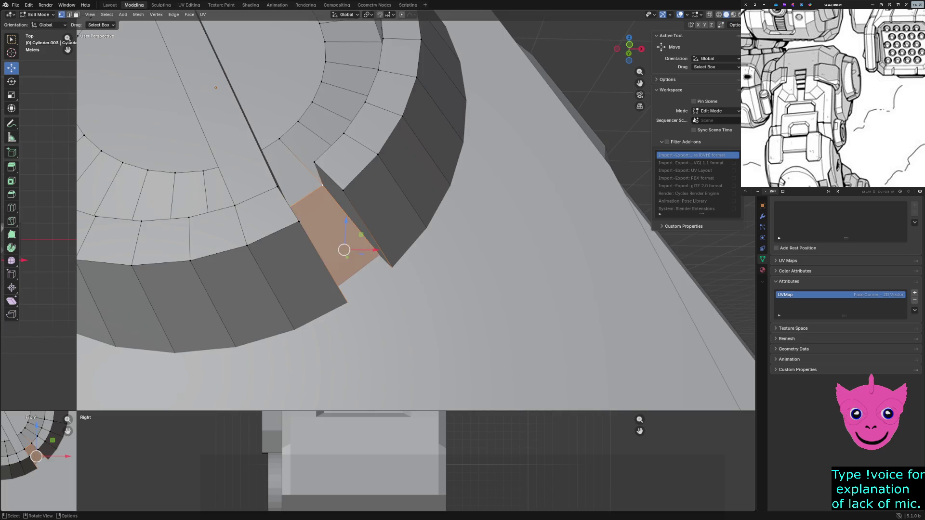
pyautogui.click(391, 266)
pyautogui.scroll(-3, 416, 216)
pyautogui.moveTo(416, 216); pyautogui.dragTo(433, 174, button='middle')
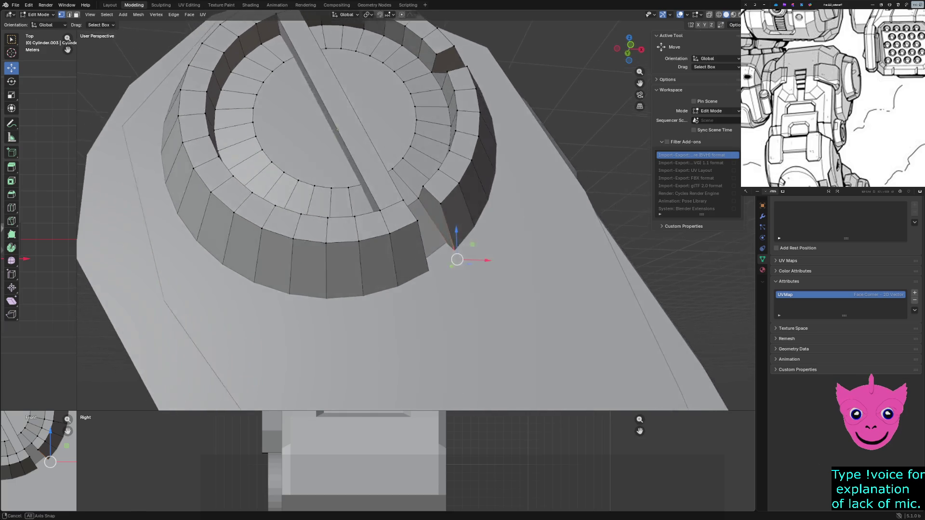
pyautogui.scroll(5, 509, 320)
pyautogui.scroll(-5, 509, 321)
# Step: Clear the selection and switch to face select from a lower view of the hub
pyautogui.click(508, 321)
pyautogui.press('z')
pyautogui.click(508, 321)
pyautogui.scroll(-4, 508, 321)
pyautogui.moveTo(508, 321)
pyautogui.mouseDown(button='middle')
pyautogui.moveTo(521, 289)
pyautogui.moveTo(550, 289)
pyautogui.mouseUp(button='middle')
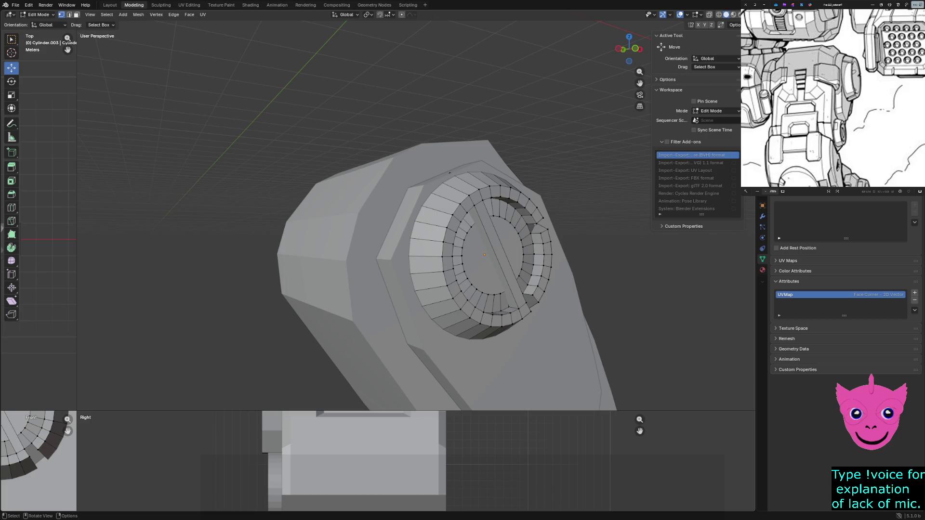
pyautogui.press('3')
# Step: Delete one outer-wall face to break the ring open beside the crossbar
pyautogui.click(425, 265)
pyautogui.scroll(2, 425, 265)
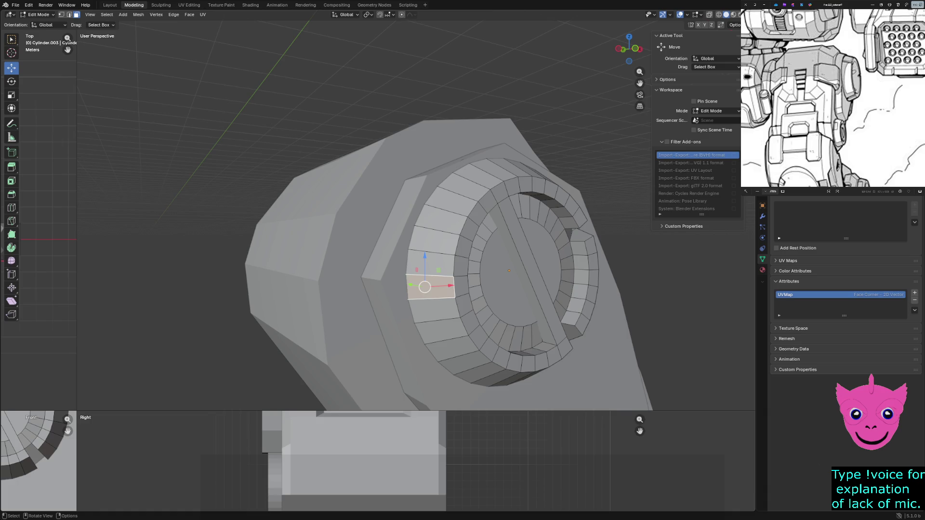
pyautogui.keyDown('ctrl'); pyautogui.click(463, 287); pyautogui.keyUp('ctrl')
pyautogui.moveTo(462, 287); pyautogui.dragTo(377, 239, button='middle')
pyautogui.keyDown('ctrl'); pyautogui.click(162, 250); pyautogui.keyUp('ctrl')
pyautogui.press('x')
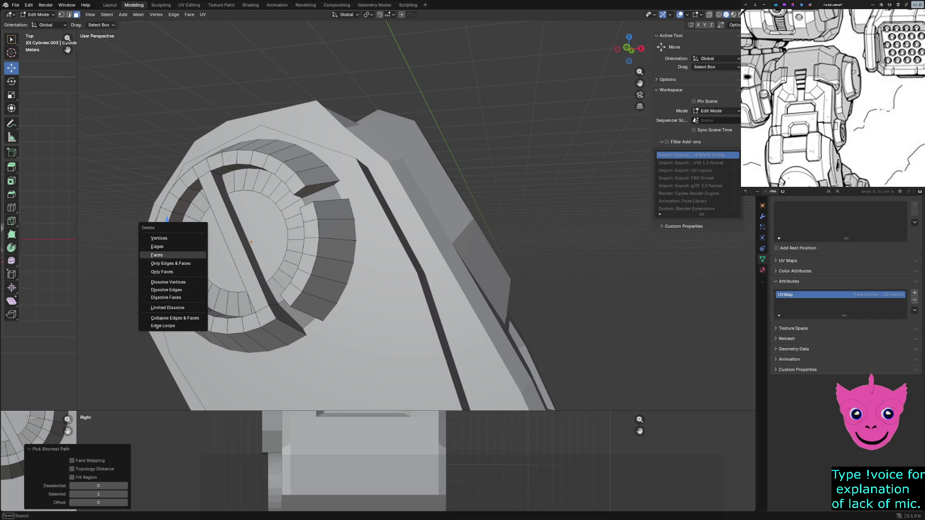
pyautogui.click(165, 250)
pyautogui.moveTo(165, 251); pyautogui.dragTo(290, 217, button='middle')
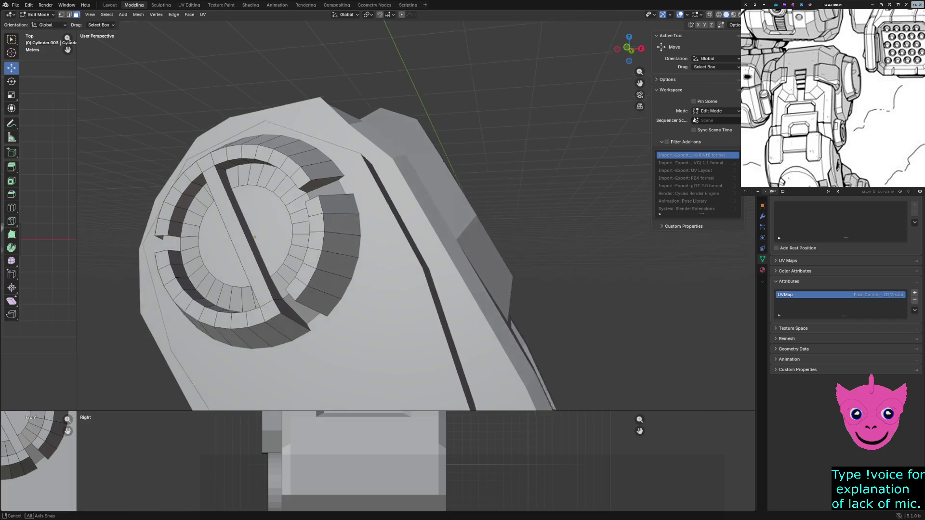
pyautogui.scroll(3, 405, 181)
pyautogui.scroll(-2, 416, 217)
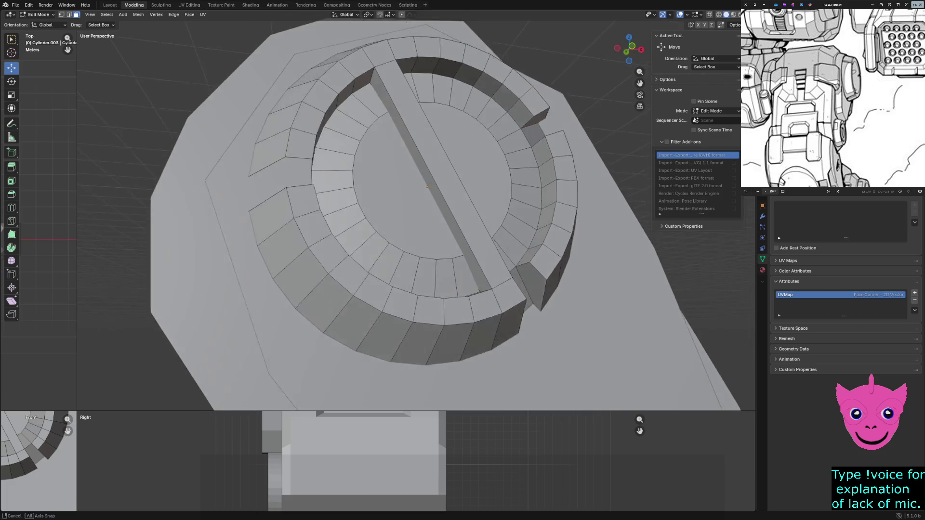
pyautogui.scroll(3, 415, 217)
pyautogui.scroll(-2, 415, 217)
# Step: In vertex select, delete a quad face from the left side of the outer ring
pyautogui.moveTo(416, 217); pyautogui.dragTo(452, 209, button='middle')
pyautogui.press('Tab')
pyautogui.press('Tab')
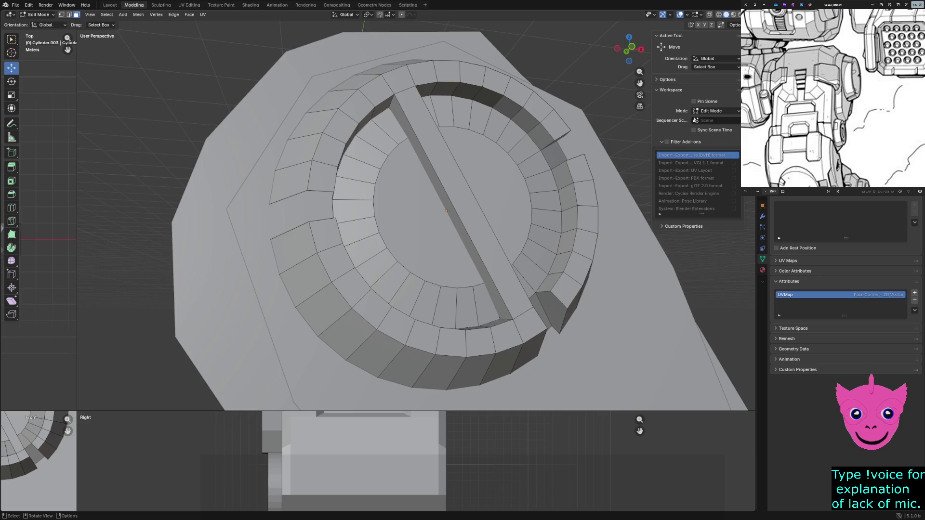
pyautogui.press('1')
pyautogui.scroll(3, 463, 210)
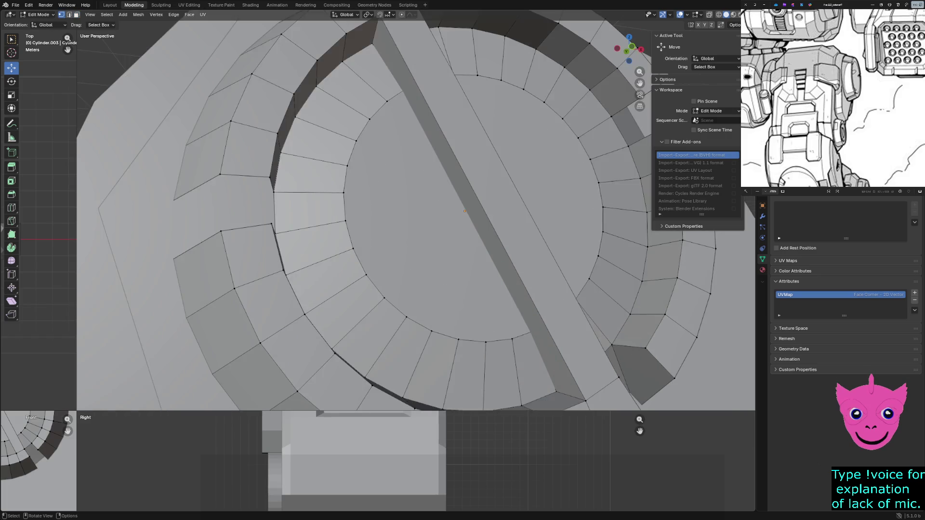
pyautogui.click(274, 191)
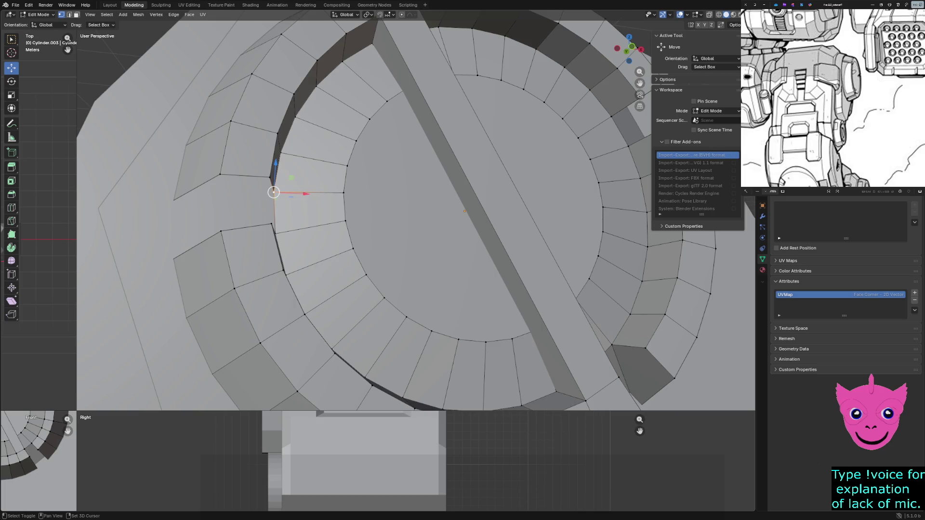
pyautogui.keyDown('shift'); pyautogui.click(221, 174); pyautogui.keyUp('shift')
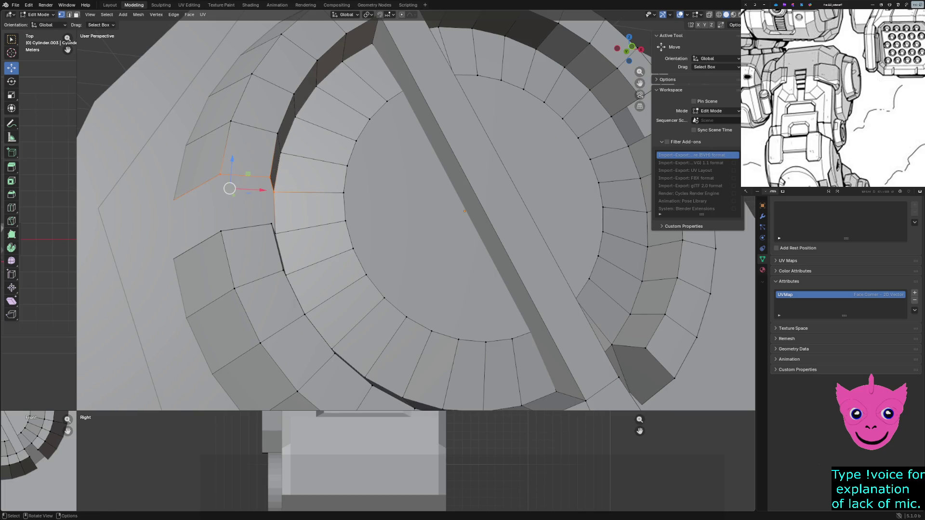
pyautogui.keyDown('shift'); pyautogui.click(175, 199); pyautogui.keyUp('shift')
pyautogui.press('x')
pyautogui.press('f')
pyautogui.keyDown('shift'); pyautogui.rightClick(165, 264); pyautogui.keyUp('shift')
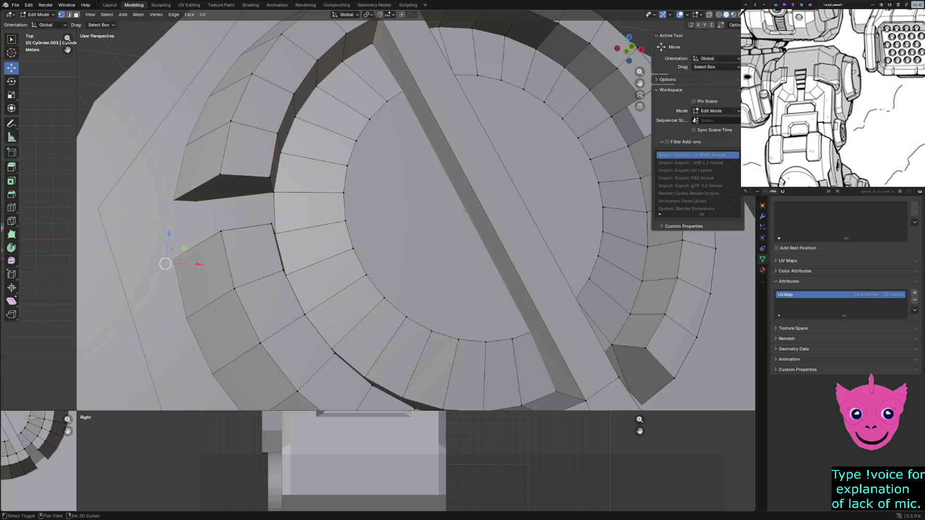
# Step: Select the vertices bordering the hole left below the opening so it can be closed
pyautogui.keyDown('alt'); pyautogui.click(307, 223); pyautogui.keyUp('alt')
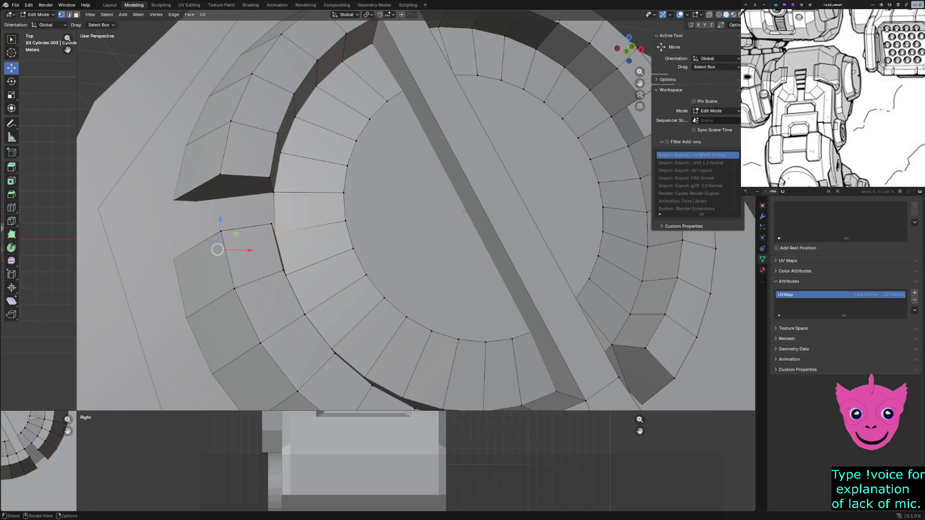
pyautogui.moveTo(416, 217); pyautogui.dragTo(478, 246, button='middle')
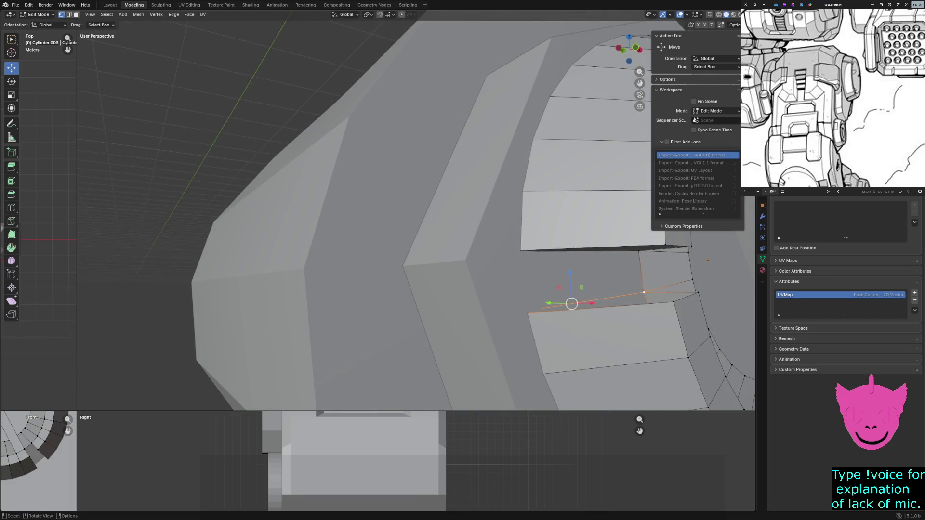
pyautogui.press('shift')
pyautogui.keyDown('shift'); pyautogui.click(698, 292); pyautogui.keyUp('shift')
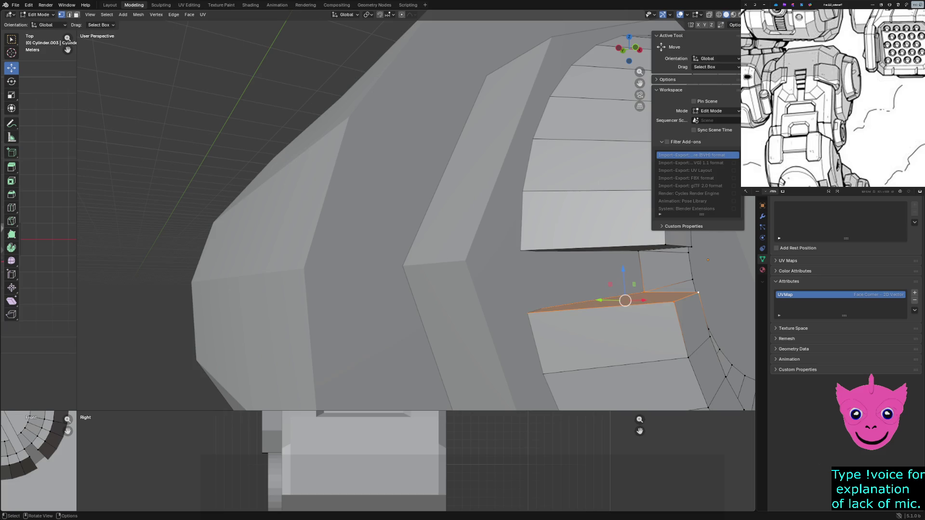
pyautogui.moveTo(698, 292); pyautogui.dragTo(651, 304, button='middle')
pyautogui.click(311, 227)
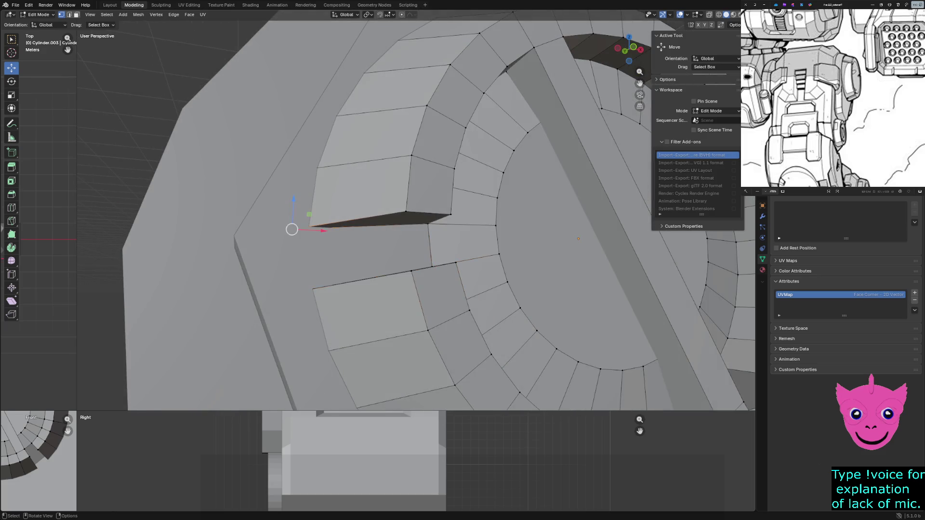
pyautogui.keyDown('shift'); pyautogui.click(312, 289); pyautogui.keyUp('shift')
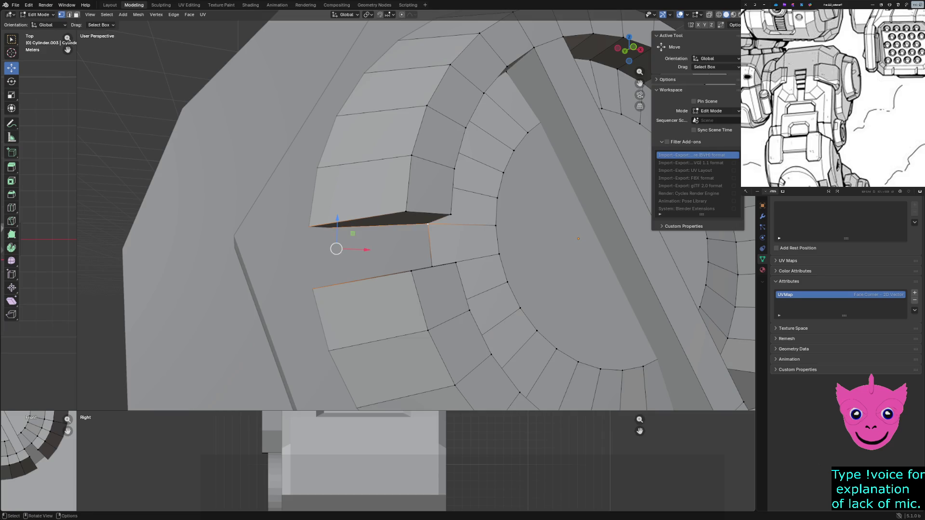
pyautogui.moveTo(313, 289); pyautogui.dragTo(289, 275, button='middle')
pyautogui.keyDown('shift'); pyautogui.click(212, 371); pyautogui.keyUp('shift')
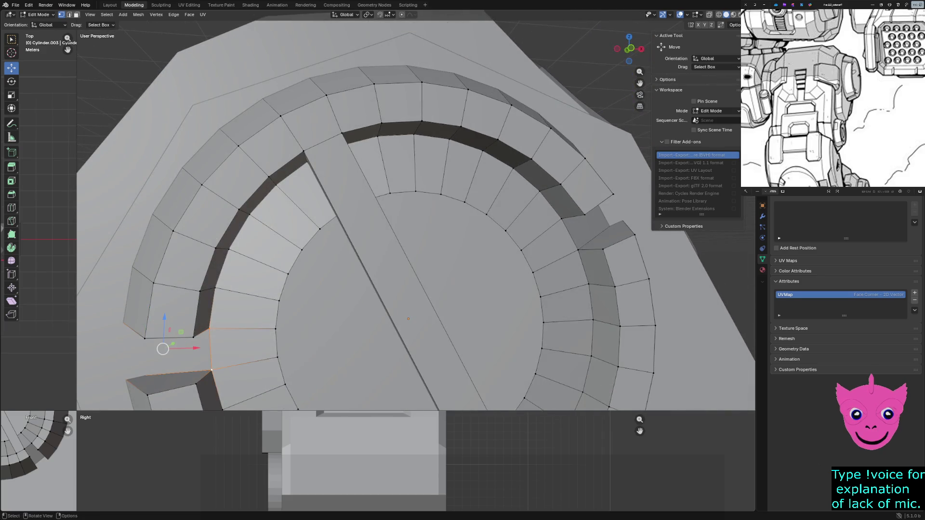
pyautogui.scroll(-5, 416, 210)
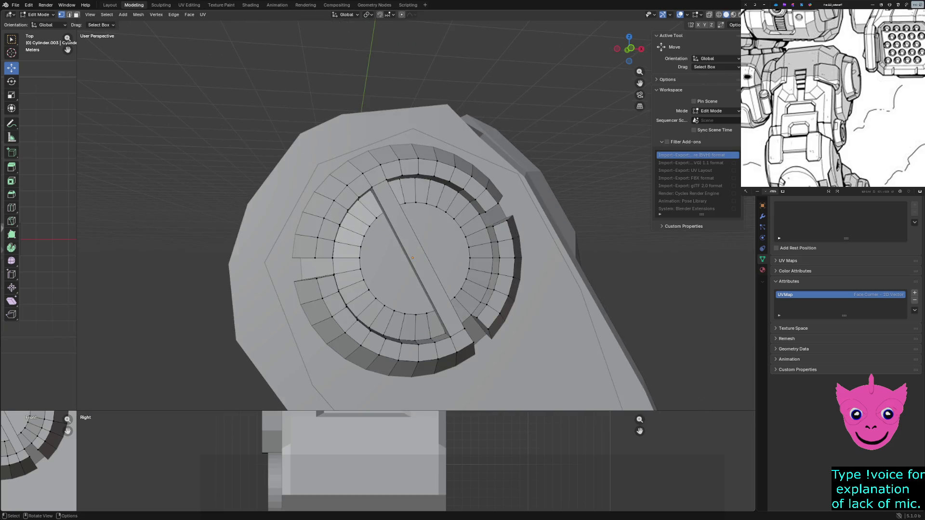
pyautogui.moveTo(416, 253); pyautogui.dragTo(376, 239, button='middle')
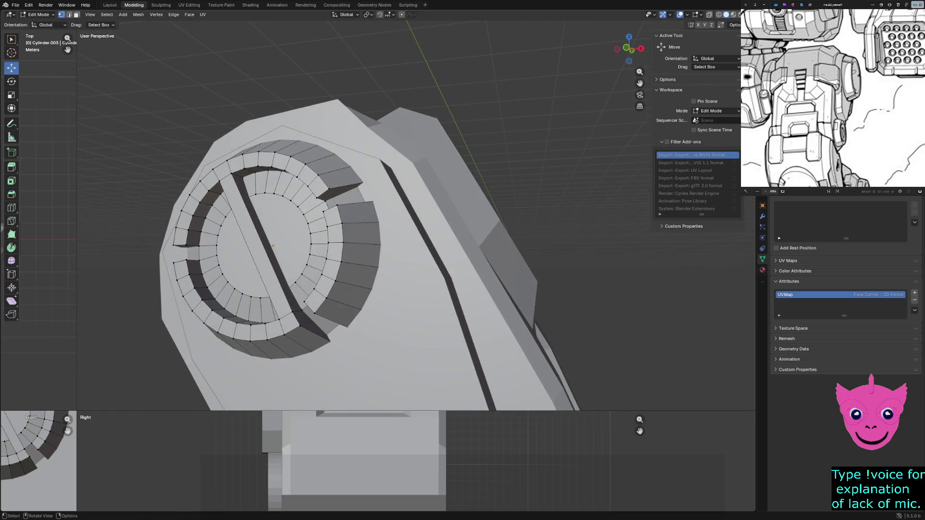
pyautogui.scroll(-3, 376, 239)
# Step: Leave Edit Mode and check the result by selecting Cube.034 and the hub cylinder, then deselecting
pyautogui.moveTo(376, 238); pyautogui.dragTo(346, 246, button='middle')
pyautogui.press('Tab')
pyautogui.click(405, 304)
pyautogui.moveTo(383, 281); pyautogui.dragTo(318, 267, button='middle')
pyautogui.click(318, 261)
pyautogui.hotkey('alt', 'a')
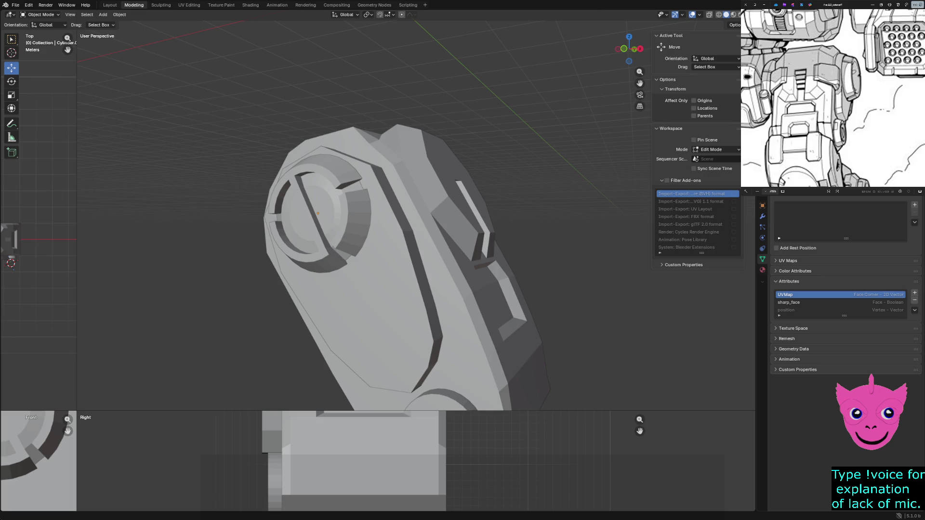
# Step: Reframe the model and select the lower hub cylinder
pyautogui.click(373, 200)
pyautogui.hotkey('alt', 'a')
pyautogui.moveTo(362, 217)
pyautogui.mouseDown(button='middle')
pyautogui.moveTo(405, 232)
pyautogui.moveTo(448, 203)
pyautogui.mouseUp(button='middle')
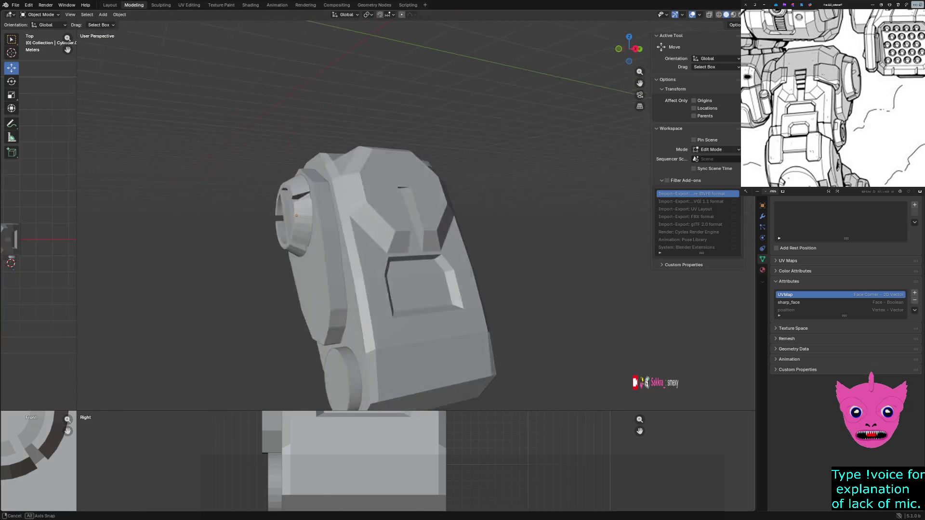
pyautogui.scroll(1, 380, 245)
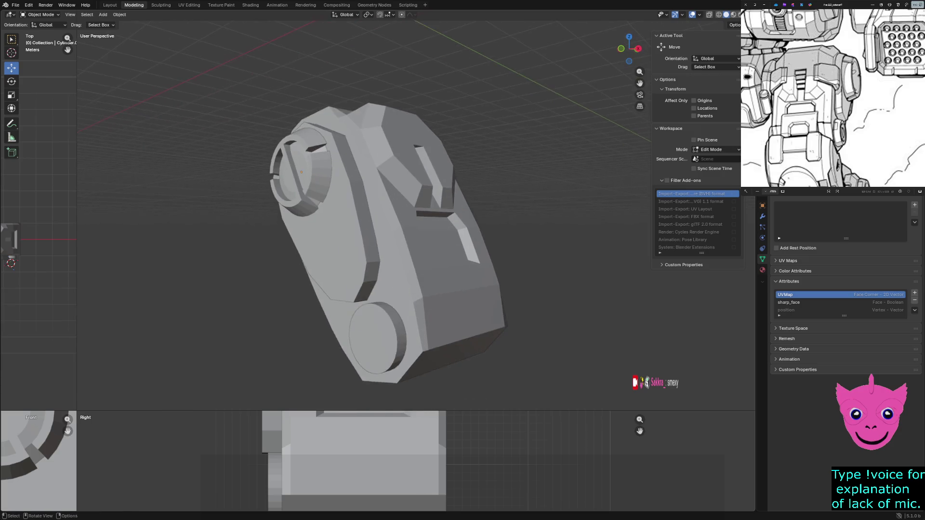
pyautogui.scroll(1, 381, 245)
pyautogui.keyDown('shift'); pyautogui.moveTo(376, 246); pyautogui.dragTo(365, 177, button='middle'); pyautogui.keyUp('shift')
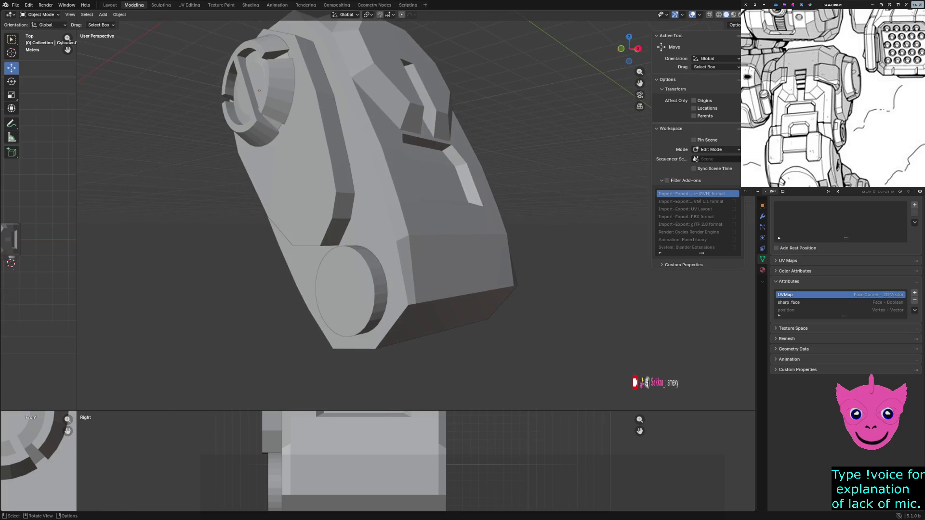
pyautogui.click(347, 289)
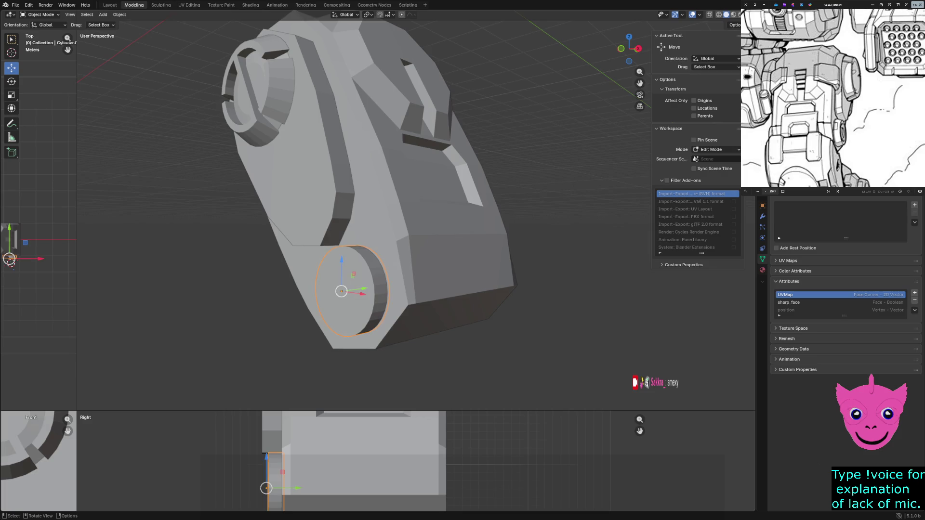
# Step: From a side view, switch to wireframe shading and enter the cylinder's Edit Mode
pyautogui.moveTo(381, 217); pyautogui.dragTo(311, 217, button='middle')
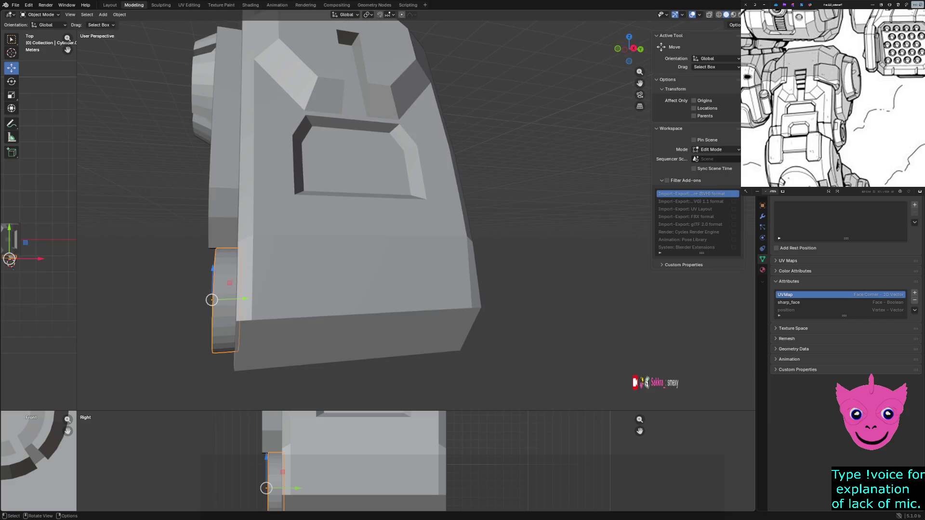
pyautogui.press('z')
pyautogui.click(166, 337)
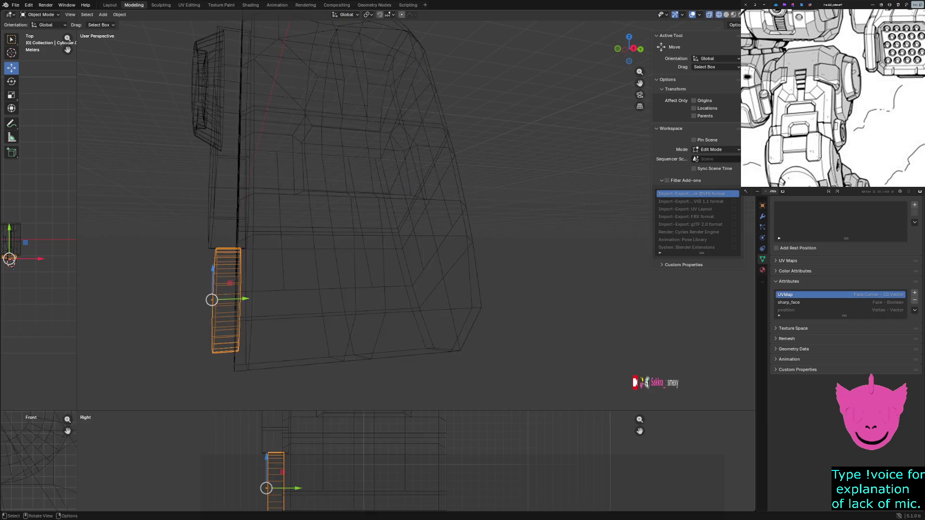
pyautogui.hotkey('alt', 'a')
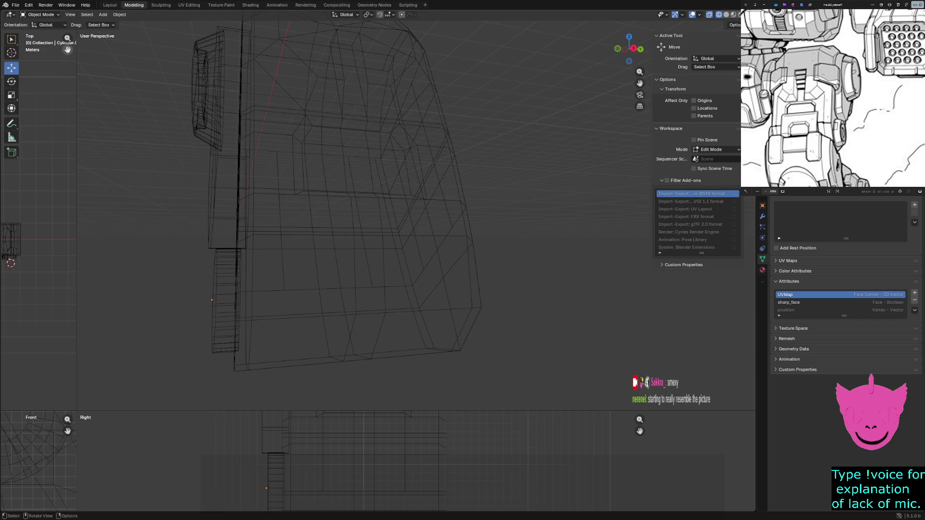
pyautogui.press('Tab')
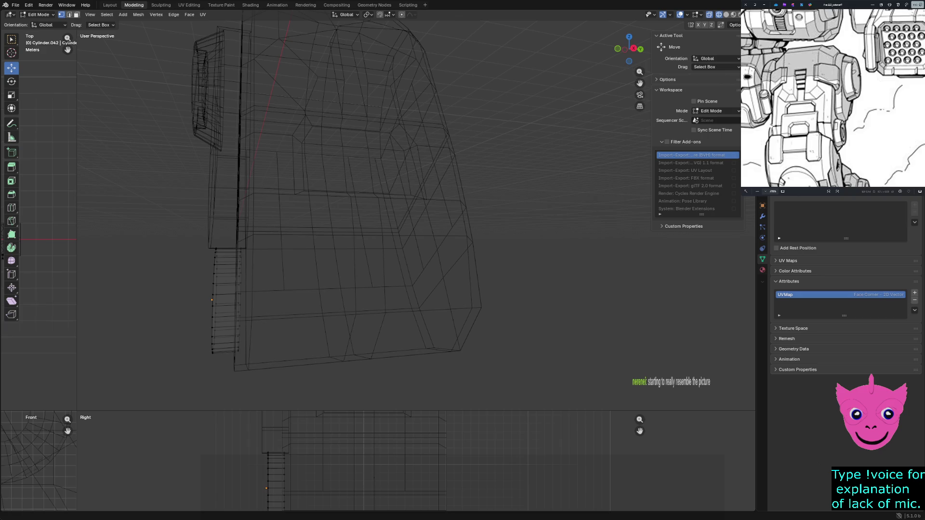
pyautogui.scroll(3, 783, 124)
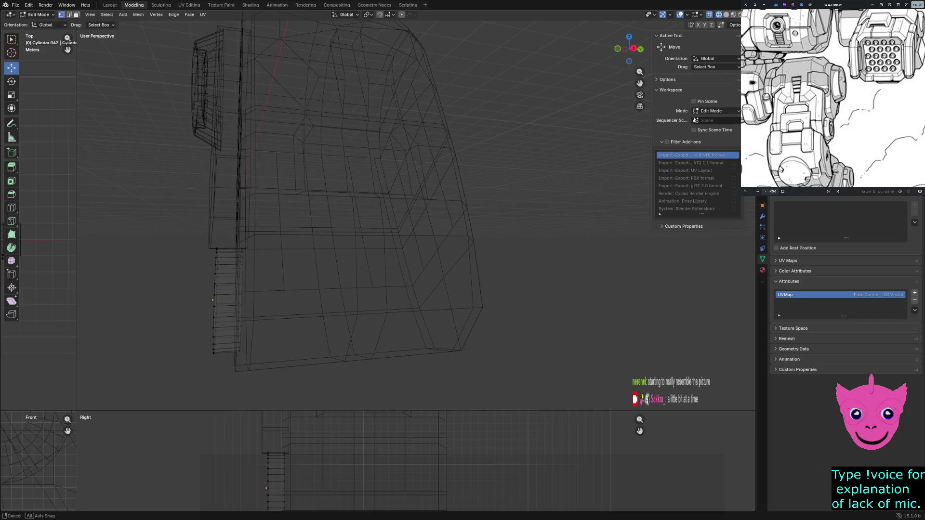
# Step: Box-select the cylinder's side edge strip and nudge its left edge loop with G
pyautogui.press('b')
pyautogui.moveTo(186, 231); pyautogui.dragTo(223, 362)
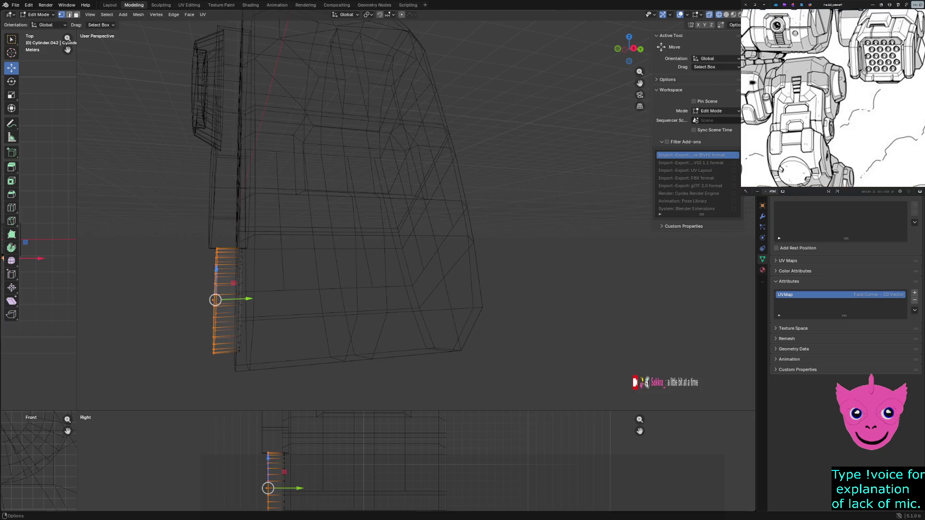
pyautogui.keyDown('alt'); pyautogui.click(214, 325); pyautogui.keyUp('alt')
pyautogui.press('g')
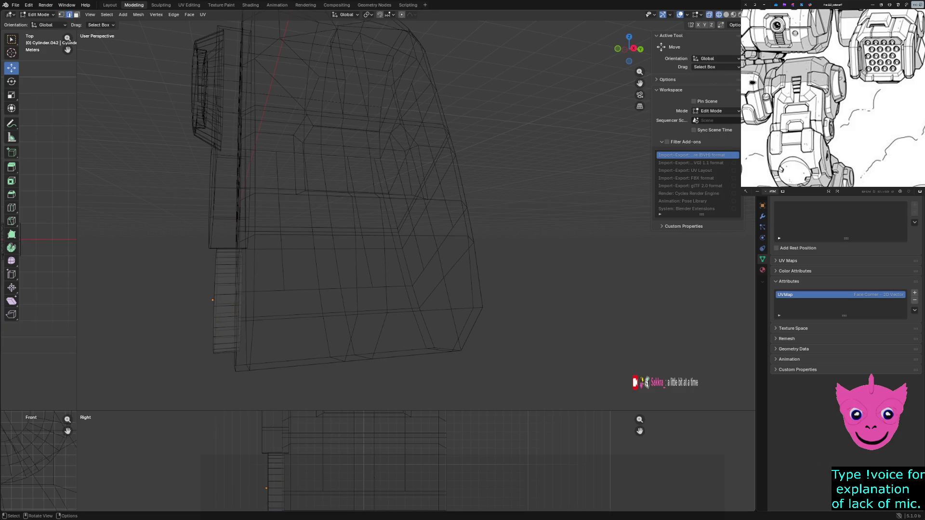
pyautogui.press('Return')
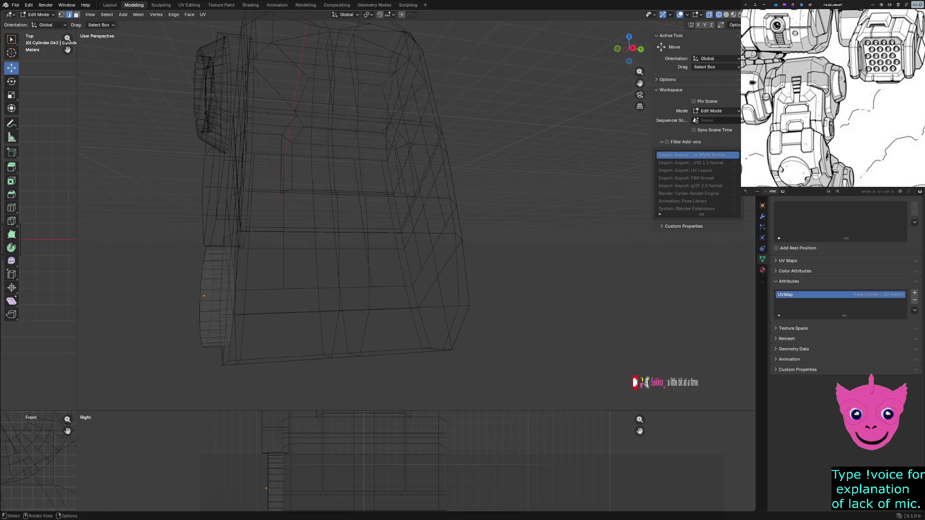
# Step: Box-select the cylinder's edges in the side view and apply Edge > Subdivide
pyautogui.keyDown('shift'); pyautogui.moveTo(361, 462); pyautogui.dragTo(363, 394, button='middle'); pyautogui.keyUp('shift')
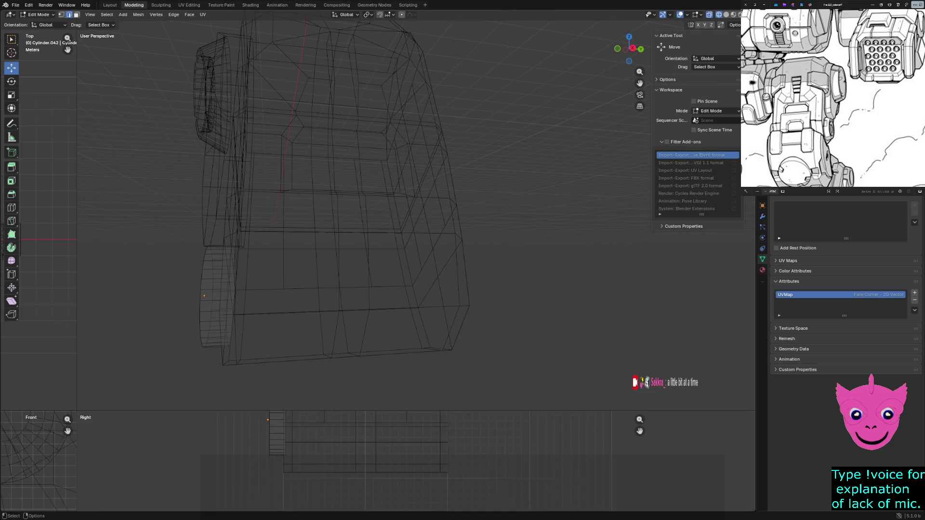
pyautogui.keyDown('shift'); pyautogui.moveTo(361, 427); pyautogui.dragTo(363, 460, button='middle'); pyautogui.keyUp('shift')
pyautogui.moveTo(279, 453)
pyautogui.mouseDown()
pyautogui.moveTo(287, 498)
pyautogui.moveTo(281, 415)
pyautogui.mouseUp()
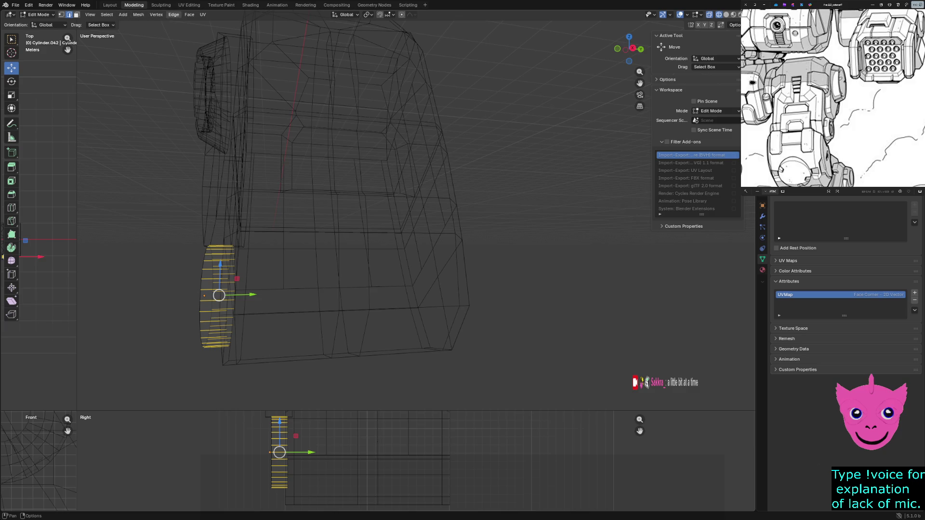
pyautogui.click(173, 15)
pyautogui.click(189, 56)
pyautogui.press('z')
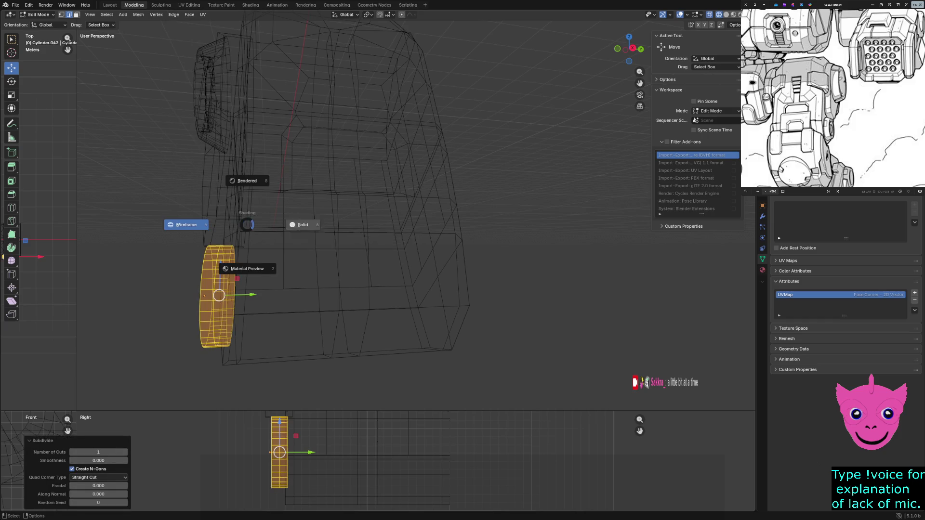
# Step: Return to solid shading and inspect the ribbed cylinder, toggling between Object and Edit Mode
pyautogui.click(300, 225)
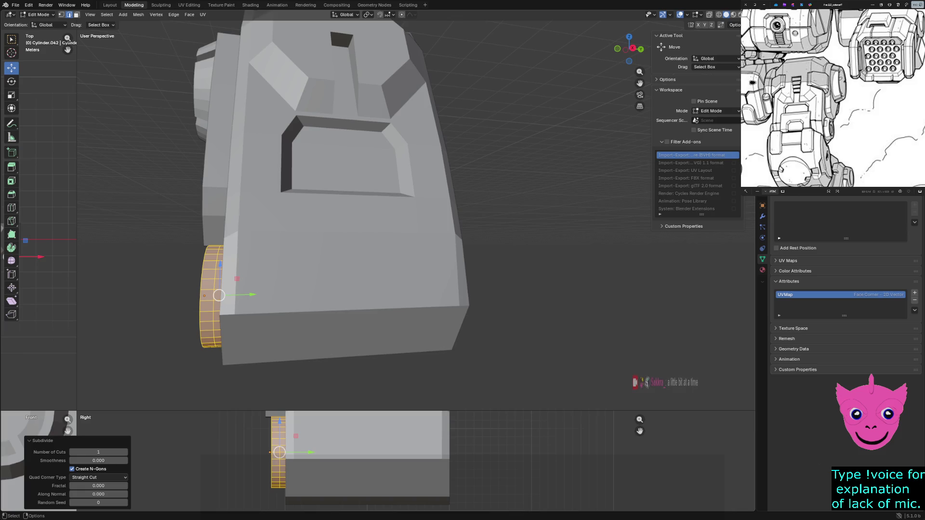
pyautogui.hotkey('alt', 'a')
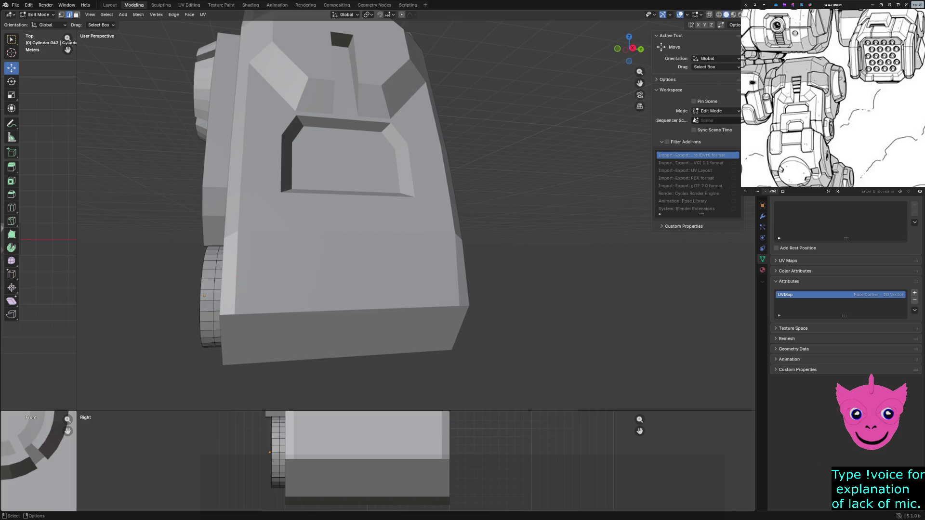
pyautogui.moveTo(361, 216)
pyautogui.mouseDown(button='middle')
pyautogui.moveTo(405, 202)
pyautogui.moveTo(391, 217)
pyautogui.mouseUp(button='middle')
pyautogui.press('l')
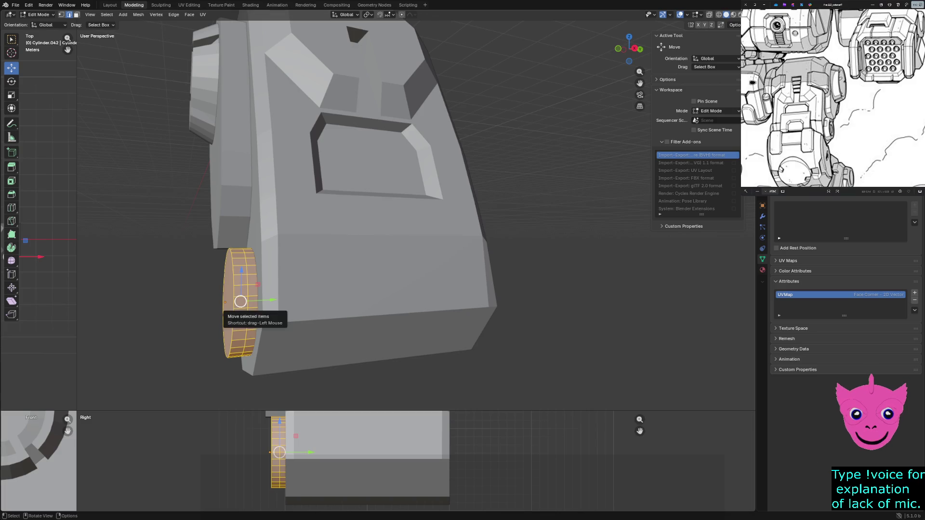
pyautogui.hotkey('alt', 'a')
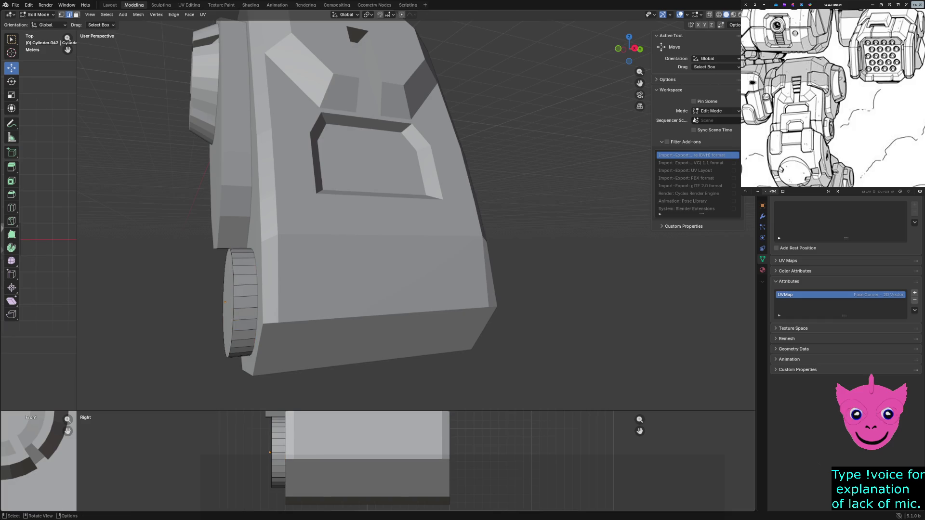
pyautogui.press('Tab')
pyautogui.moveTo(362, 217); pyautogui.dragTo(405, 181, button='middle')
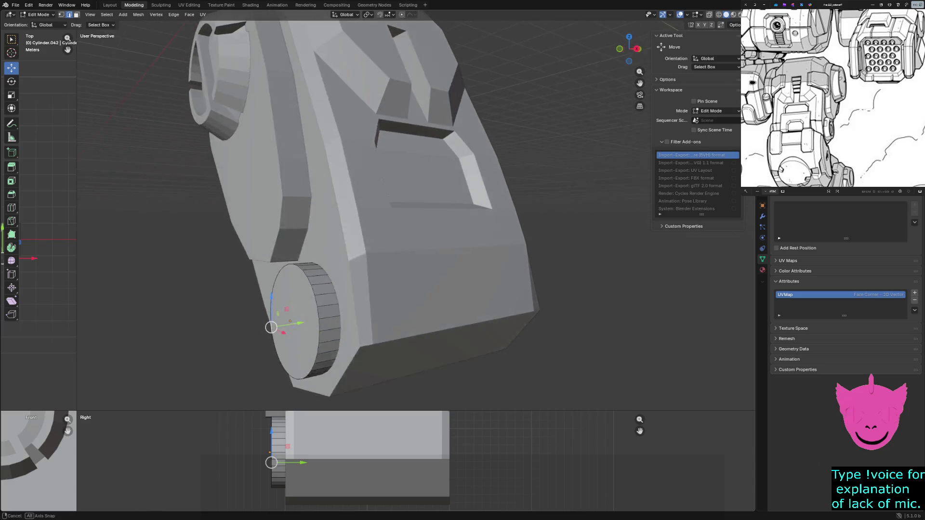
pyautogui.press('Tab')
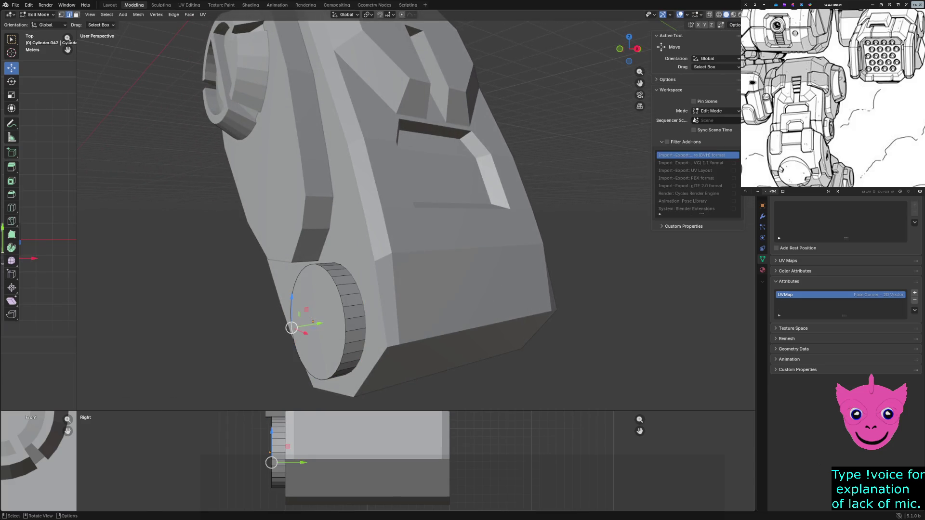
pyautogui.hotkey('alt', 'a')
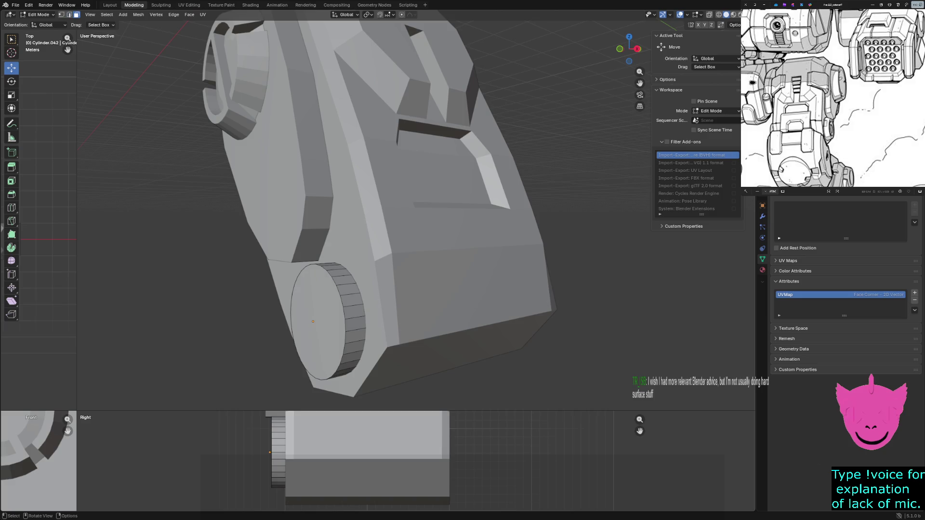
# Step: Scale the hub cylinder's outer cap face down to about 0.838 so the rim tapers
pyautogui.click(313, 321)
pyautogui.press('s')
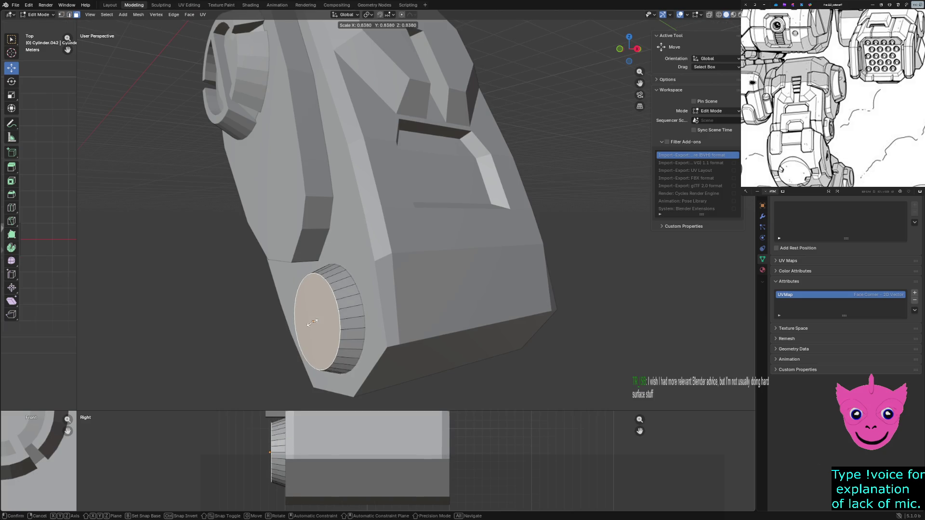
pyautogui.click(315, 322)
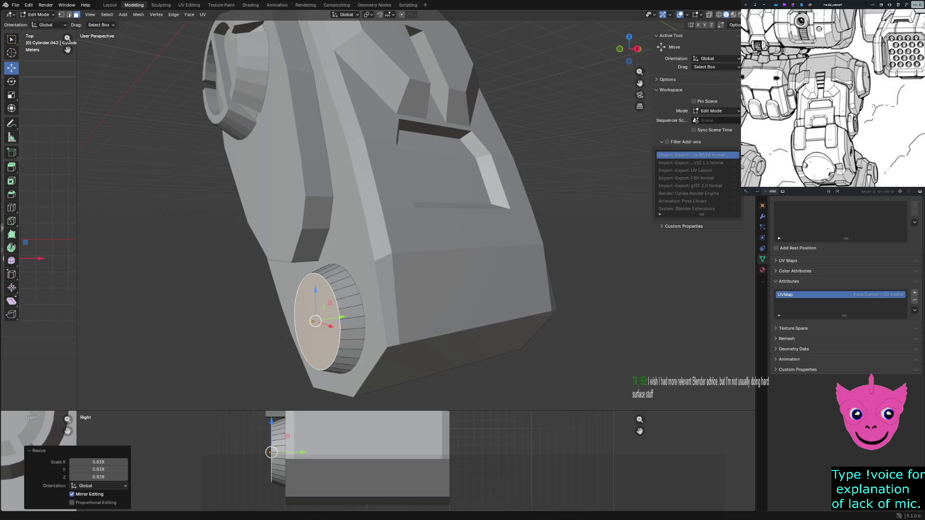
pyautogui.moveTo(380, 217)
pyautogui.mouseDown(button='middle')
pyautogui.moveTo(434, 210)
pyautogui.moveTo(463, 144)
pyautogui.moveTo(406, 151)
pyautogui.mouseUp(button='middle')
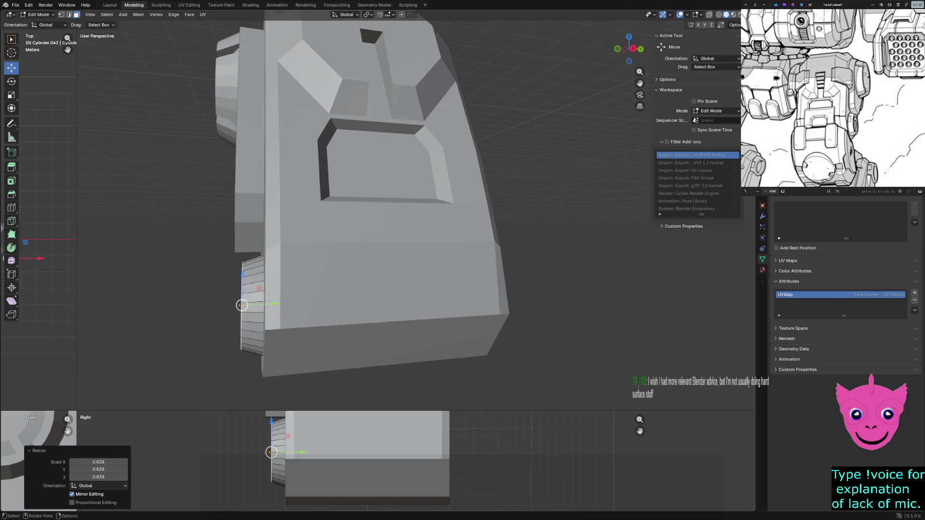
# Step: Select the whole hub cylinder mesh ready for an edge operation
pyautogui.hotkey('alt', 'a')
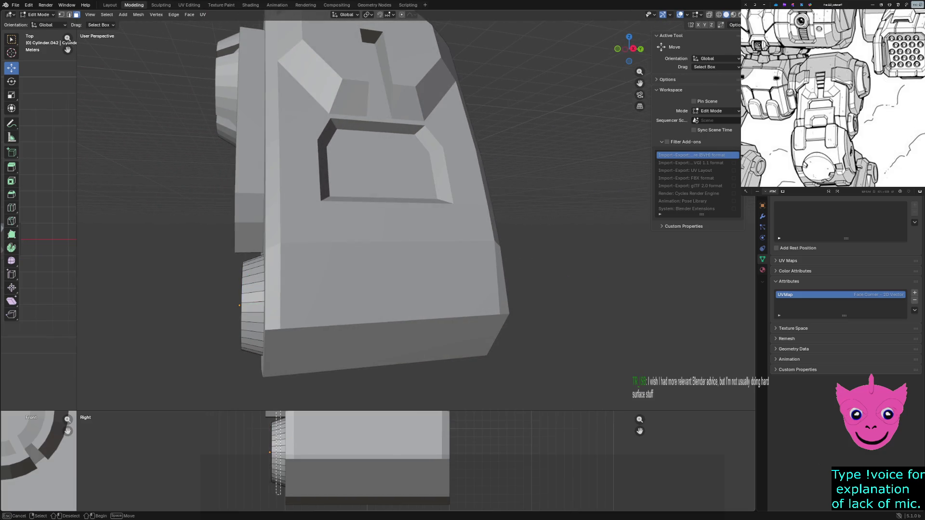
pyautogui.press('a')
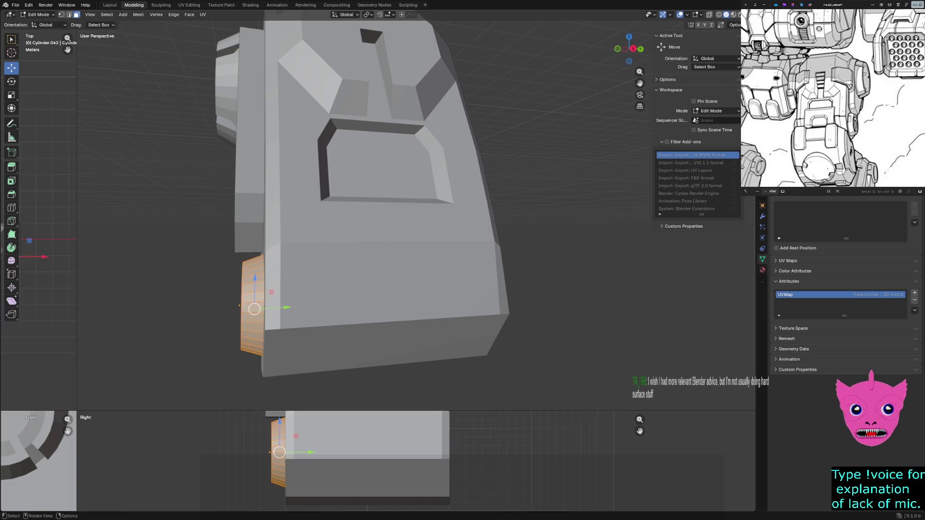
pyautogui.click(173, 15)
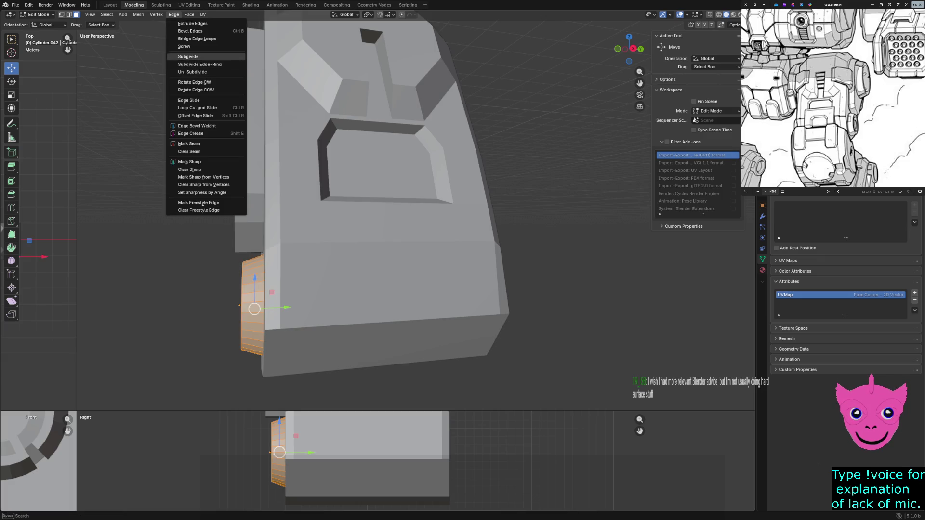
# Step: Subdivide the cylinder's edges again and pick its cap ring in vertex select
pyautogui.click(188, 57)
pyautogui.hotkey('alt', 'a')
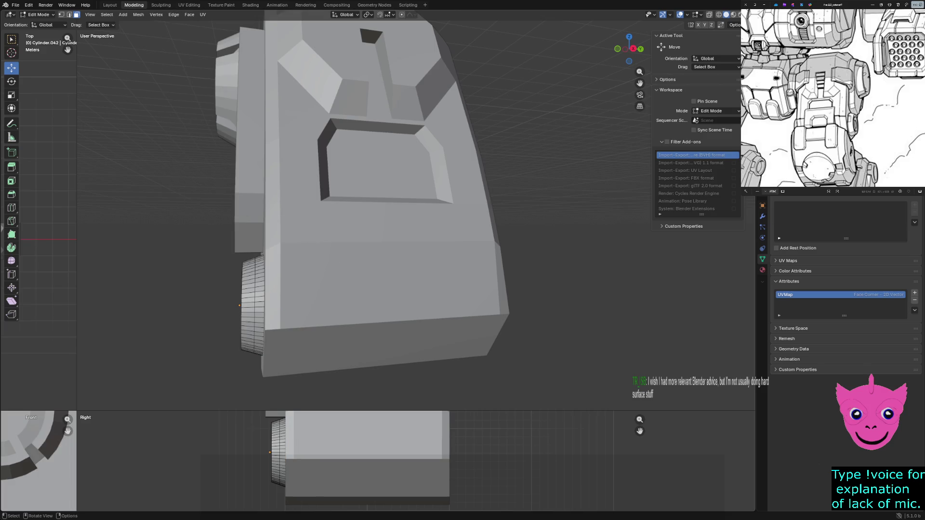
pyautogui.moveTo(361, 217); pyautogui.dragTo(405, 188, button='middle')
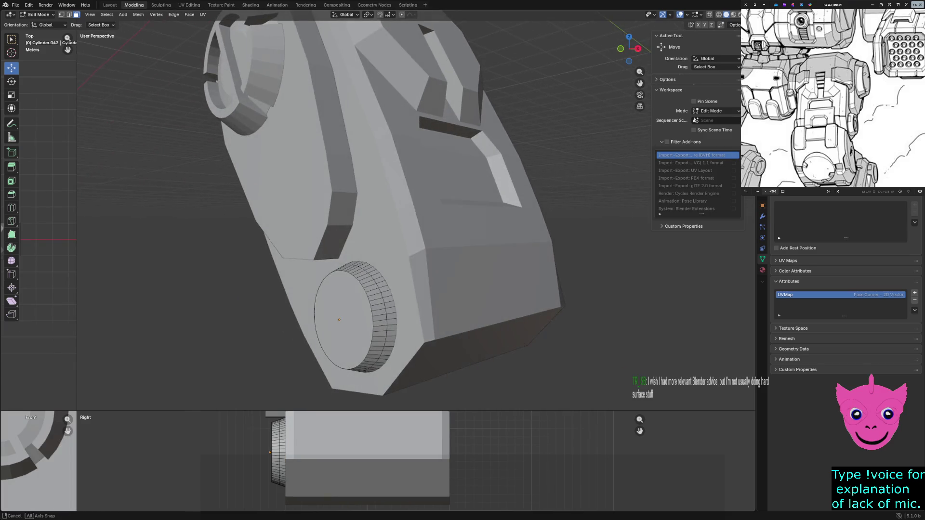
pyautogui.click(343, 318)
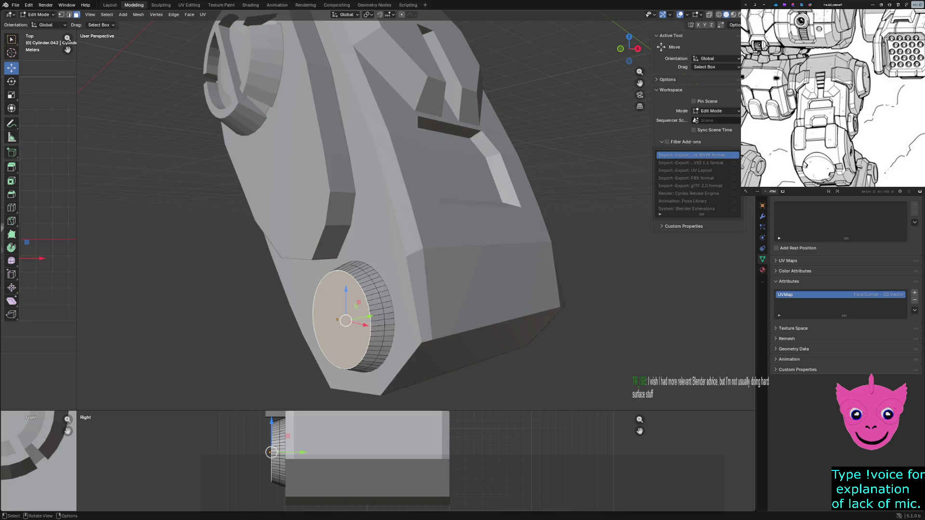
pyautogui.scroll(1, 415, 461)
pyautogui.scroll(1, 416, 461)
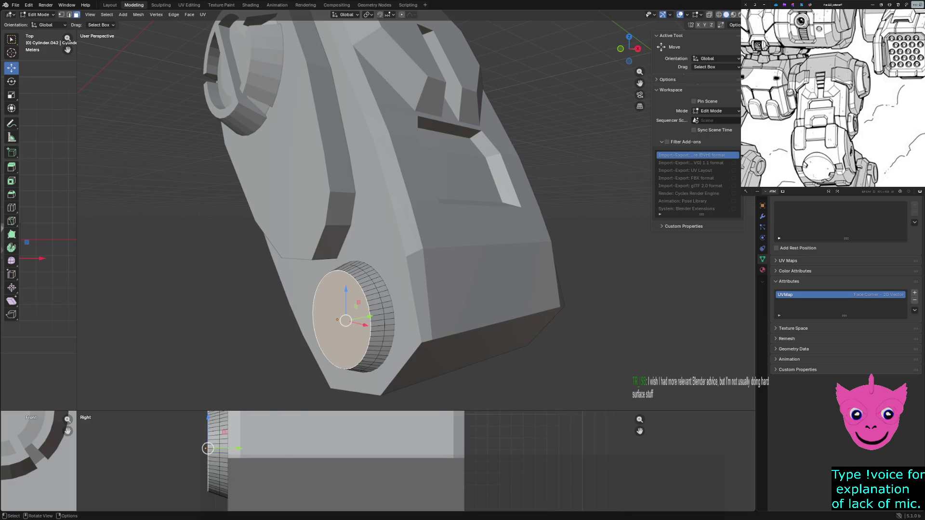
pyautogui.moveTo(77, 411); pyautogui.dragTo(171, 232)
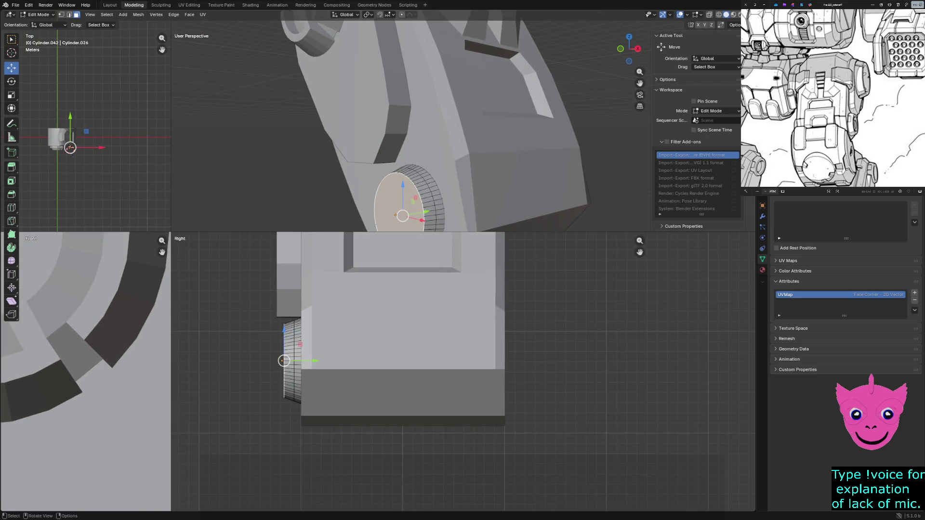
pyautogui.scroll(1, 390, 361)
pyautogui.press('1')
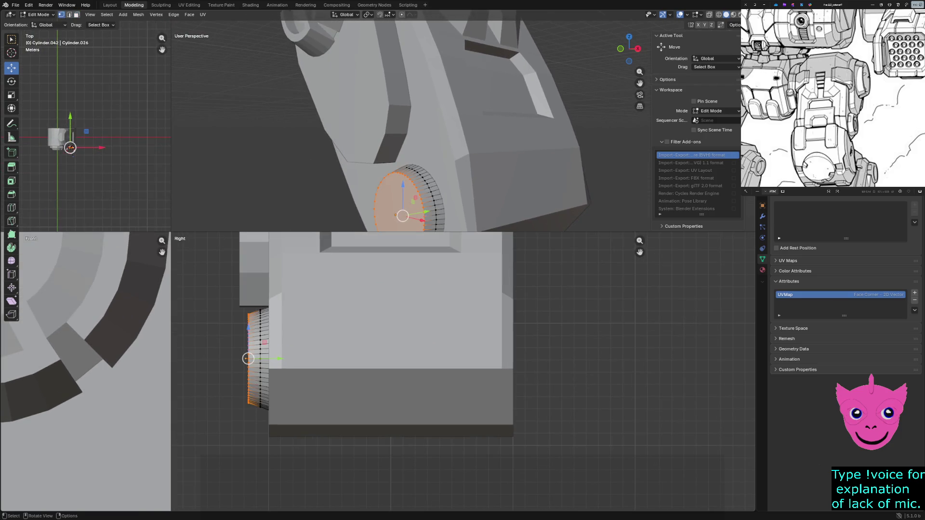
# Step: Nudge the end vertex ring slightly along Y and enlarge it a touch, viewed in wireframe
pyautogui.moveTo(279, 358); pyautogui.dragTo(242, 356)
pyautogui.scroll(1, 249, 356)
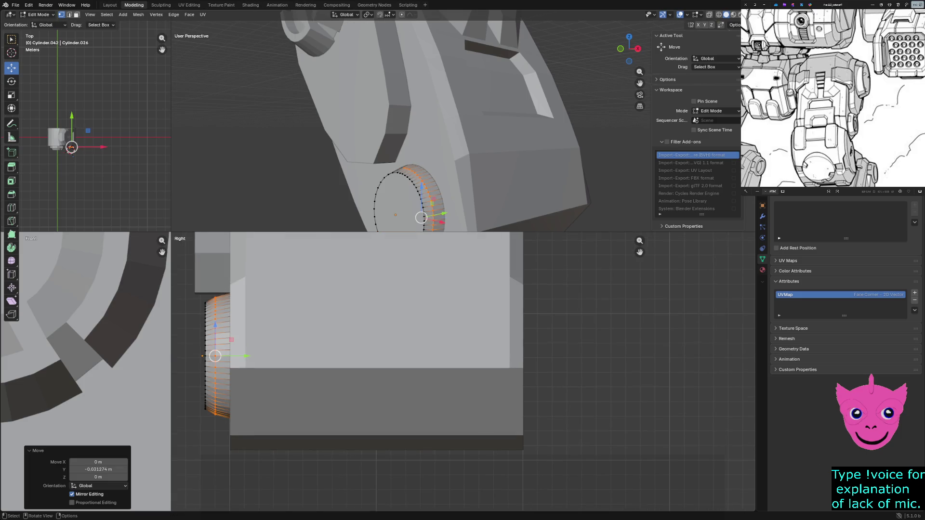
pyautogui.press('s')
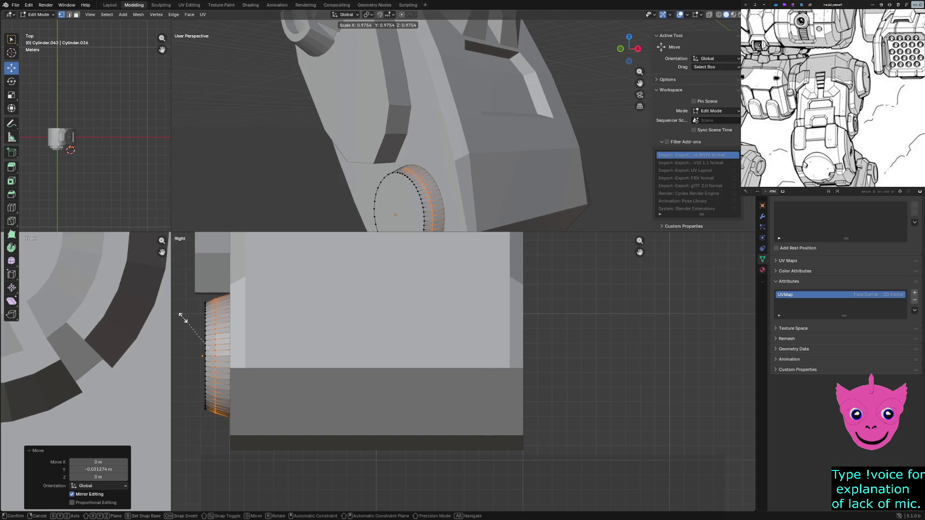
pyautogui.click(187, 329)
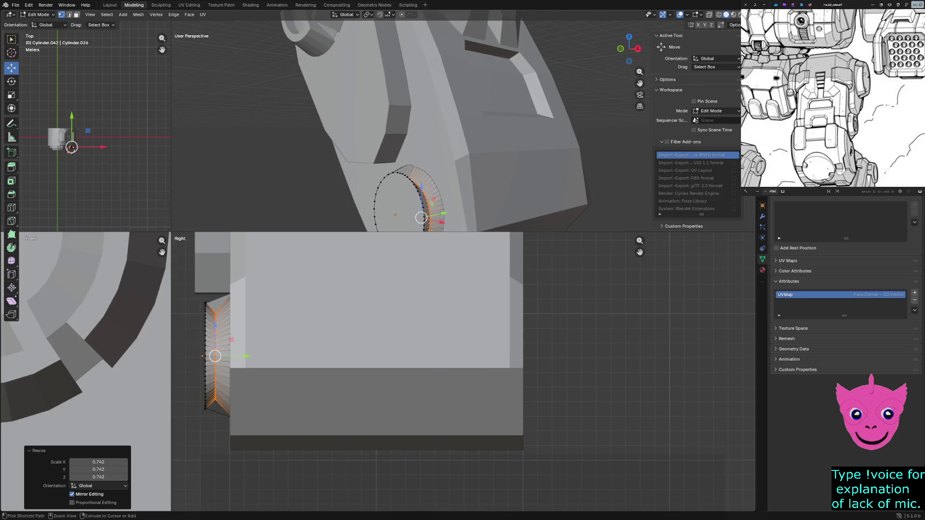
pyautogui.hotkey('ctrl', 'z')
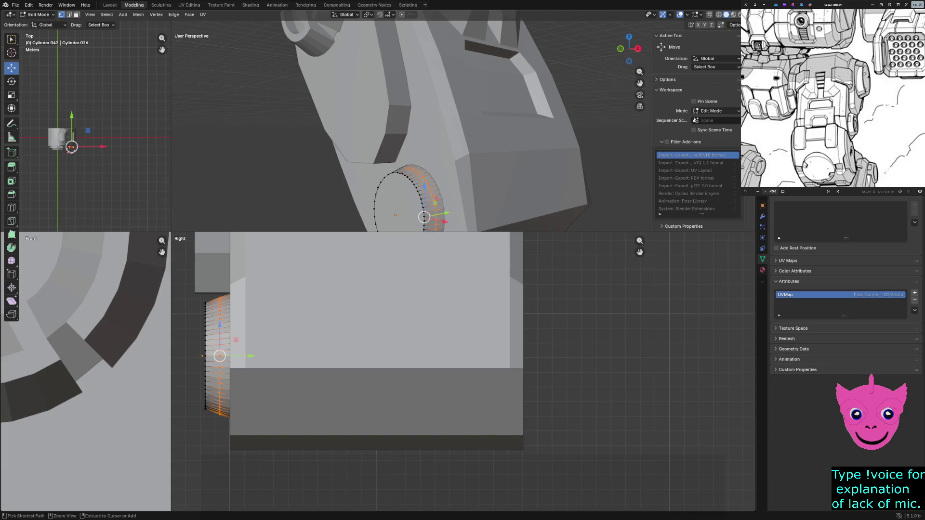
pyautogui.press('z')
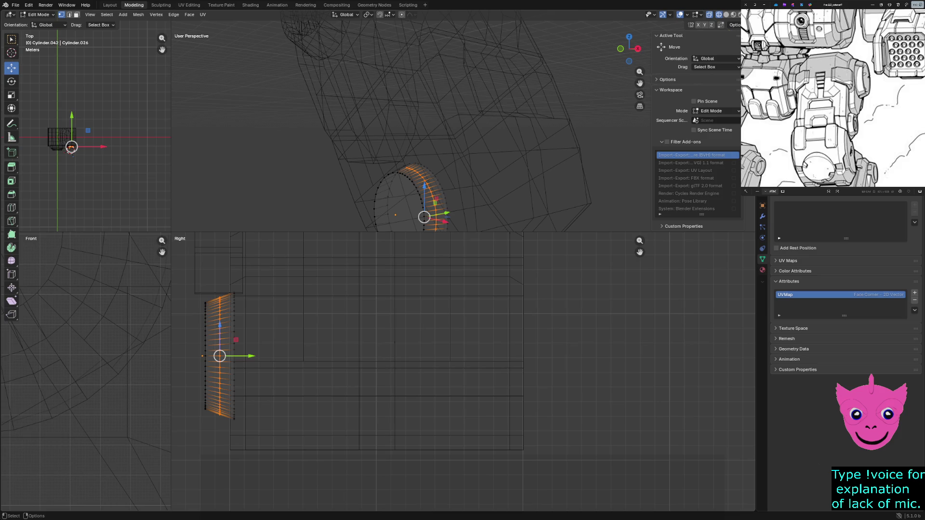
pyautogui.press('g')
pyautogui.press('y')
pyautogui.click(217, 357)
pyautogui.press('s')
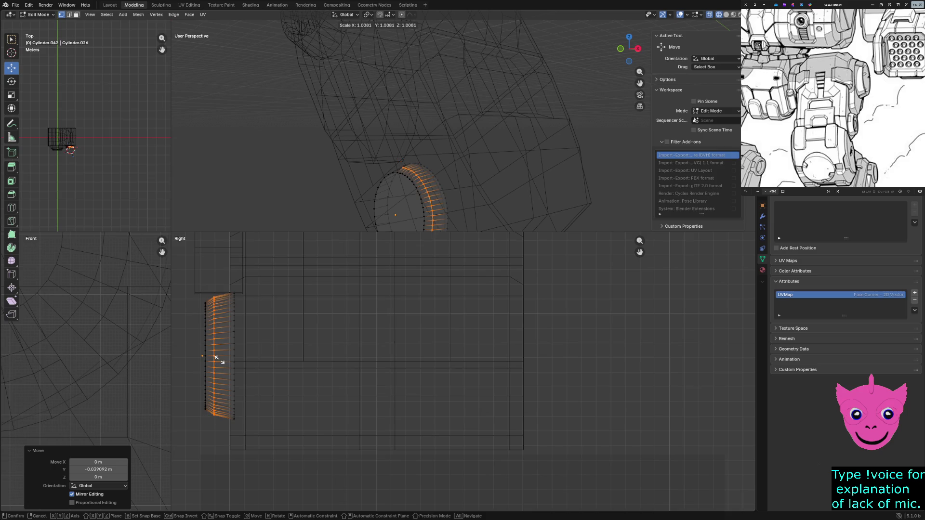
pyautogui.press('Escape')
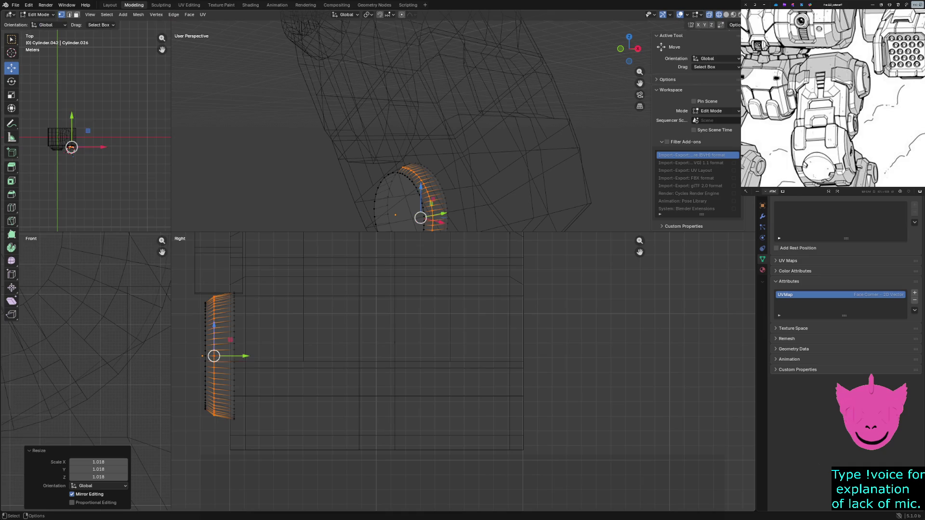
# Step: Return to object mode with nothing selected and solid shading restored
pyautogui.hotkey('alt', 'a')
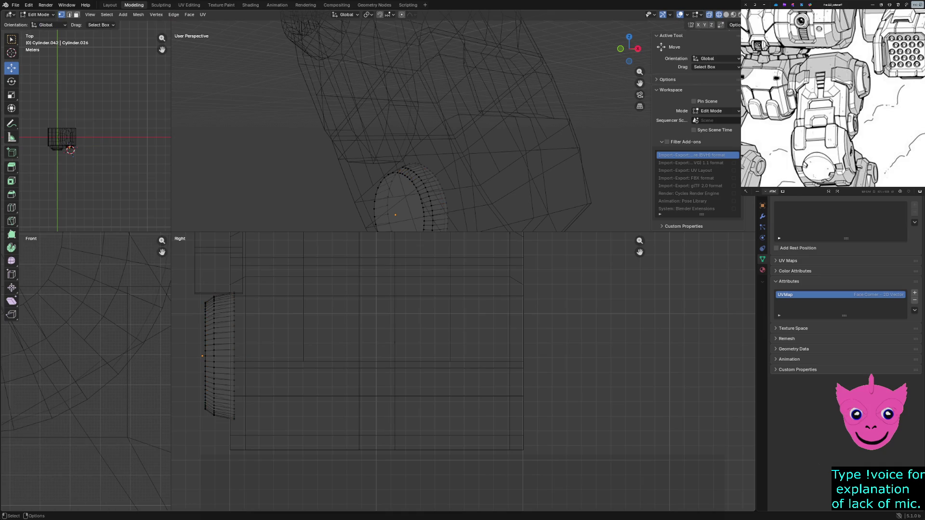
pyautogui.press('Tab')
pyautogui.hotkey('alt', 'a')
pyautogui.press('z')
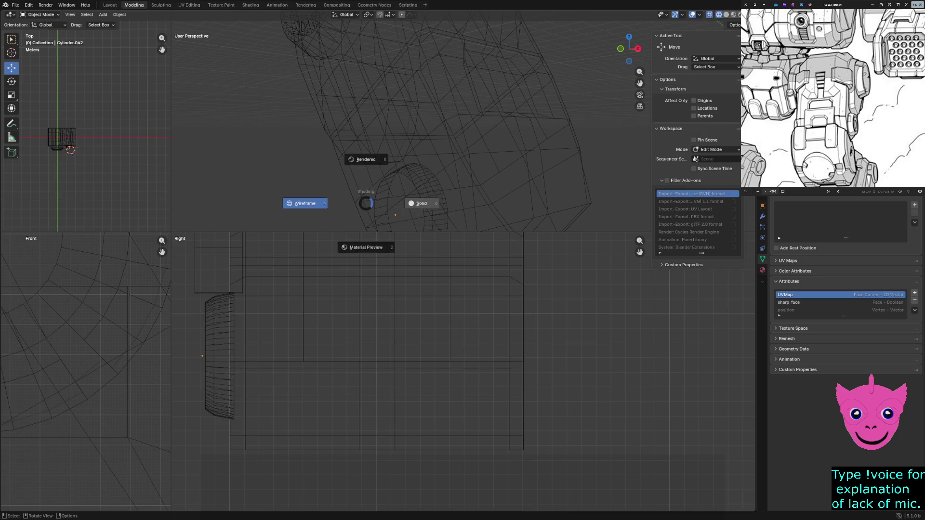
pyautogui.click(424, 203)
# Step: Frame the hub cylinder, select it and enter mesh editing with the cap facing the camera
pyautogui.click(424, 202)
pyautogui.press('KP_Decimal')
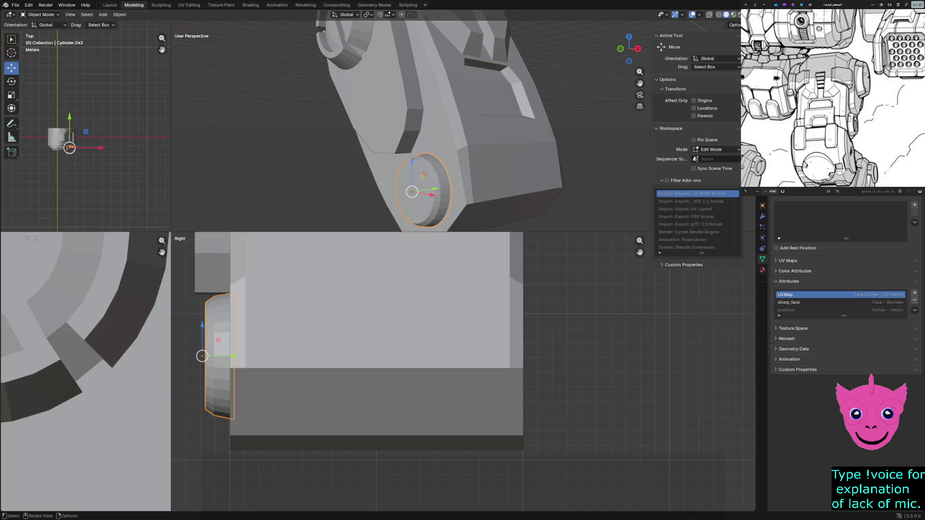
pyautogui.moveTo(434, 144)
pyautogui.mouseDown(button='middle')
pyautogui.moveTo(406, 138)
pyautogui.moveTo(388, 187)
pyautogui.moveTo(405, 174)
pyautogui.mouseUp(button='middle')
pyautogui.hotkey('alt', 'a')
pyautogui.click(377, 192)
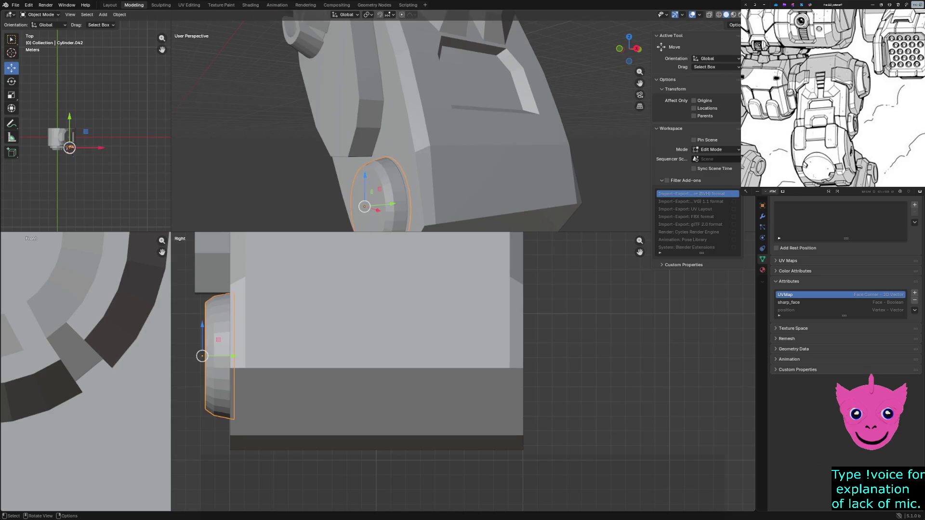
pyautogui.press('Tab')
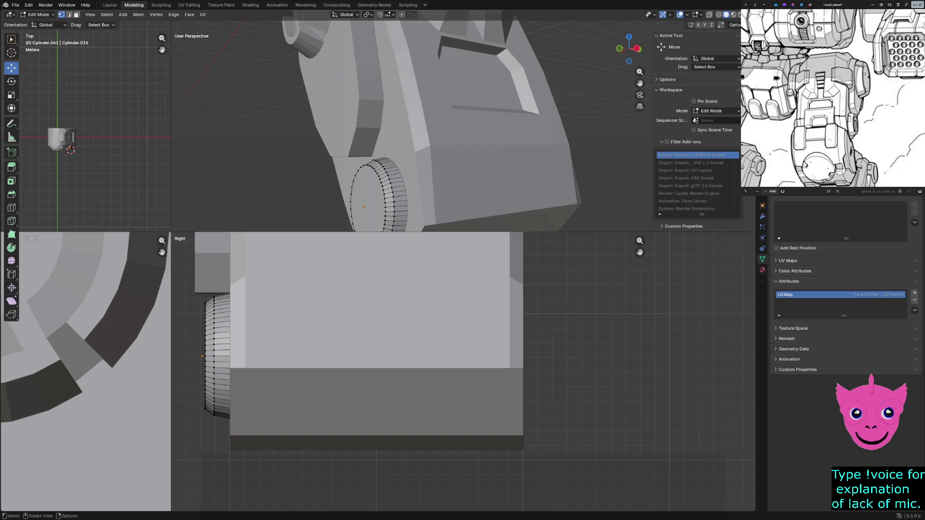
pyautogui.moveTo(383, 174); pyautogui.dragTo(397, 144, button='middle')
# Step: Extrude the hub's outer cap face in place with zero offset after an undone scale
pyautogui.click(368, 155)
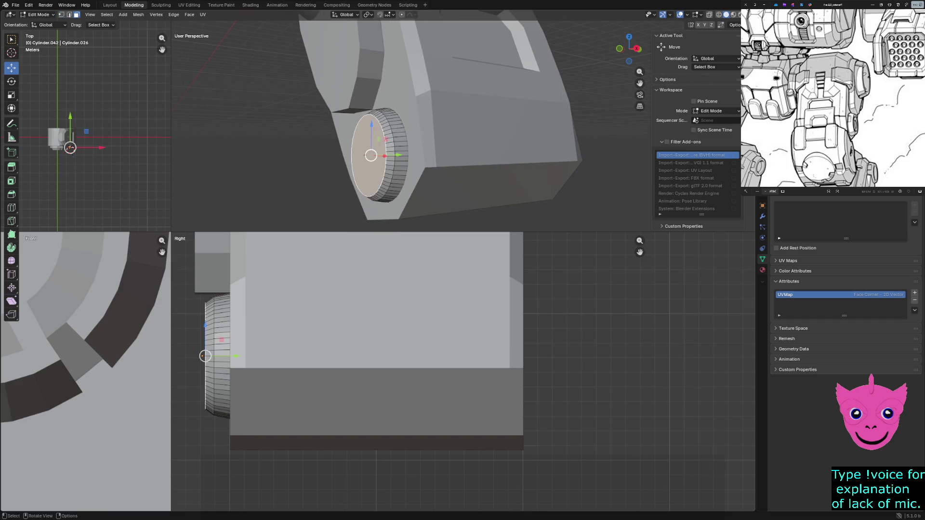
pyautogui.press('s')
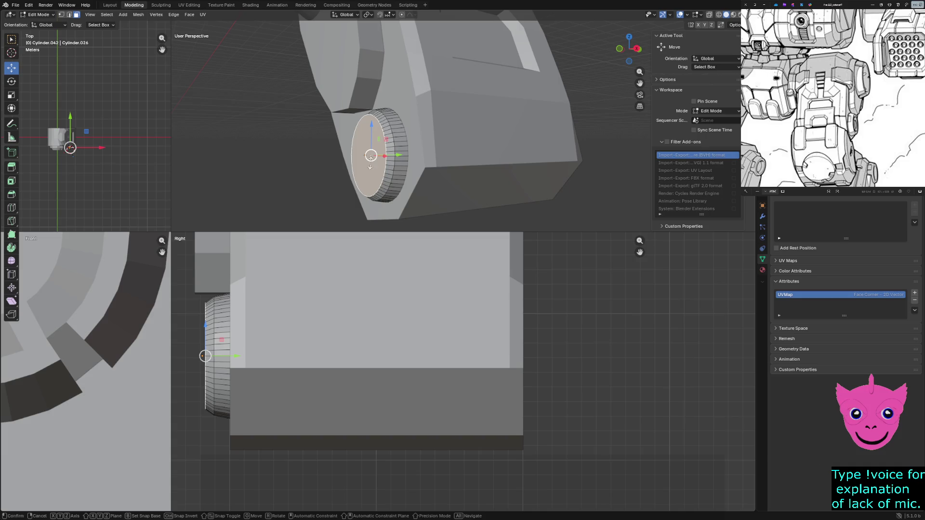
pyautogui.click(368, 158)
pyautogui.hotkey('ctrl', 'z')
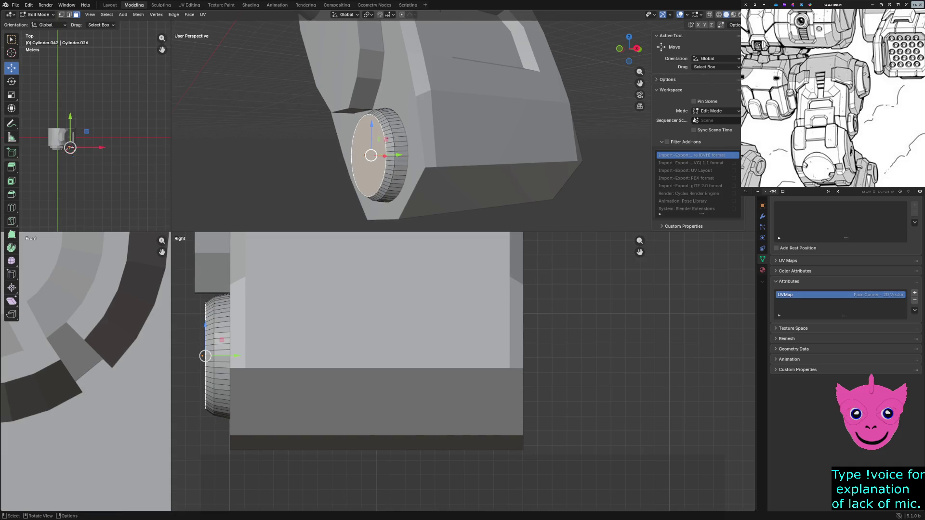
pyautogui.press('e')
pyautogui.click(367, 155)
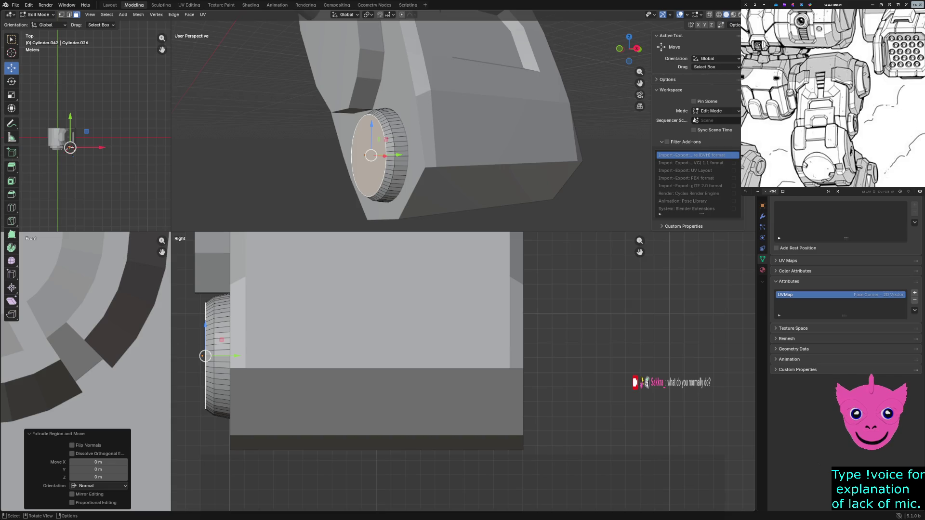
# Step: Try pushing and dissolving the extruded cap face, undoing back to the flat cap
pyautogui.press('g')
pyautogui.press('y')
pyautogui.press('Return')
pyautogui.hotkey('ctrl', 'x')
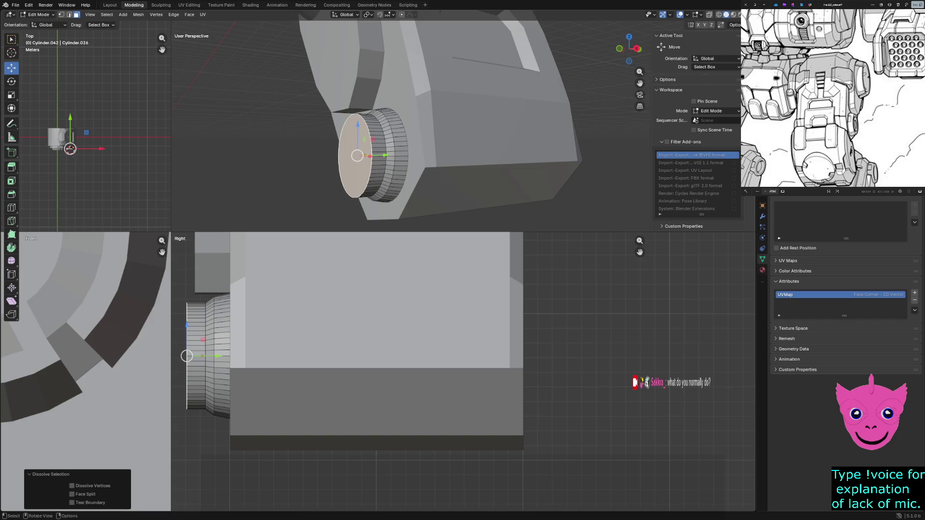
pyautogui.hotkey('ctrl', 'z')
pyautogui.hotkey('ctrl', 'z')
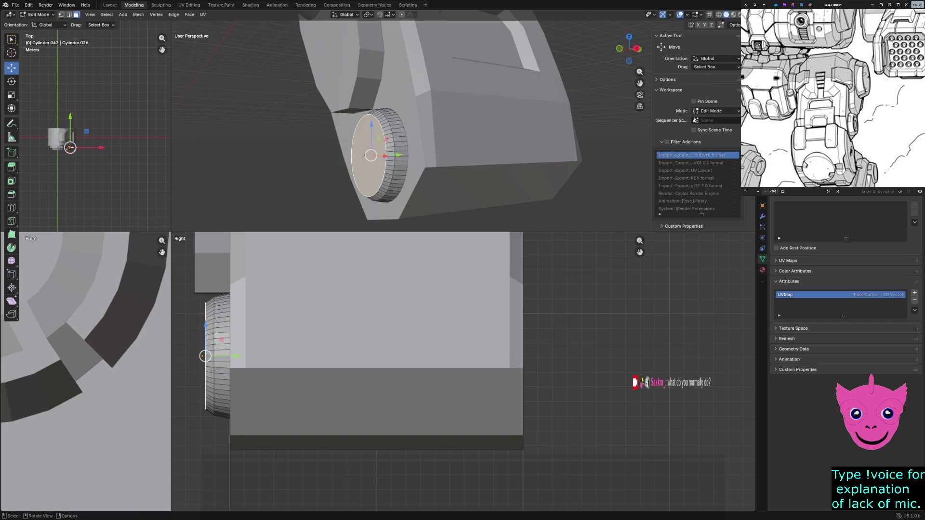
pyautogui.press('g')
pyautogui.press('z')
pyautogui.press('z')
pyautogui.press('Return')
pyautogui.hotkey('shift', 's')
pyautogui.press('2')
# Step: Extrude the cap face in place, shrink it to about 0.886 and recess it along its normal
pyautogui.press('e')
pyautogui.press('Escape')
pyautogui.press('s')
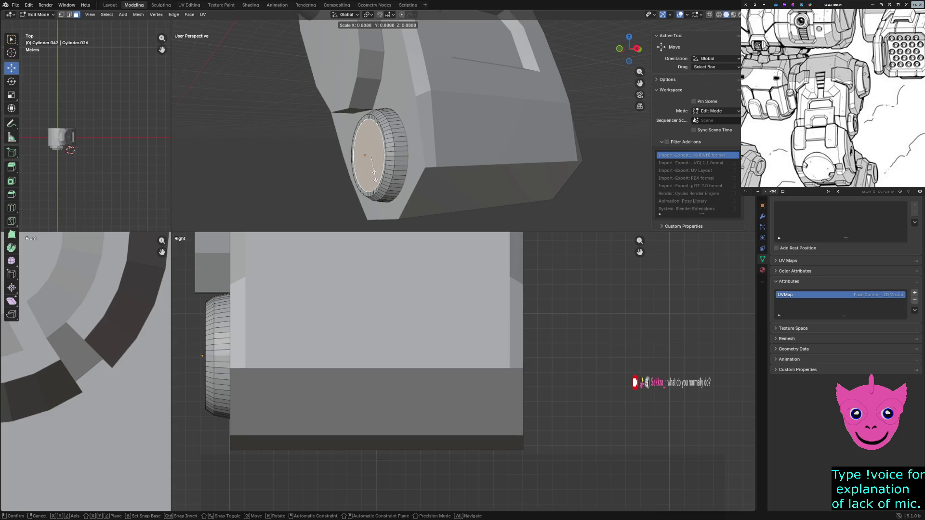
pyautogui.click(374, 171)
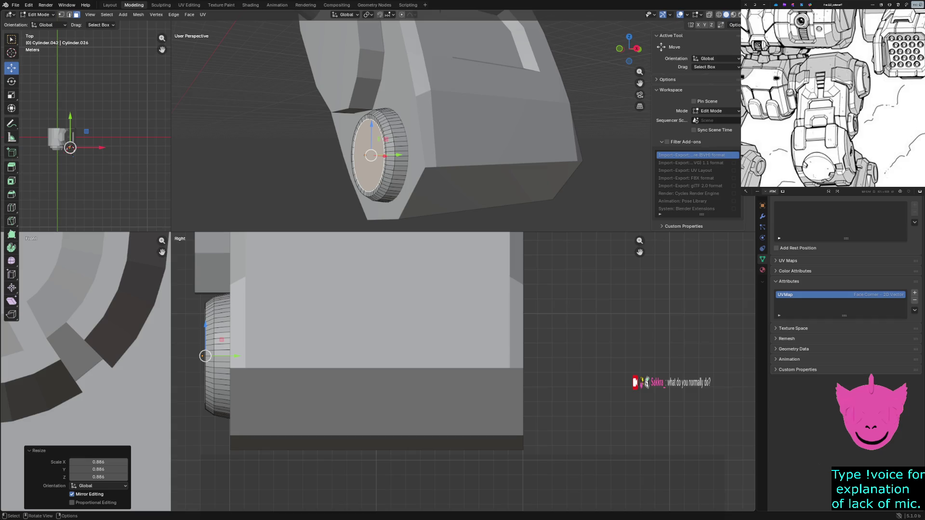
pyautogui.press('e')
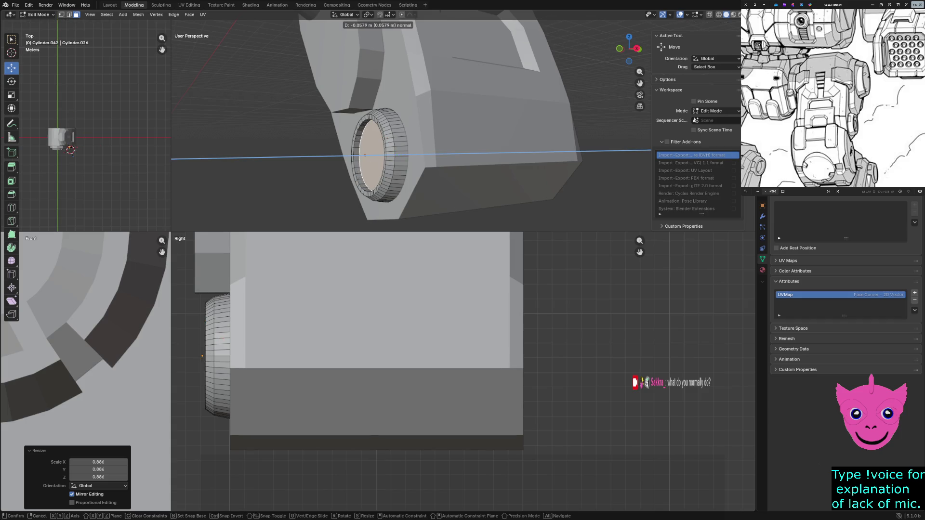
pyautogui.press('Return')
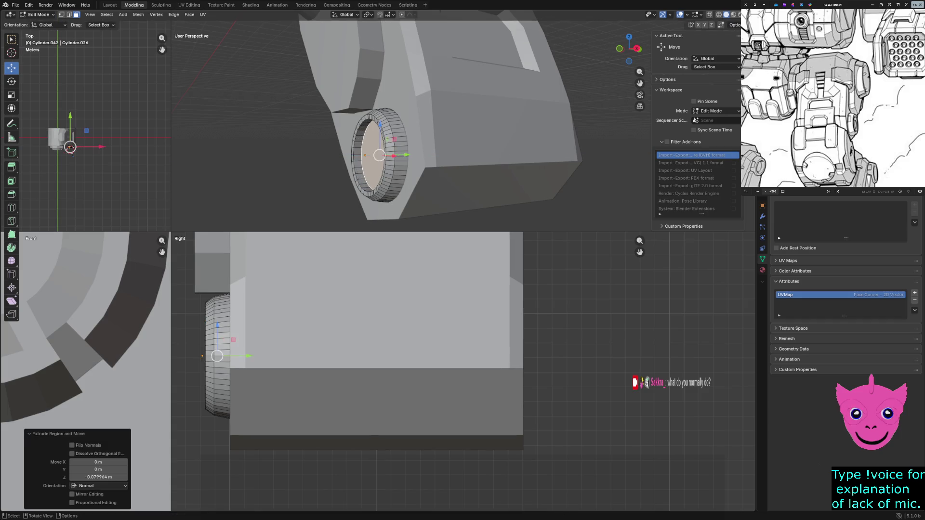
pyautogui.moveTo(405, 145); pyautogui.dragTo(448, 159, button='middle')
# Step: Experiment with further extrudes and an inset on the cap face, undoing each attempt
pyautogui.press('e')
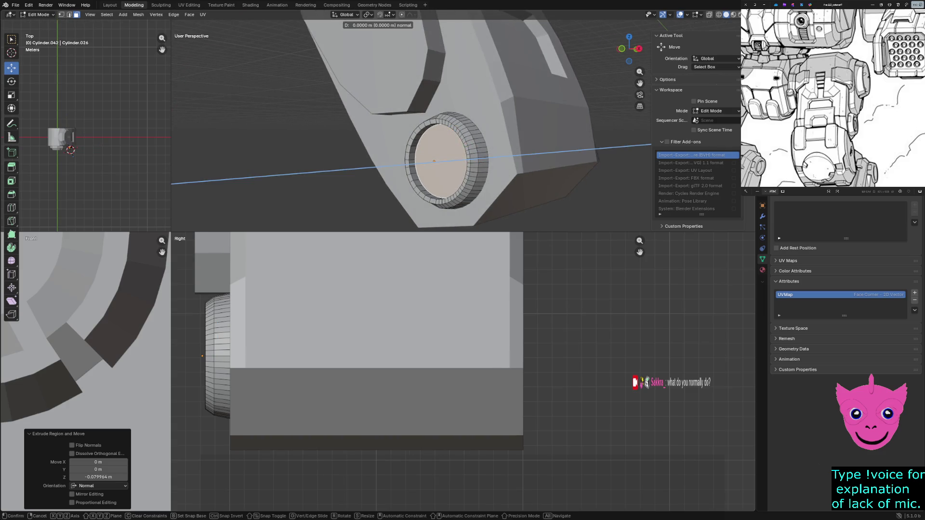
pyautogui.press('Escape')
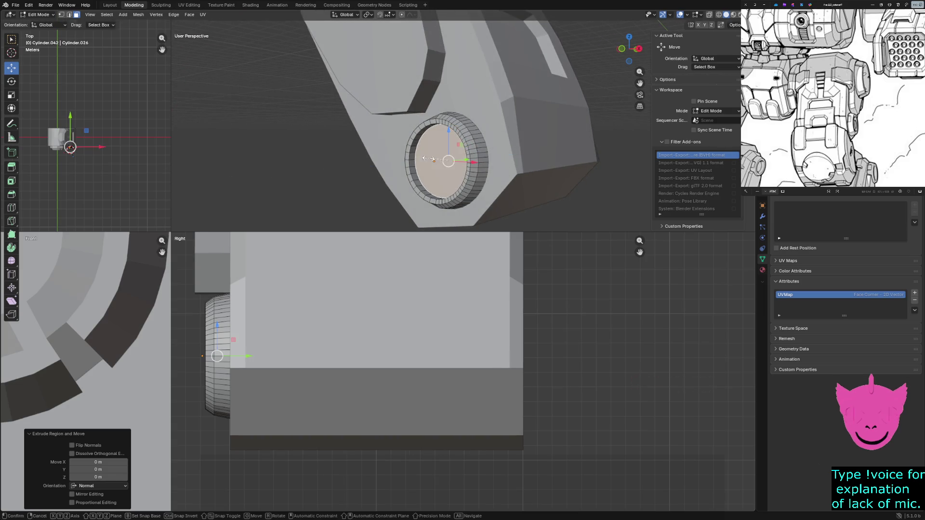
pyautogui.press('s')
pyautogui.click(429, 155)
pyautogui.press('e')
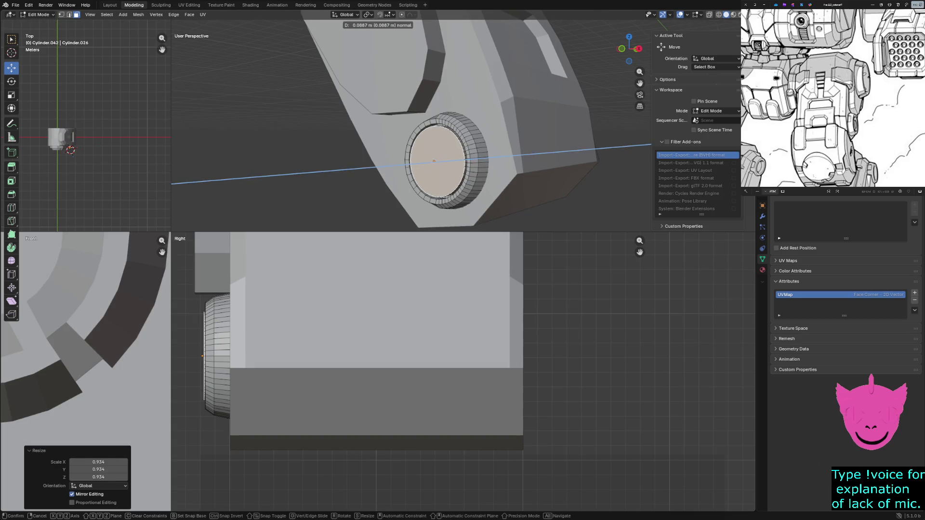
pyautogui.click(434, 161)
pyautogui.press('e')
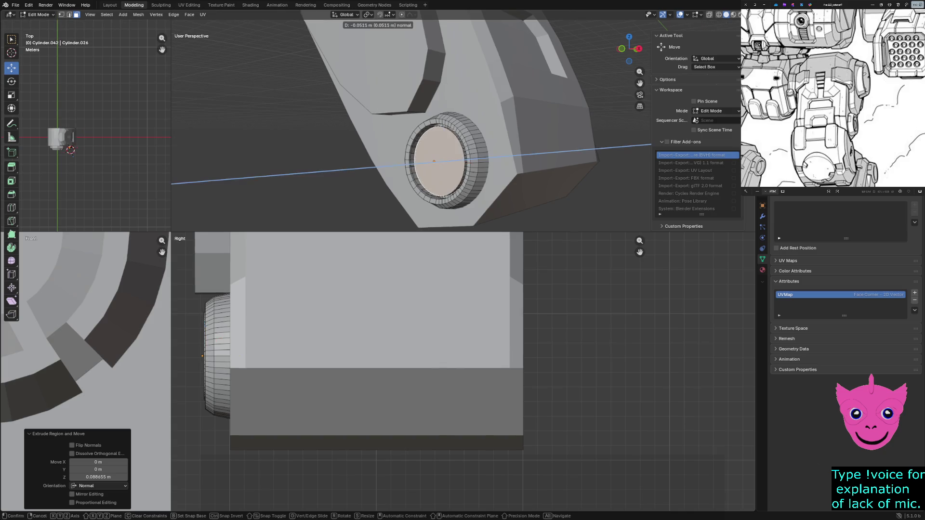
pyautogui.click(435, 161)
pyautogui.hotkey('ctrl', 'z')
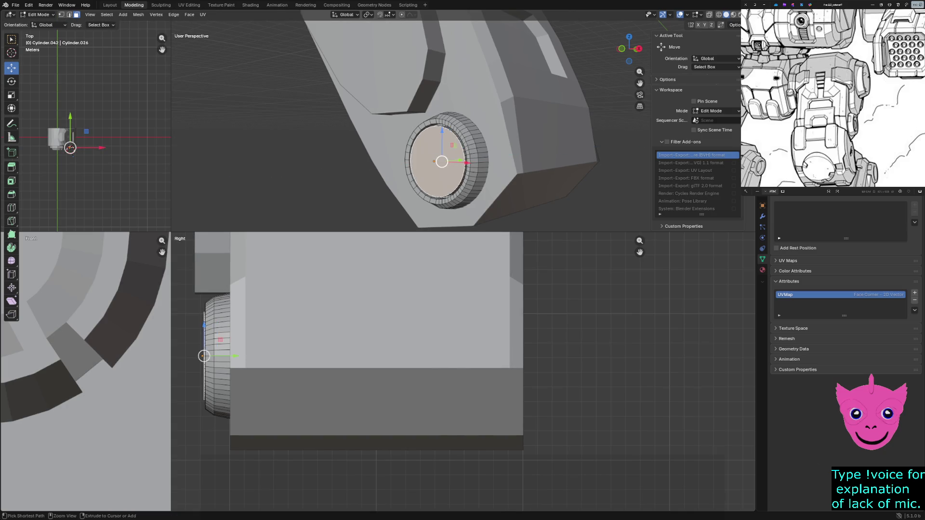
pyautogui.press('e')
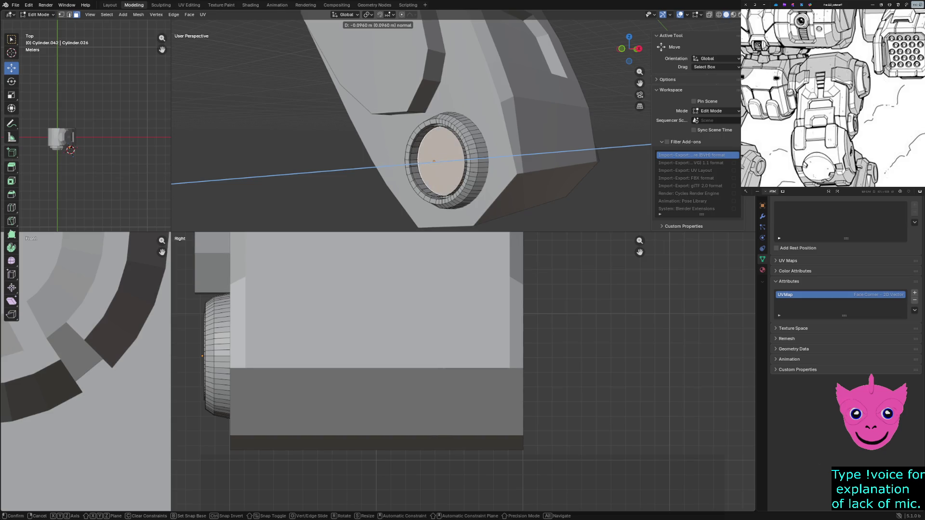
pyautogui.press('Return')
pyautogui.hotkey('ctrl', 'z')
pyautogui.press('i')
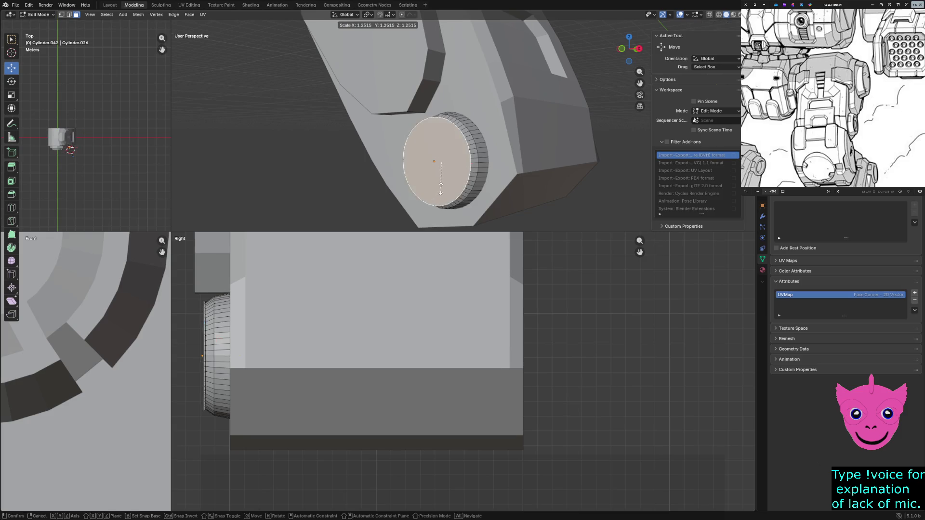
pyautogui.press('Return')
pyautogui.hotkey('ctrl', 'z')
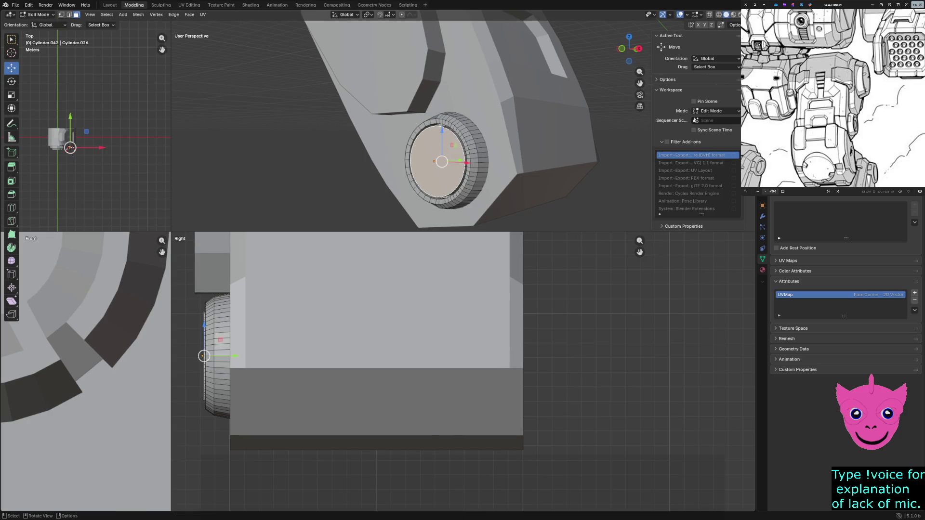
# Step: Extrude the end face in place and shrink the copy to about 0.873 as an inner ring
pyautogui.press('e')
pyautogui.press('Escape')
pyautogui.press('s')
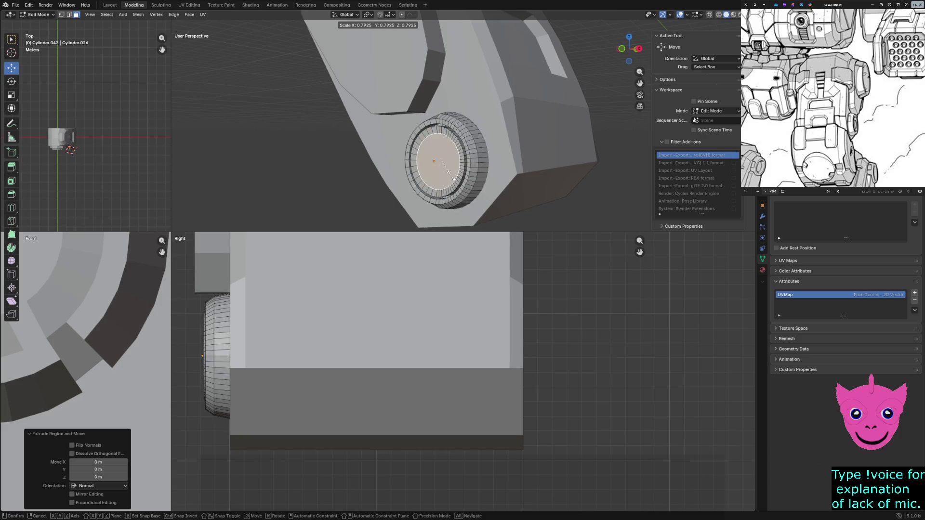
pyautogui.click(450, 174)
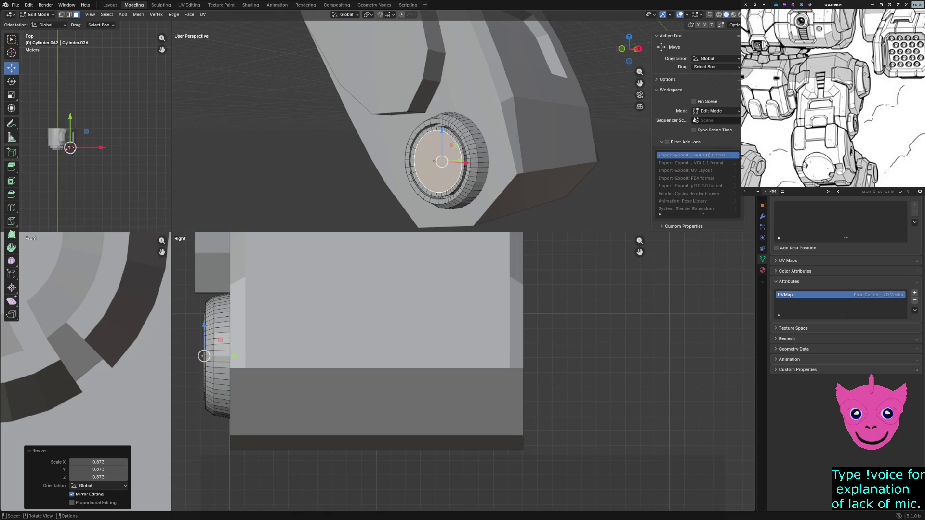
# Step: Extrude the inner face in place, shrink it and step it inward twice to form a groove
pyautogui.press('e')
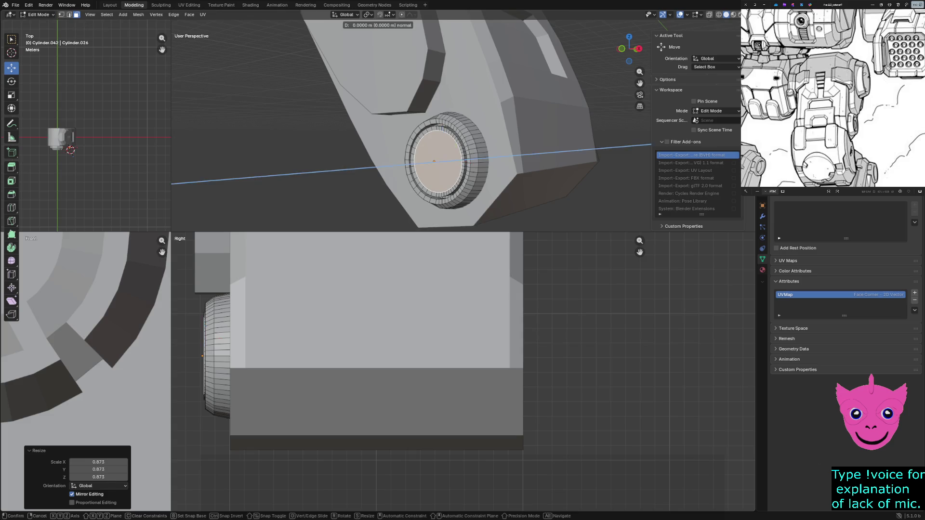
pyautogui.press('Escape')
pyautogui.press('s')
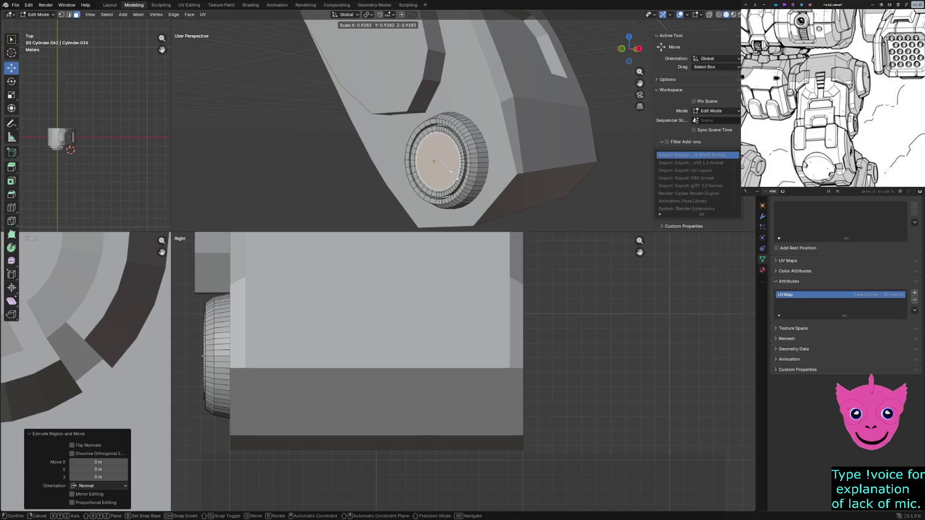
pyautogui.click(456, 171)
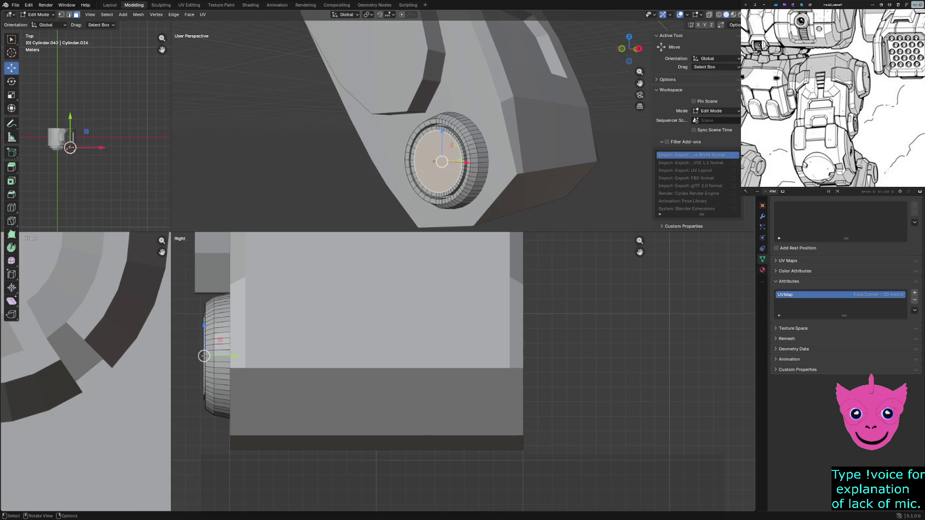
pyautogui.press('e')
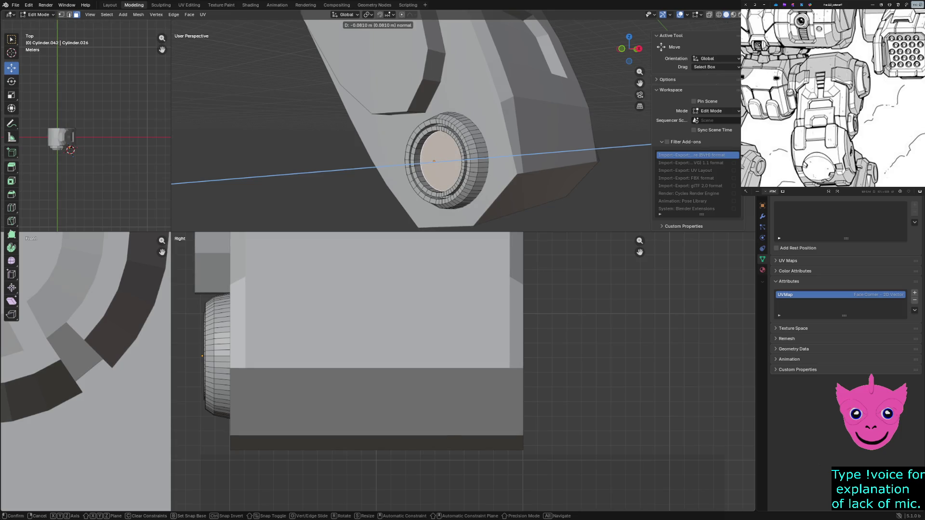
pyautogui.press('Return')
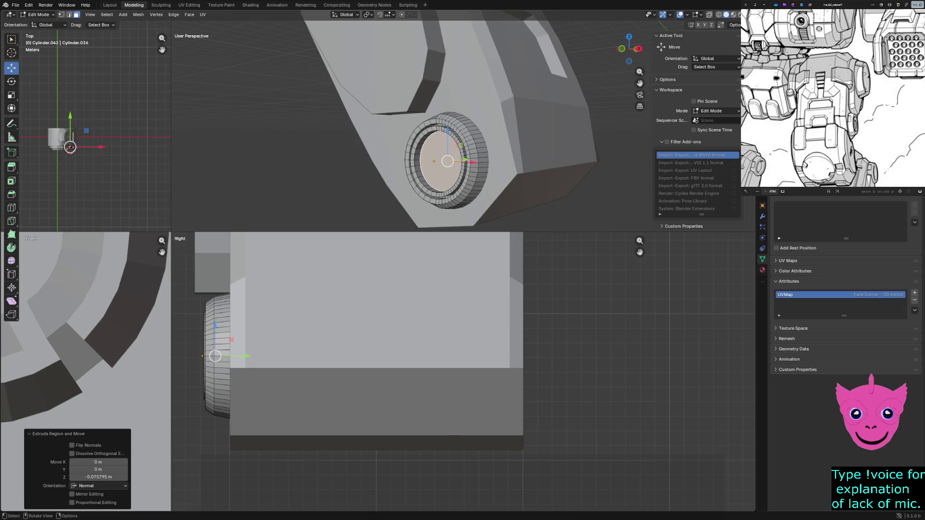
pyautogui.press('e')
pyautogui.press('Return')
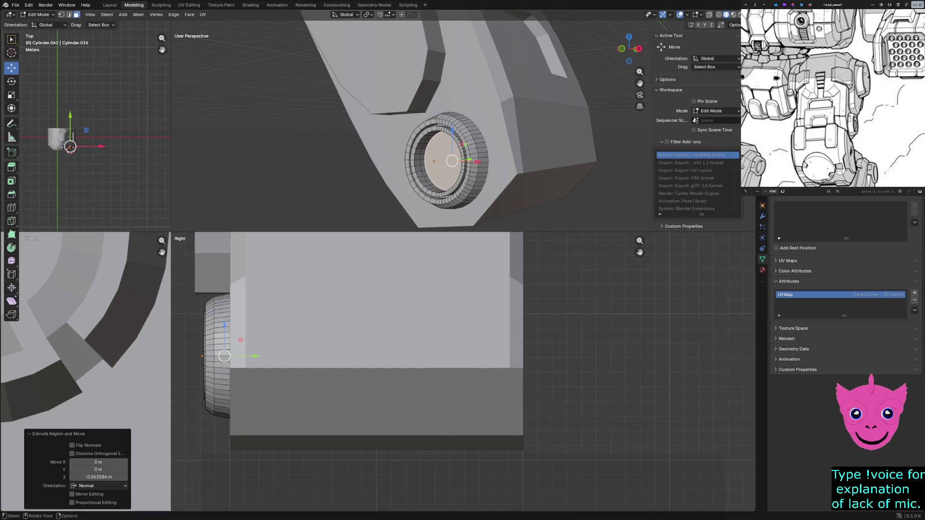
# Step: Scale the centre face to about 0.894 and pull it back out along Z as a raised disc
pyautogui.press('g')
pyautogui.moveTo(434, 144); pyautogui.dragTo(463, 144, button='middle')
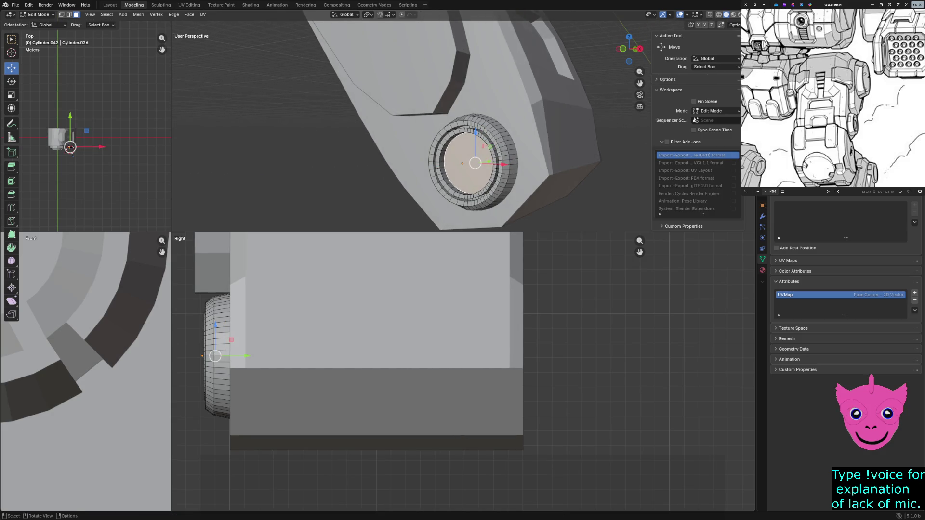
pyautogui.press('z')
pyautogui.press('Escape')
pyautogui.press('s')
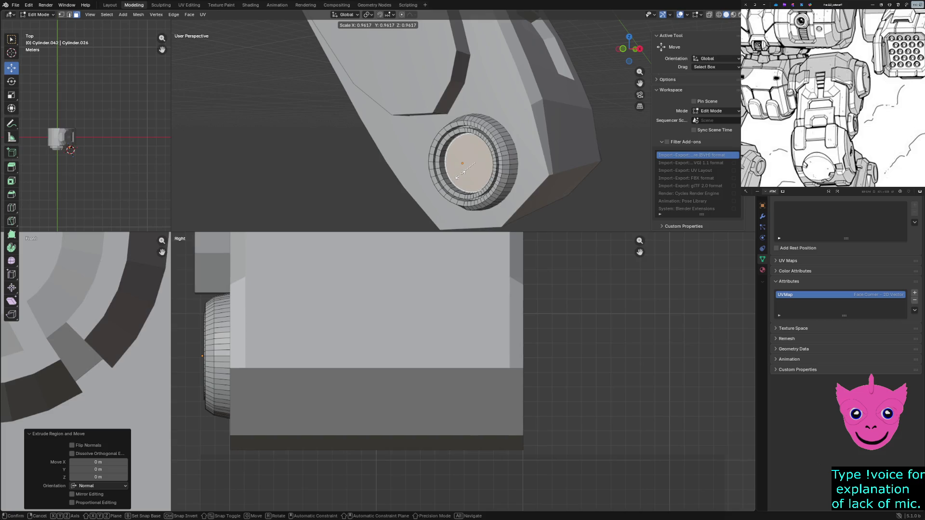
pyautogui.click(455, 172)
pyautogui.press('g')
pyautogui.press('z')
pyautogui.press('z')
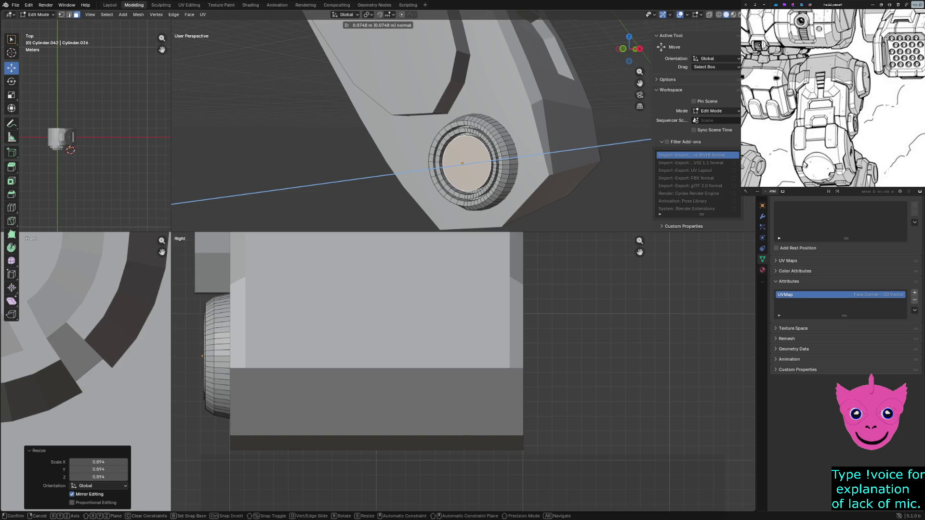
pyautogui.press('Return')
# Step: Clear the selection and start picking faces on the hub's outer rim
pyautogui.hotkey('alt', 'a')
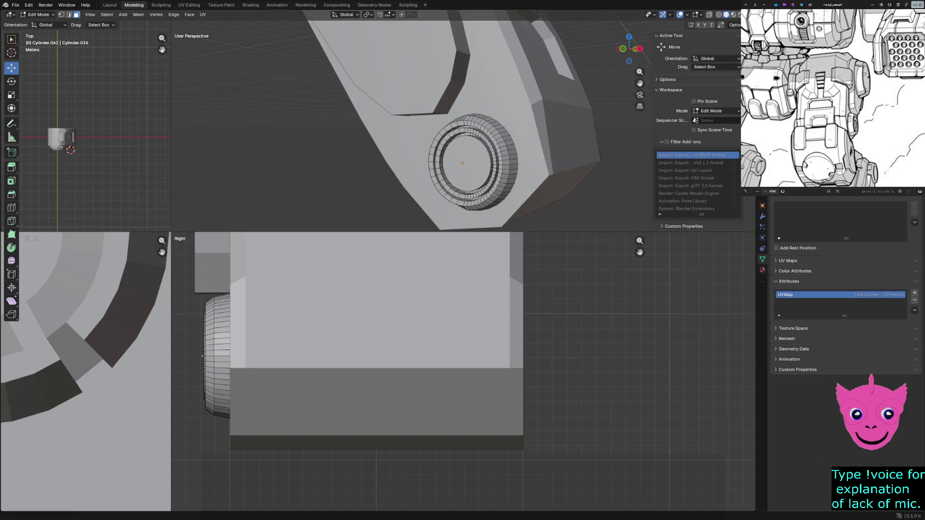
pyautogui.moveTo(463, 144)
pyautogui.mouseDown(button='middle')
pyautogui.moveTo(434, 148)
pyautogui.moveTo(405, 126)
pyautogui.mouseUp(button='middle')
pyautogui.press('a')
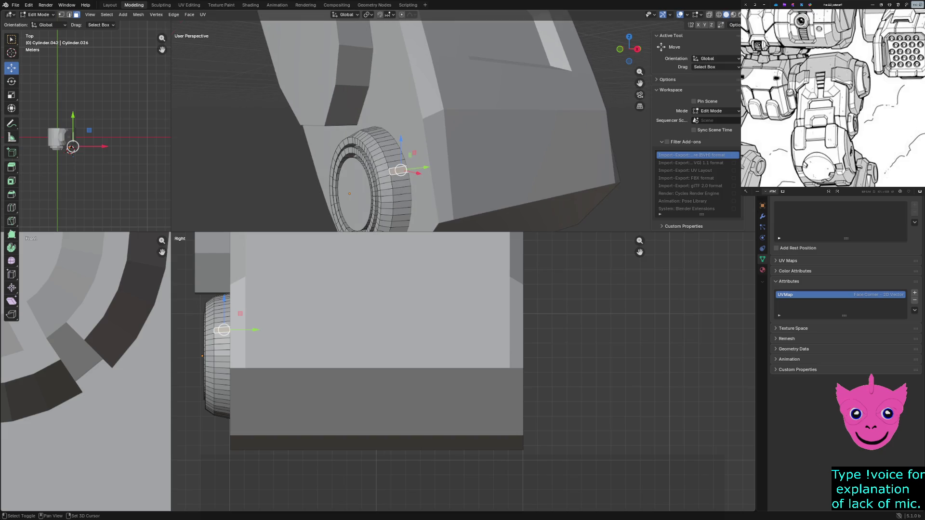
pyautogui.keyDown('shift'); pyautogui.click(397, 177); pyautogui.keyUp('shift')
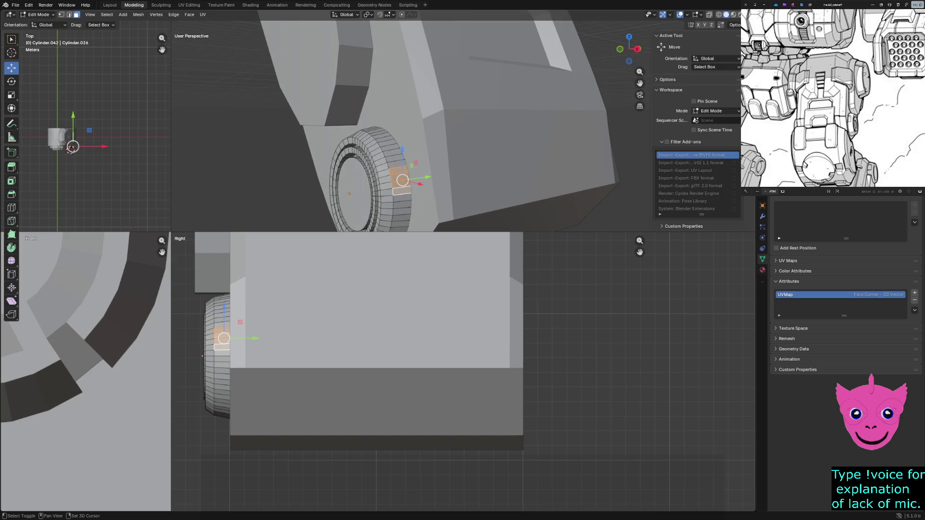
# Step: Adjust the selection to a small block of faces on the hub's outer rim
pyautogui.moveTo(434, 144); pyautogui.dragTo(405, 148, button='middle')
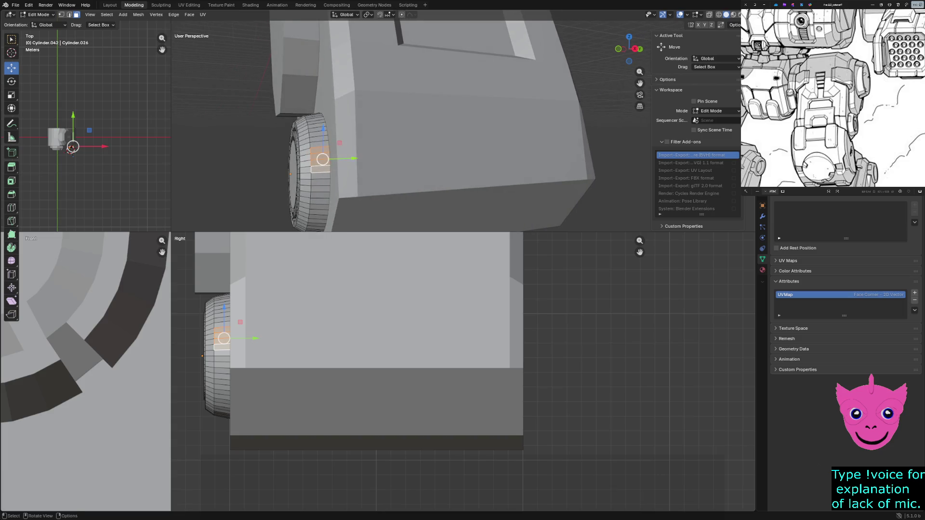
pyautogui.click(318, 137)
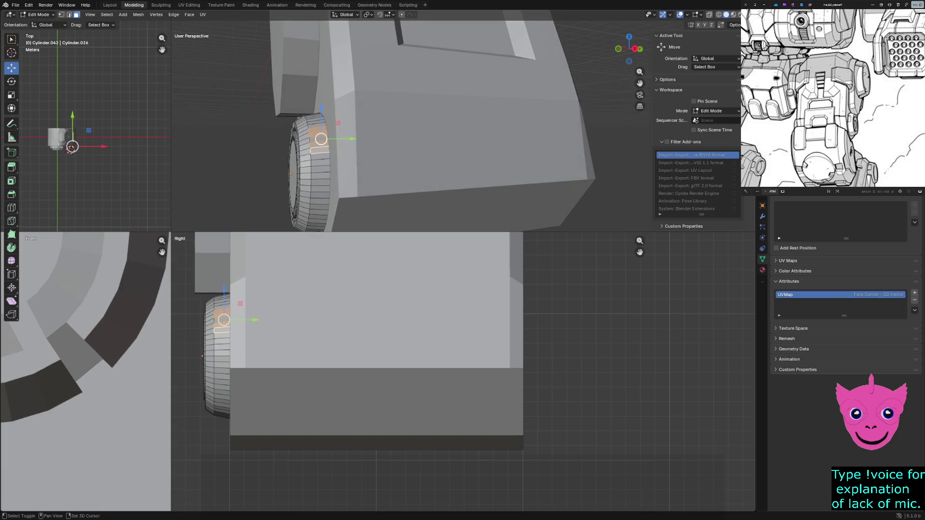
pyautogui.moveTo(434, 145); pyautogui.dragTo(462, 138, button='middle')
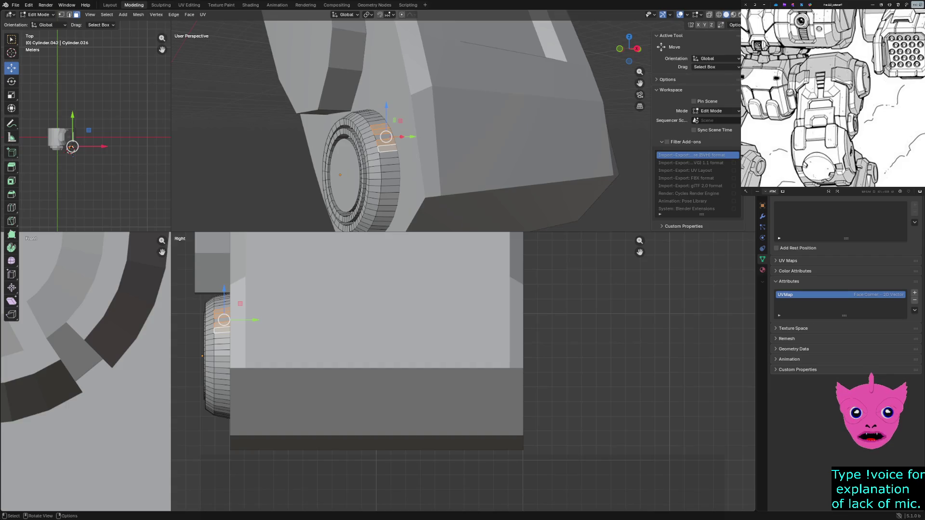
pyautogui.keyDown('shift'); pyautogui.click(367, 134); pyautogui.keyUp('shift')
pyautogui.keyDown('shift'); pyautogui.click(371, 137); pyautogui.keyUp('shift')
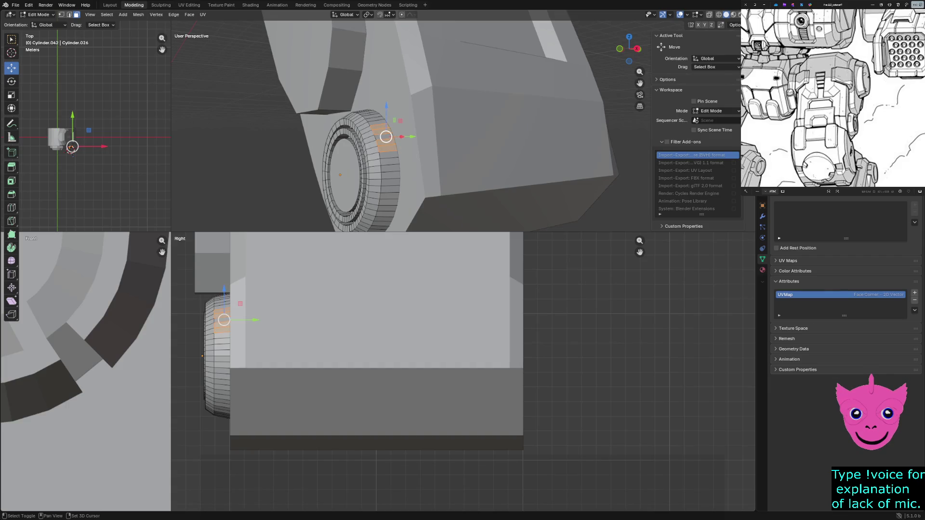
pyautogui.moveTo(405, 138); pyautogui.dragTo(405, 86, button='middle')
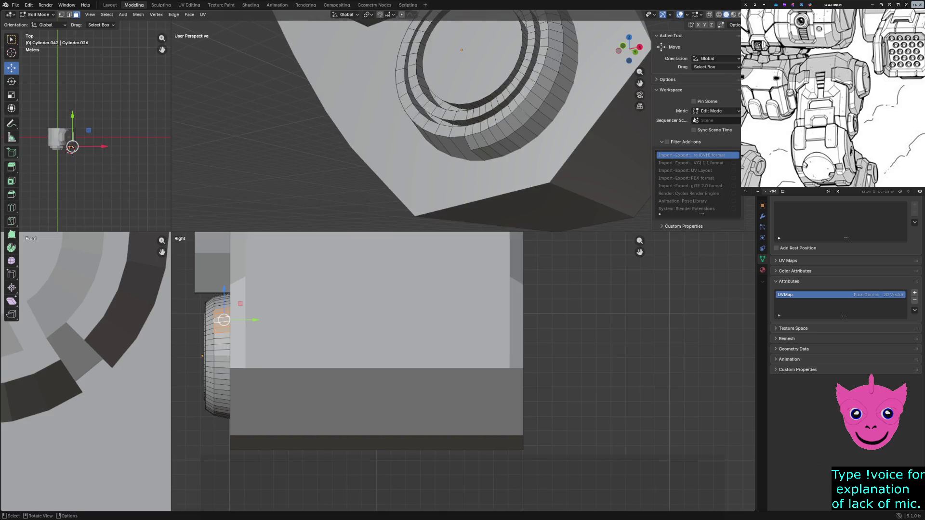
pyautogui.moveTo(405, 87); pyautogui.dragTo(404, 131, button='middle')
# Step: Extrude the rim faces outward about 0.03 m into a raised tab and pick a lower rim face
pyautogui.press('e')
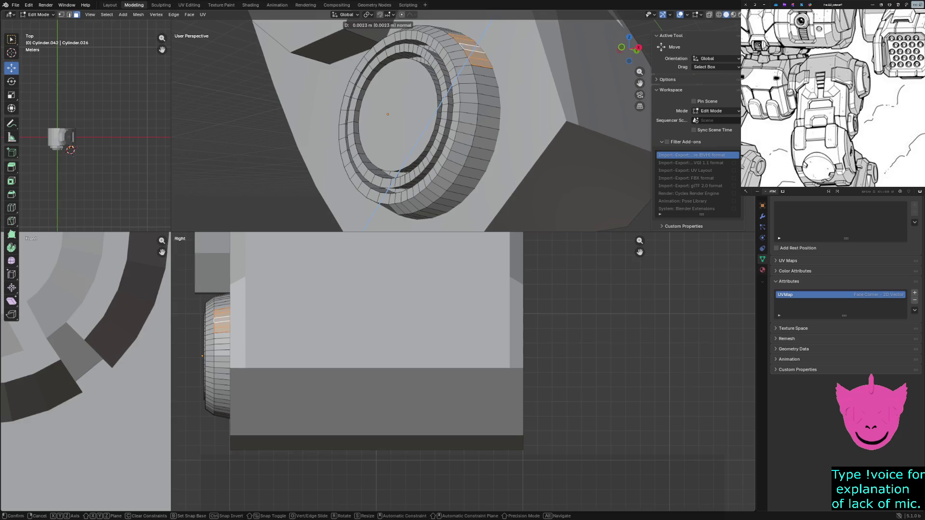
pyautogui.press('Return')
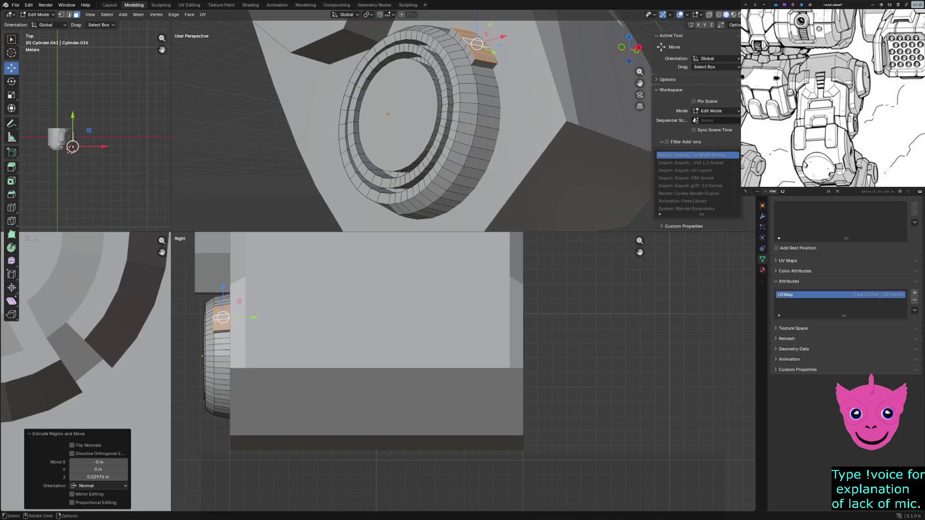
pyautogui.click(475, 154)
pyautogui.moveTo(475, 154)
pyautogui.mouseDown(button='middle')
pyautogui.moveTo(549, 131)
pyautogui.moveTo(507, 109)
pyautogui.moveTo(593, 138)
pyautogui.moveTo(507, 181)
pyautogui.mouseUp(button='middle')
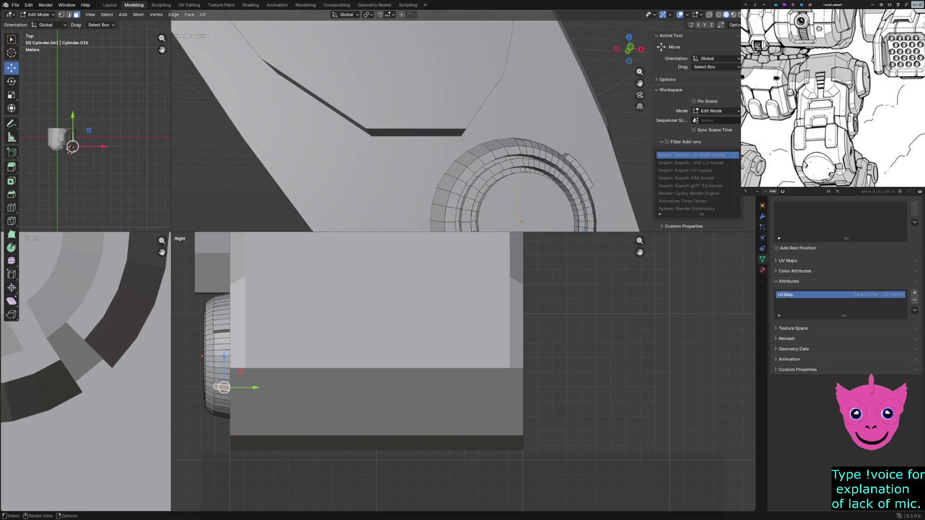
# Step: Select three rim faces, check them in wireframe, and extrude them outward about 0.038 m
pyautogui.click(469, 161)
pyautogui.keyDown('shift'); pyautogui.click(447, 183); pyautogui.keyUp('shift')
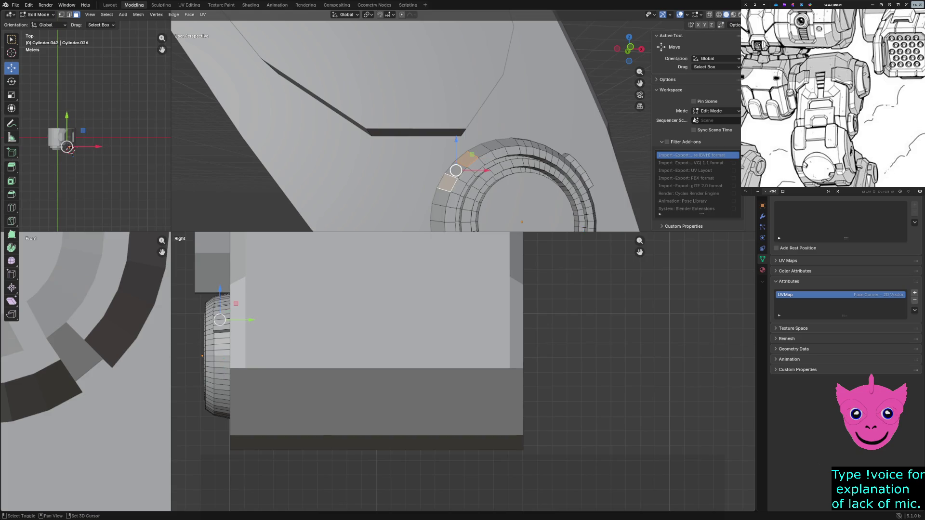
pyautogui.keyDown('shift'); pyautogui.click(441, 197); pyautogui.keyUp('shift')
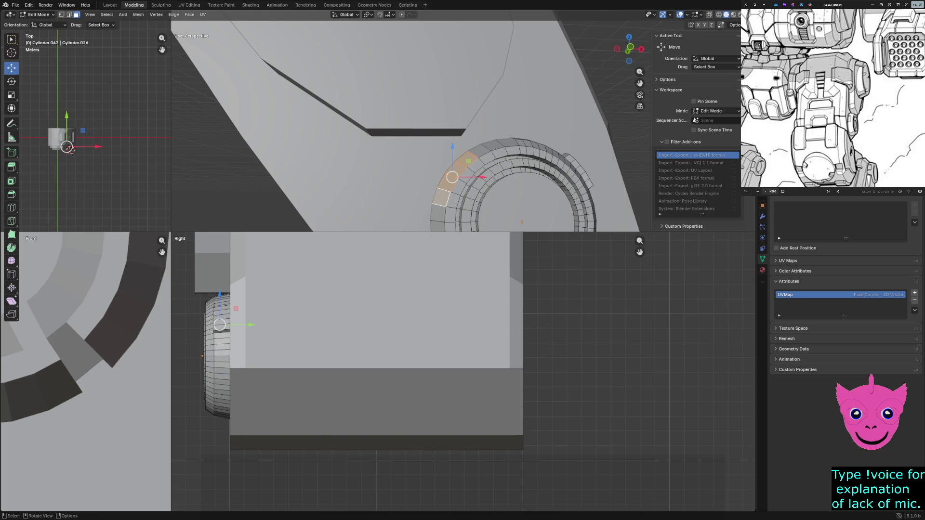
pyautogui.press('z')
pyautogui.click(415, 213)
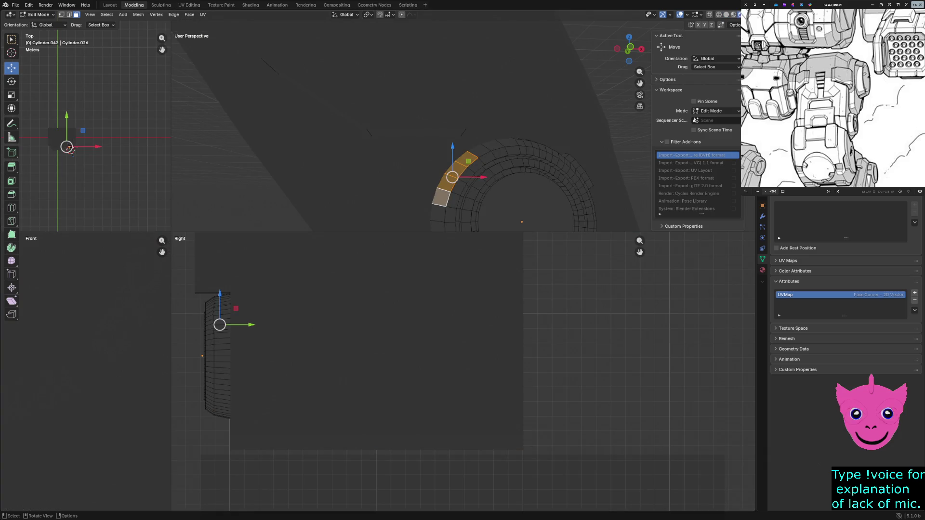
pyautogui.hotkey('shift', 'z')
pyautogui.press('e')
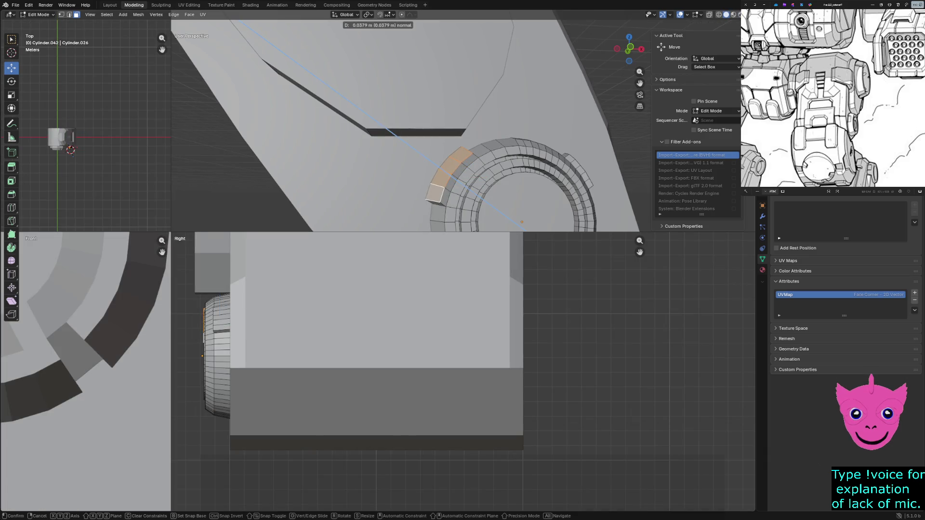
pyautogui.press('Return')
# Step: Select the next group of faces along the ring's lower edge for another tab
pyautogui.moveTo(405, 124); pyautogui.dragTo(434, 145, button='middle')
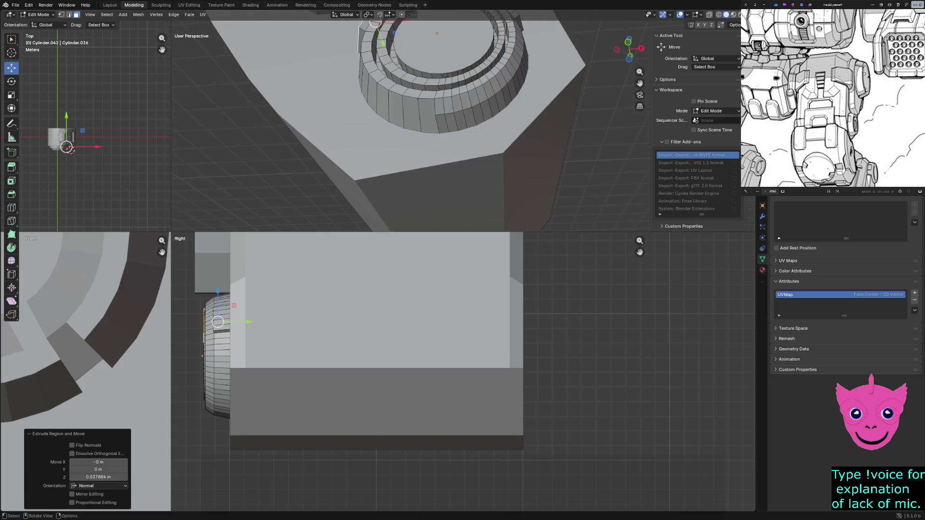
pyautogui.keyDown('alt'); pyautogui.click(442, 124); pyautogui.keyUp('alt')
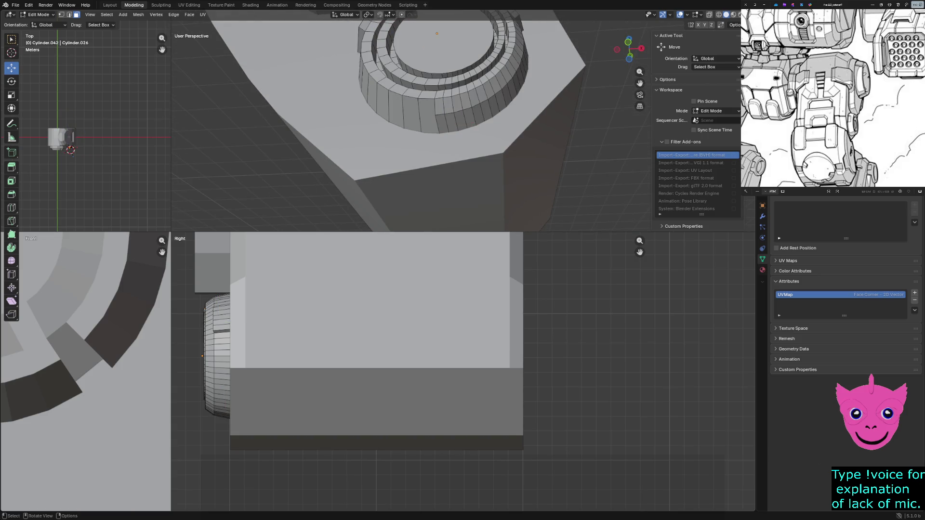
pyautogui.moveTo(443, 127); pyautogui.dragTo(438, 179, button='middle')
pyautogui.click(438, 178)
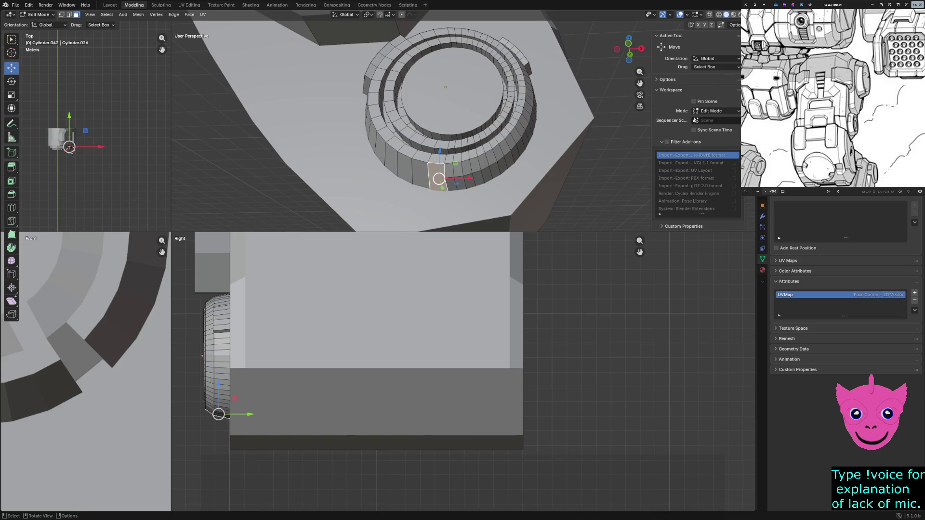
pyautogui.moveTo(439, 179); pyautogui.dragTo(463, 177, button='middle')
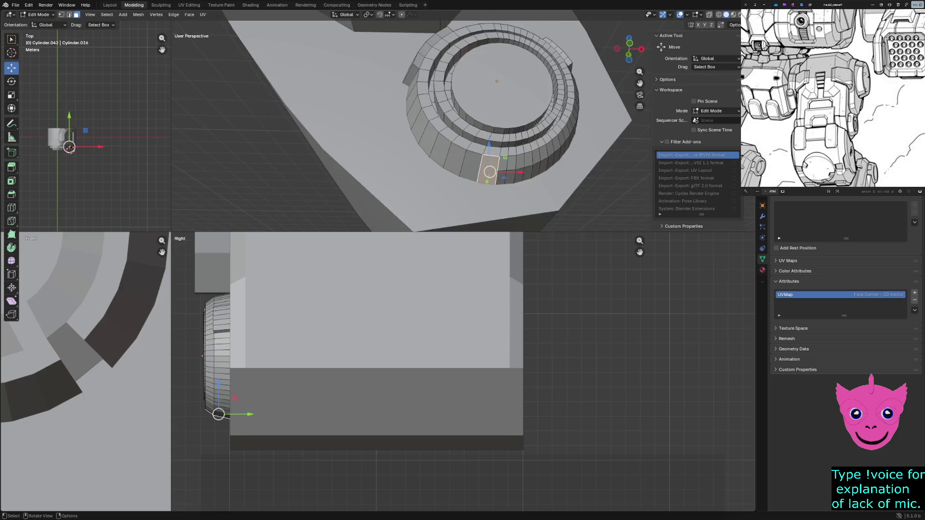
pyautogui.click(453, 162)
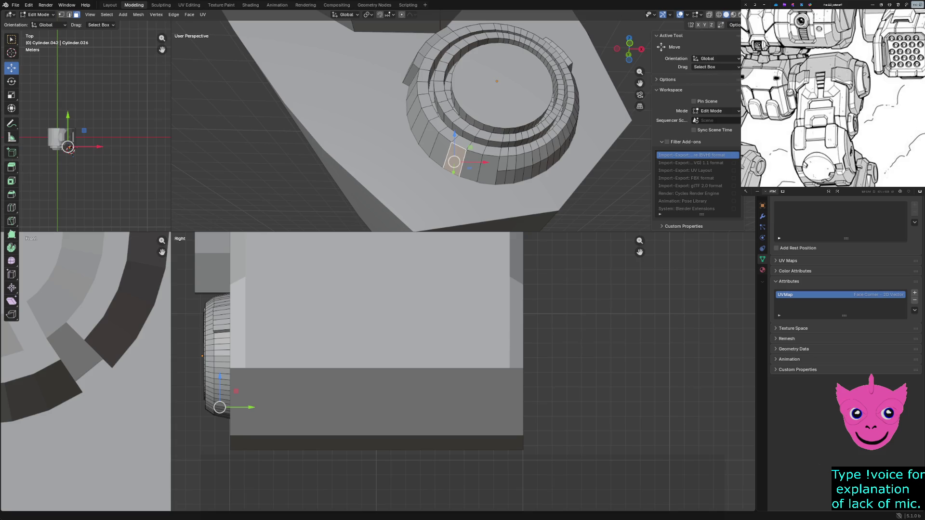
pyautogui.moveTo(412, 123); pyautogui.dragTo(348, 148, button='middle')
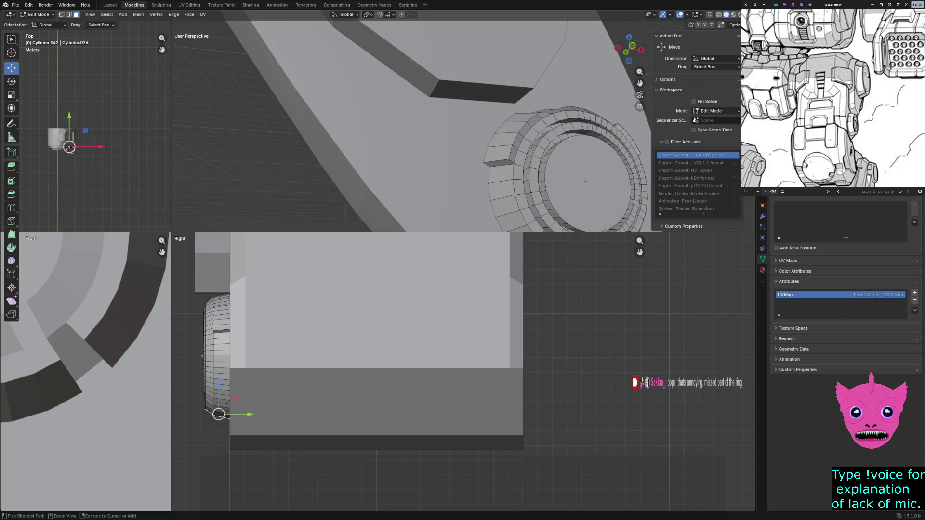
pyautogui.keyDown('ctrl'); pyautogui.click(514, 132); pyautogui.keyUp('ctrl')
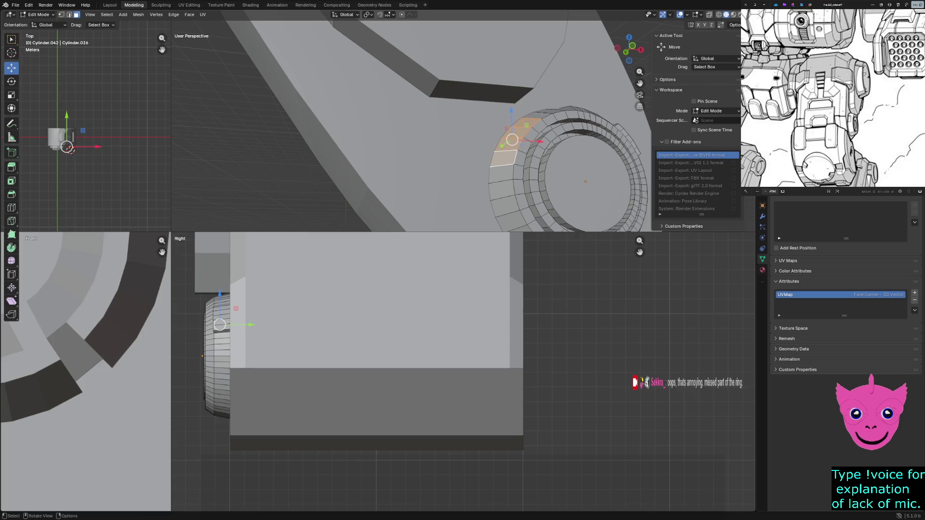
pyautogui.moveTo(515, 138)
pyautogui.mouseDown(button='middle')
pyautogui.moveTo(434, 159)
pyautogui.moveTo(506, 94)
pyautogui.moveTo(492, 101)
pyautogui.mouseUp(button='middle')
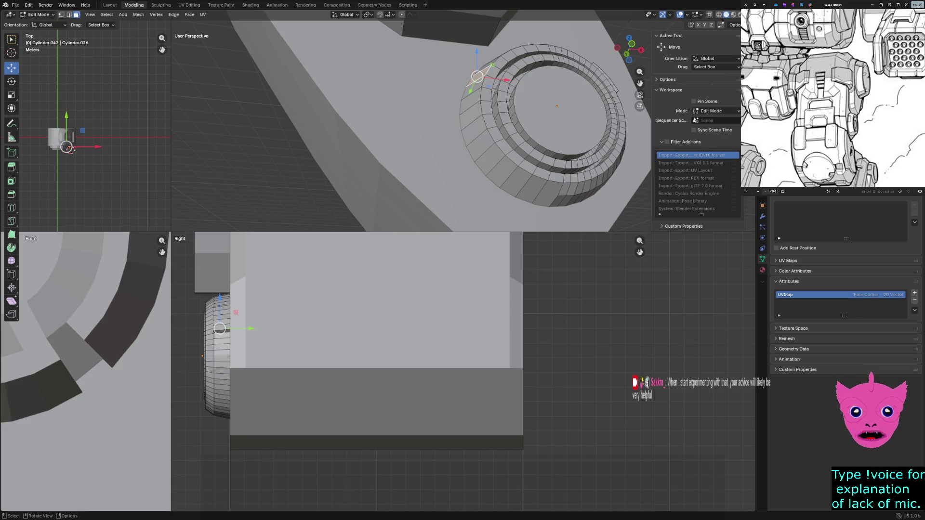
# Step: Check the hub ring in wireframe, return to solid, and switch to edge select mode
pyautogui.click(532, 190)
pyautogui.moveTo(531, 190); pyautogui.dragTo(533, 172, button='middle')
pyautogui.press('z')
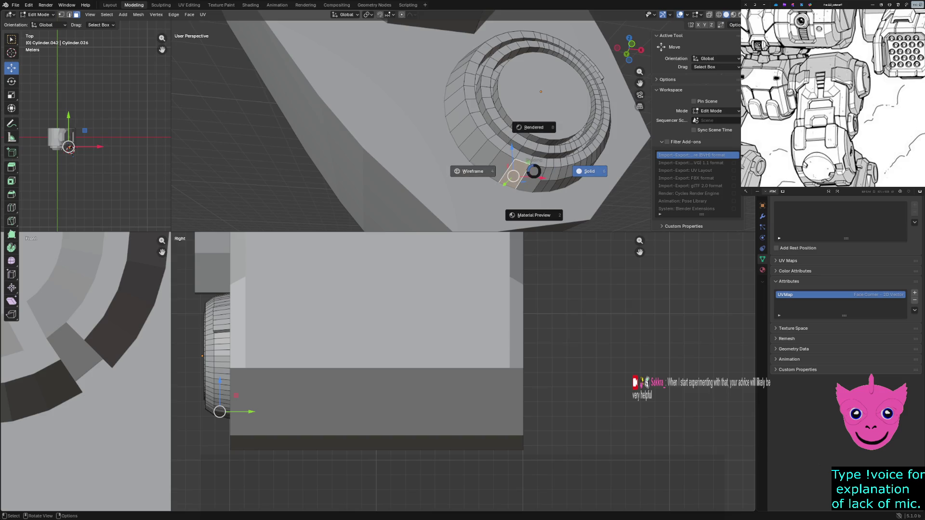
pyautogui.click(473, 172)
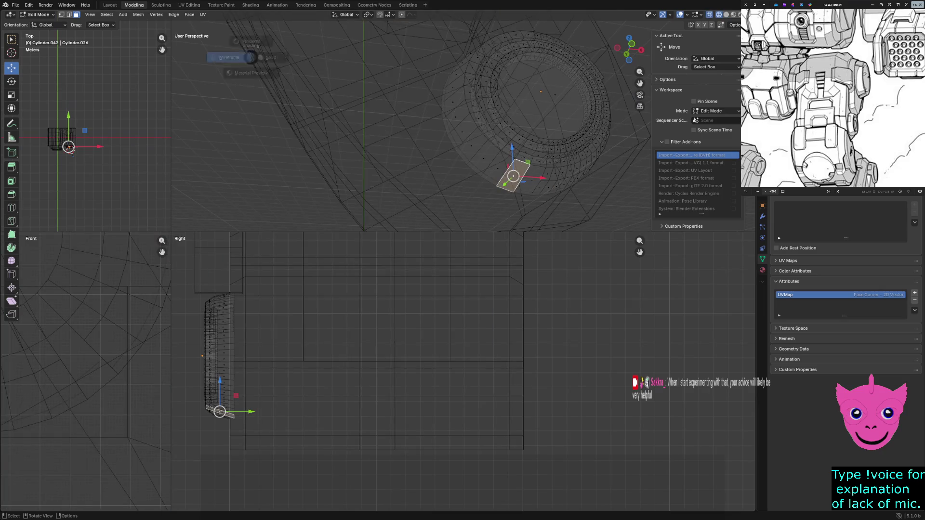
pyautogui.hotkey('shift', 'z')
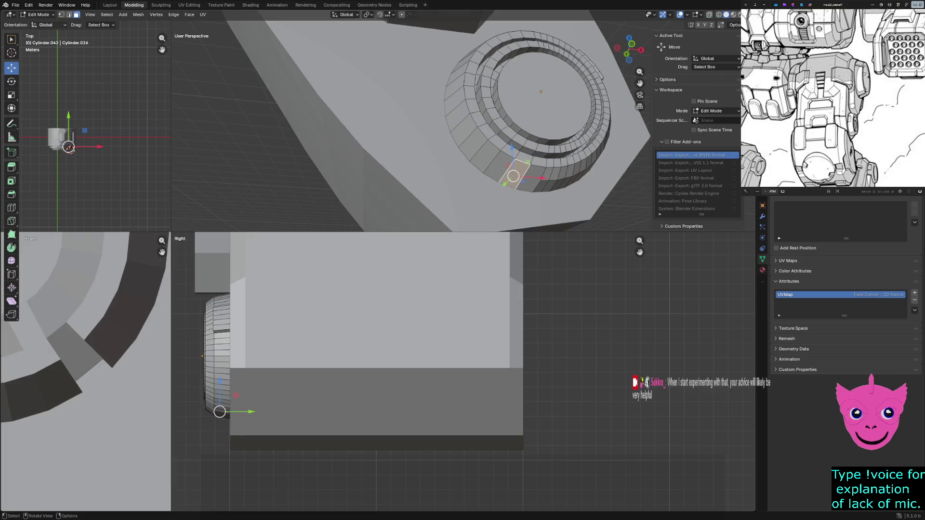
pyautogui.click(38, 15)
pyautogui.click(44, 31)
pyautogui.click(70, 15)
pyautogui.scroll(2, 412, 127)
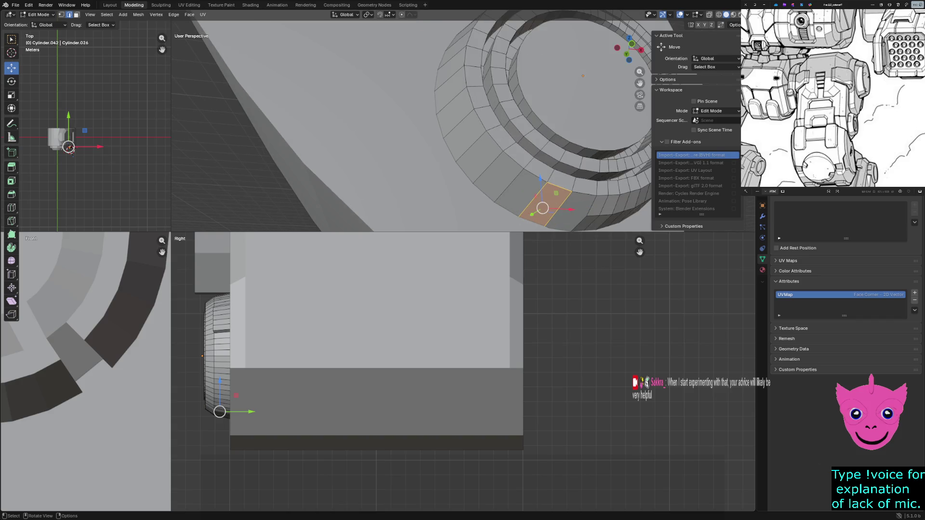
# Step: Shift-select the run of vertical edges one by one around the hub ring's outer band
pyautogui.click(532, 200)
pyautogui.click(507, 187)
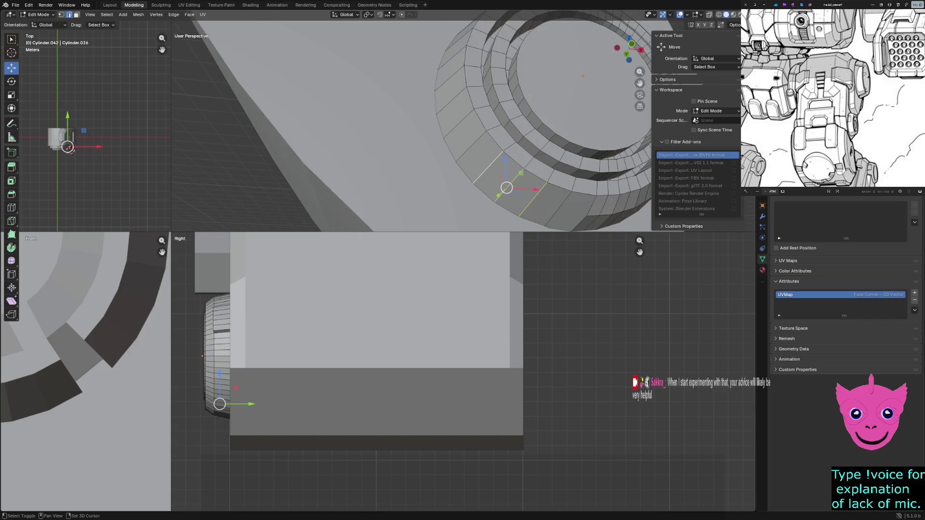
pyautogui.keyDown('shift'); pyautogui.click(509, 187); pyautogui.keyUp('shift')
pyautogui.keyDown('shift'); pyautogui.click(471, 146); pyautogui.keyUp('shift')
pyautogui.keyDown('shift'); pyautogui.click(459, 123); pyautogui.keyUp('shift')
pyautogui.keyDown('shift'); pyautogui.click(452, 101); pyautogui.keyUp('shift')
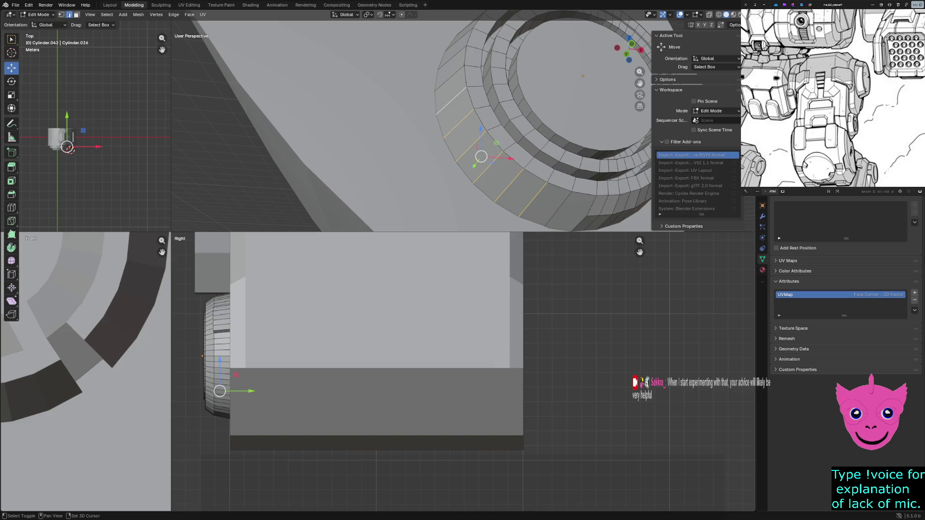
pyautogui.keyDown('shift'); pyautogui.click(457, 81); pyautogui.keyUp('shift')
pyautogui.keyDown('shift'); pyautogui.click(465, 61); pyautogui.keyUp('shift')
pyautogui.keyDown('shift'); pyautogui.click(475, 42); pyautogui.keyUp('shift')
pyautogui.moveTo(476, 42); pyautogui.dragTo(527, 72, button='middle')
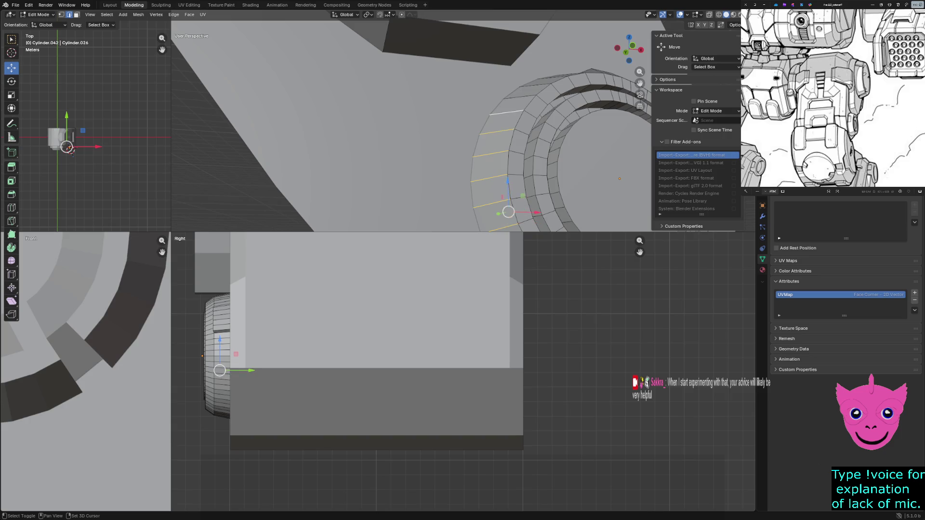
pyautogui.moveTo(528, 72); pyautogui.dragTo(599, 122, button='middle')
pyautogui.keyDown('shift'); pyautogui.click(594, 134); pyautogui.keyUp('shift')
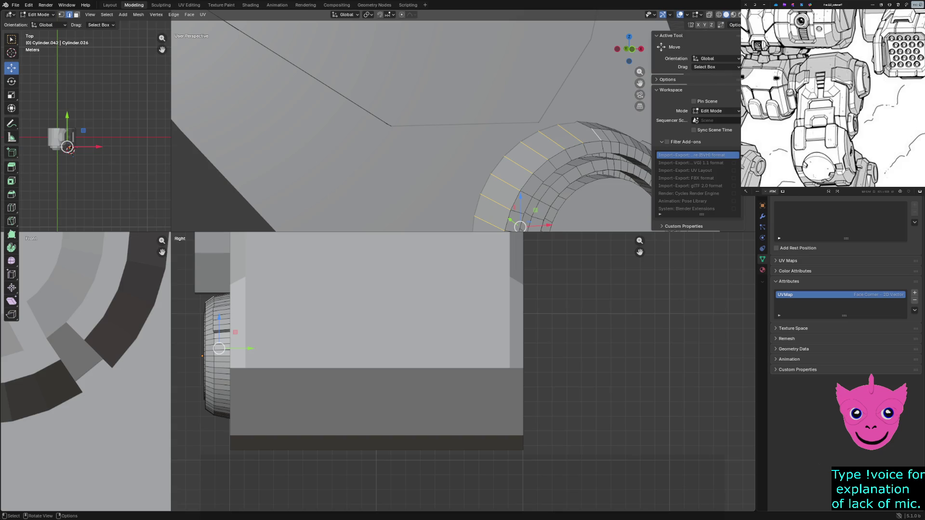
pyautogui.click(174, 14)
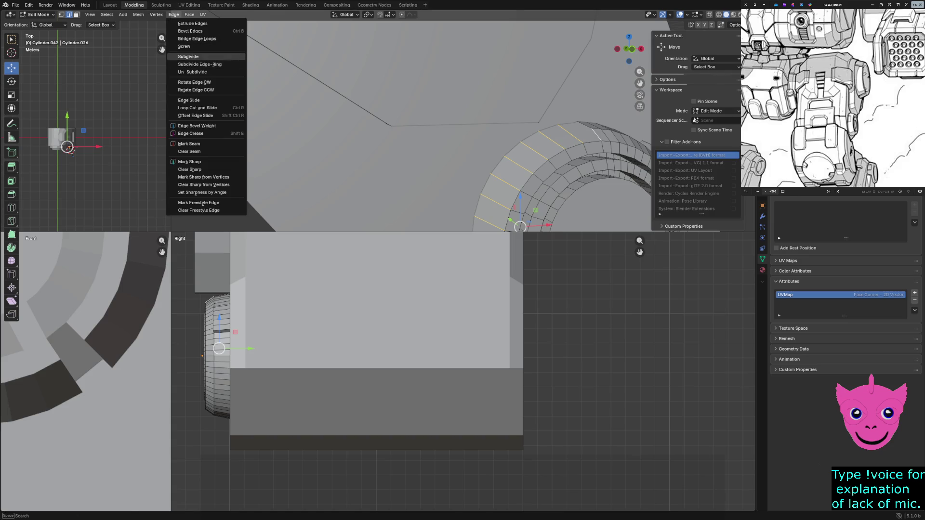
# Step: Subdivide the selected band edges with 1 cut, then subdivide a second edge ring the same way
pyautogui.click(192, 65)
pyautogui.scroll(5, 412, 127)
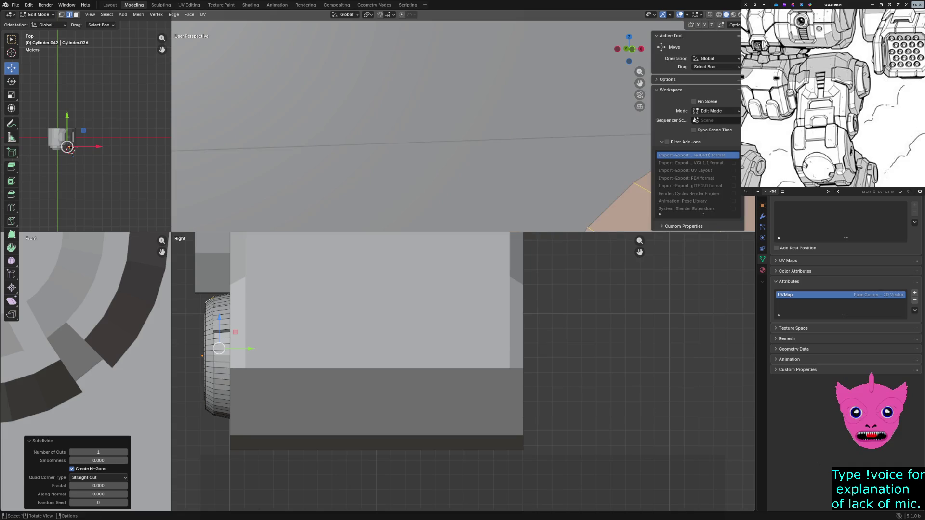
pyautogui.moveTo(413, 126)
pyautogui.mouseDown(button='middle')
pyautogui.moveTo(434, 145)
pyautogui.moveTo(434, 101)
pyautogui.moveTo(433, 116)
pyautogui.moveTo(455, 108)
pyautogui.mouseUp(button='middle')
pyautogui.scroll(-5, 412, 127)
pyautogui.keyDown('ctrl'); pyautogui.keyDown('alt'); pyautogui.click(412, 92); pyautogui.keyUp('alt'); pyautogui.keyUp('ctrl')
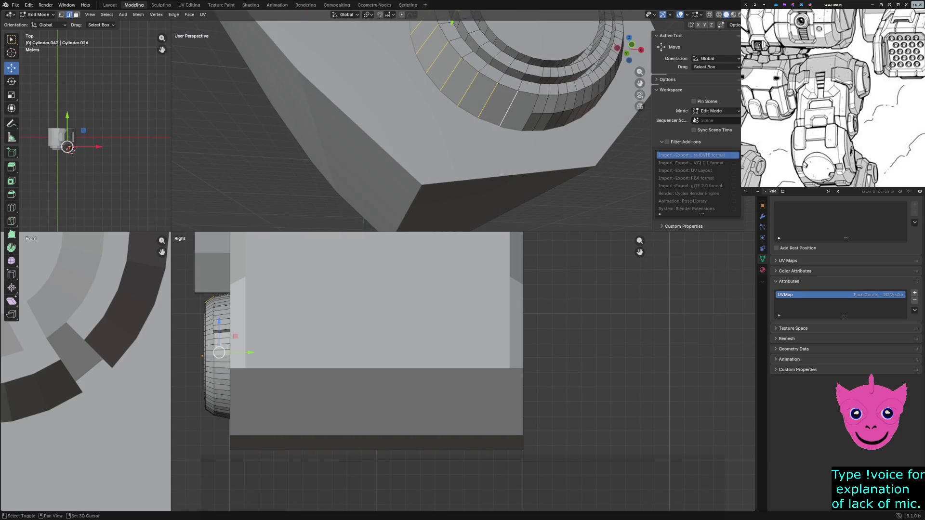
pyautogui.keyDown('ctrl'); pyautogui.keyDown('alt'); pyautogui.keyDown('shift'); pyautogui.click(528, 119); pyautogui.keyUp('shift'); pyautogui.keyUp('alt'); pyautogui.keyUp('ctrl')
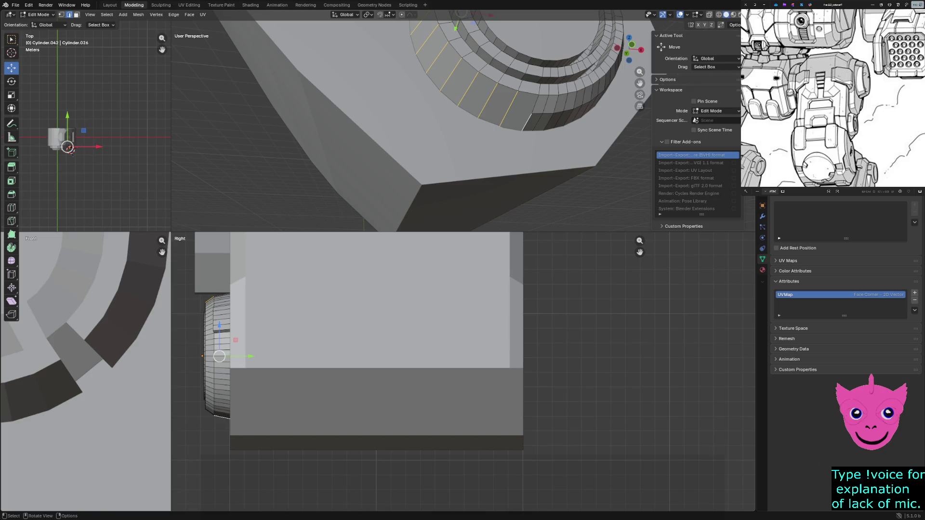
pyautogui.click(174, 15)
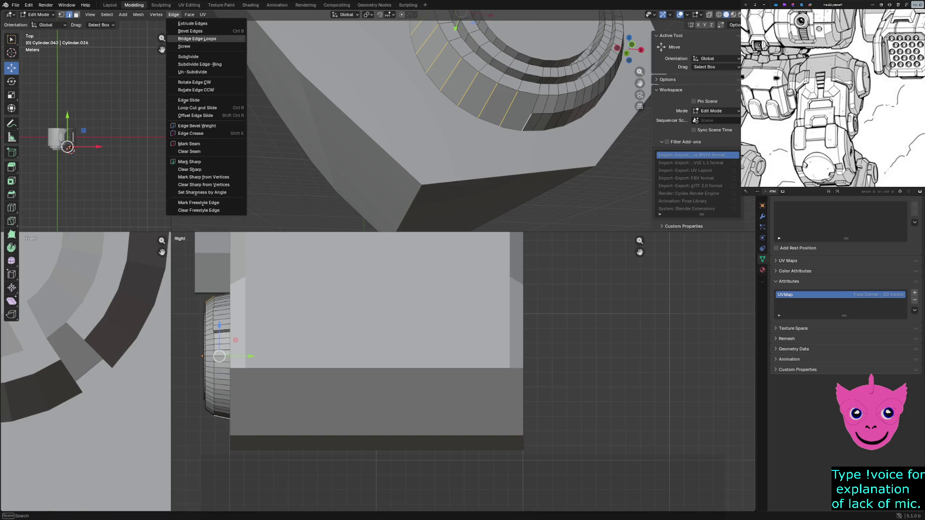
pyautogui.click(188, 57)
pyautogui.scroll(2, 477, 109)
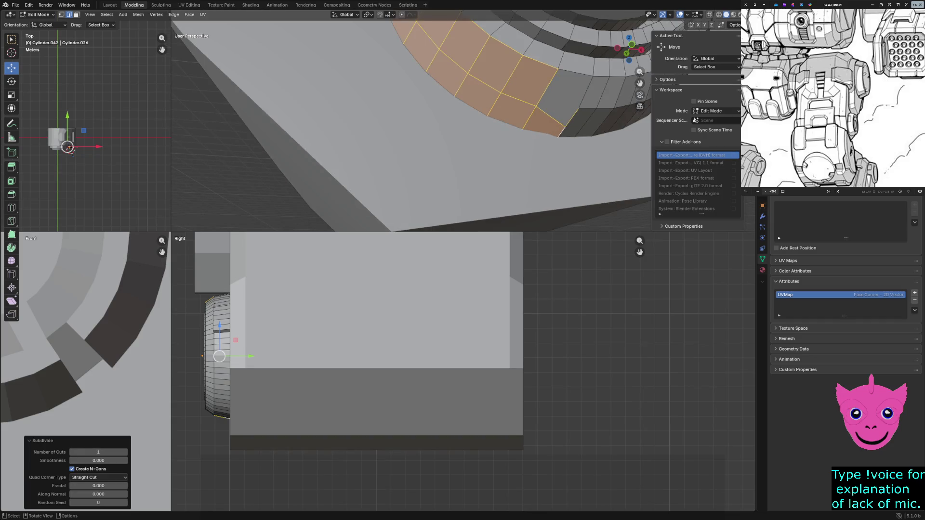
pyautogui.scroll(1, 477, 109)
pyautogui.scroll(1, 478, 108)
pyautogui.scroll(-3, 477, 108)
pyautogui.scroll(-2, 477, 109)
pyautogui.scroll(5, 477, 109)
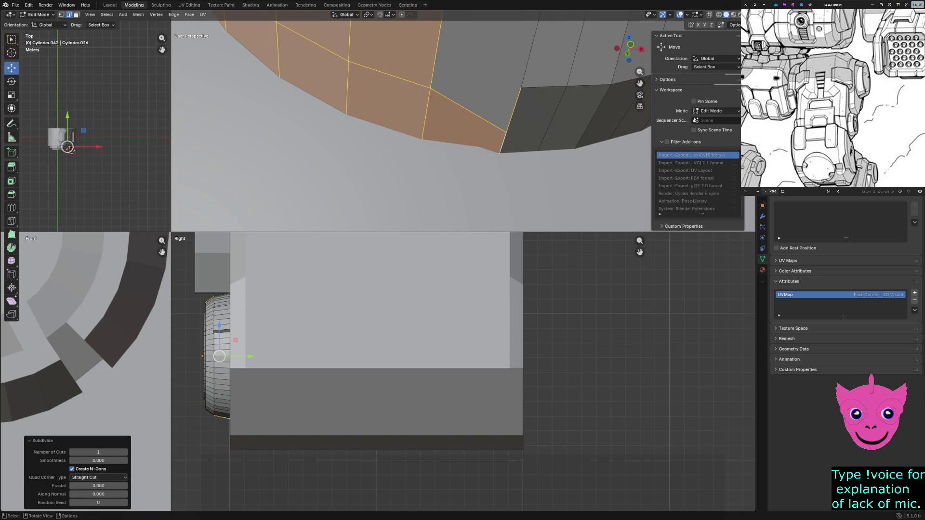
# Step: Enlarge the perspective view, select the vertex at the cut's end and nudge it slightly upward
pyautogui.moveTo(171, 232); pyautogui.dragTo(77, 395)
pyautogui.moveTo(361, 217); pyautogui.dragTo(361, 275, button='middle')
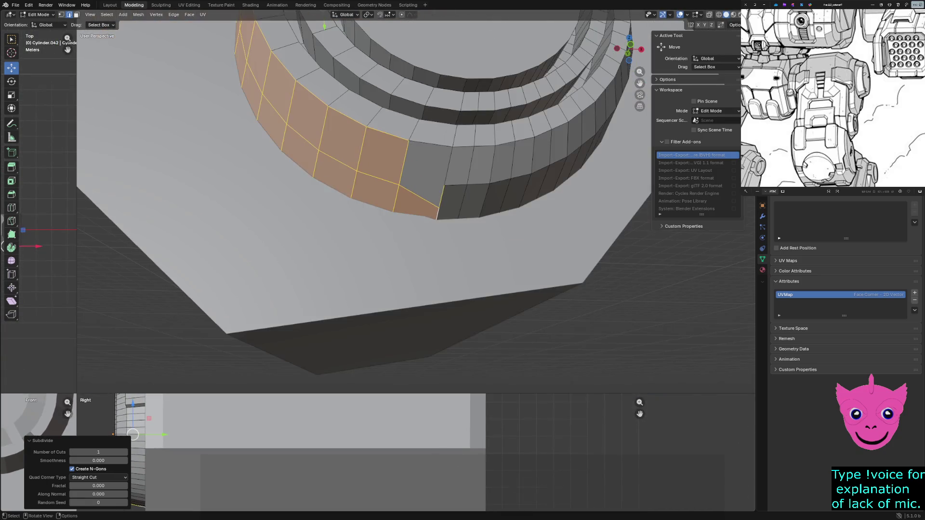
pyautogui.moveTo(361, 217); pyautogui.dragTo(361, 289, button='middle')
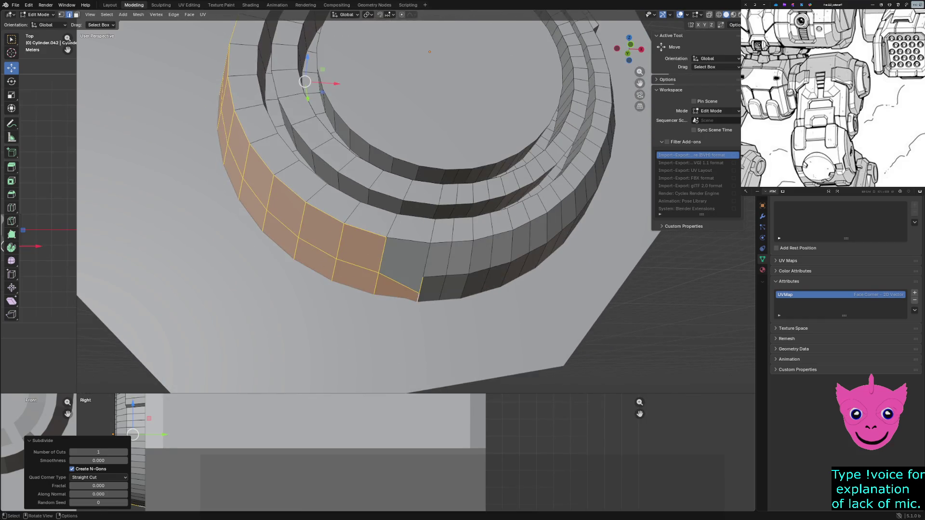
pyautogui.click(396, 281)
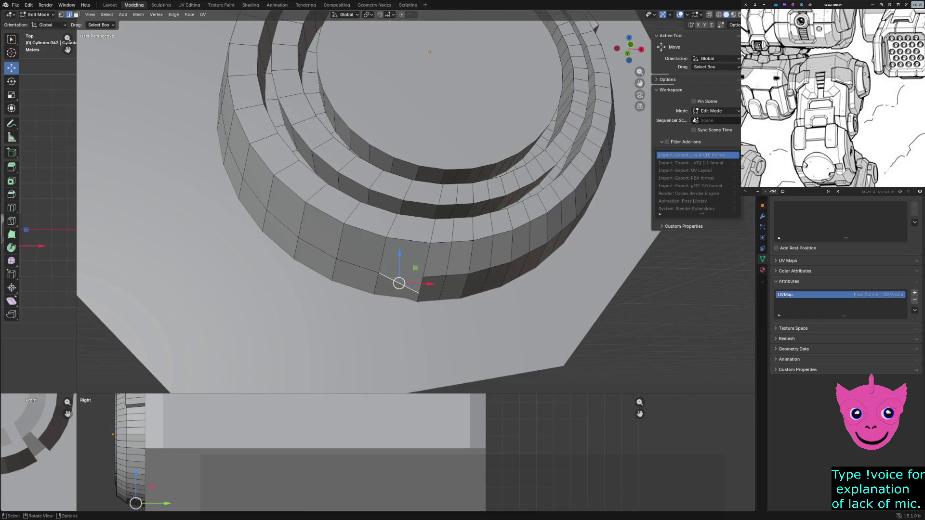
pyautogui.press('1')
pyautogui.click(419, 292)
pyautogui.moveTo(419, 292); pyautogui.dragTo(421, 285)
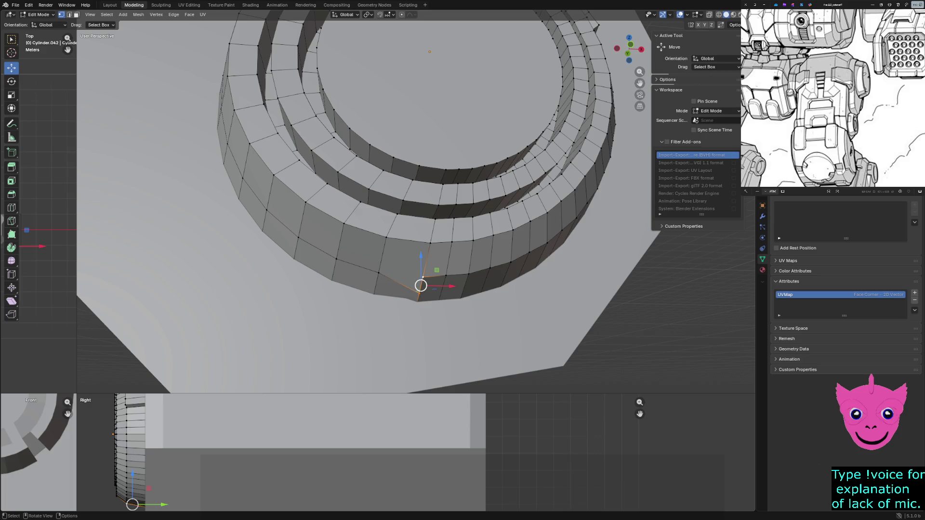
# Step: Merge stray ring vertices in turn — at center, then at last — to straighten the band's edge
pyautogui.press('m')
pyautogui.click(420, 284)
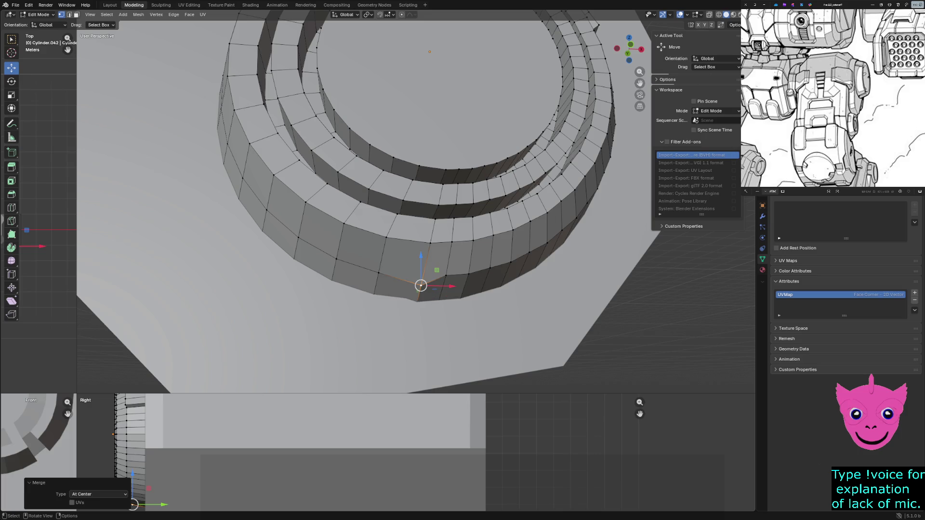
pyautogui.keyDown('shift'); pyautogui.click(418, 300); pyautogui.keyUp('shift')
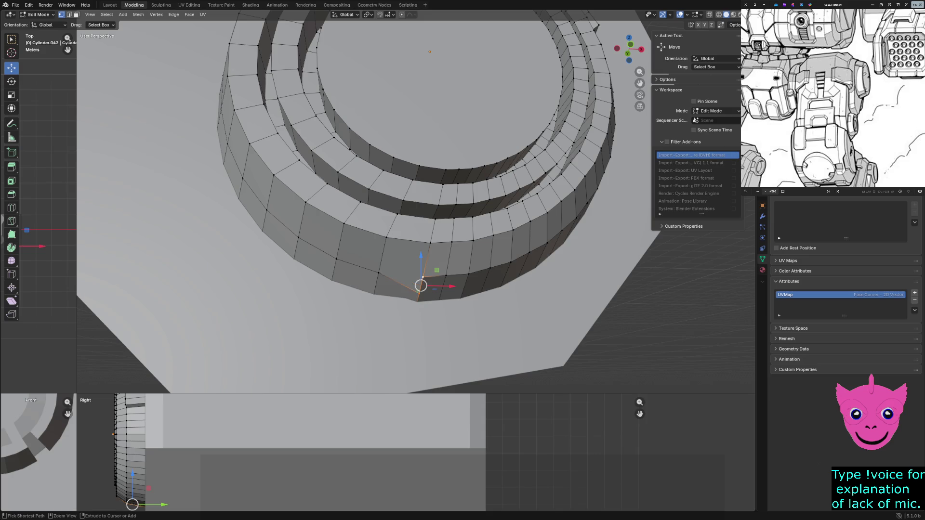
pyautogui.keyDown('shift'); pyautogui.click(419, 293); pyautogui.keyUp('shift')
pyautogui.press('m')
pyautogui.click(379, 325)
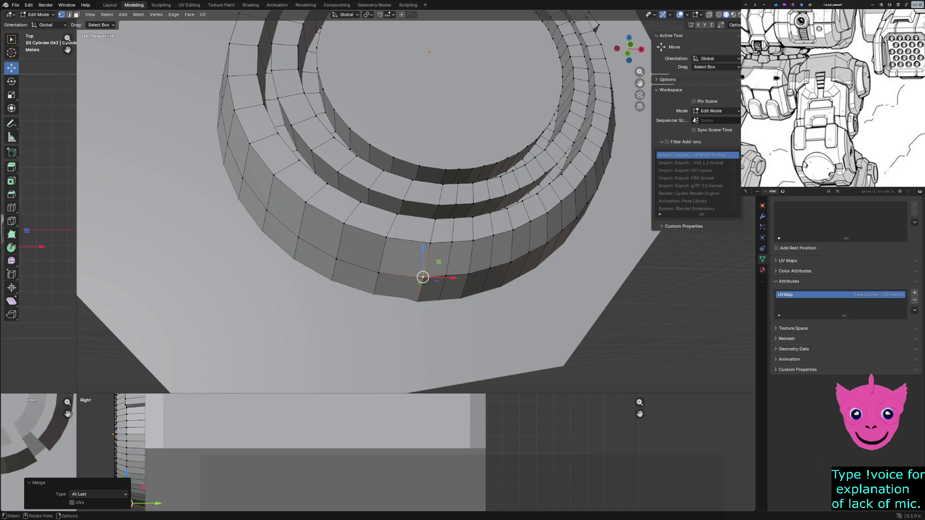
pyautogui.click(371, 302)
pyautogui.moveTo(415, 203); pyautogui.dragTo(416, 203, button='middle')
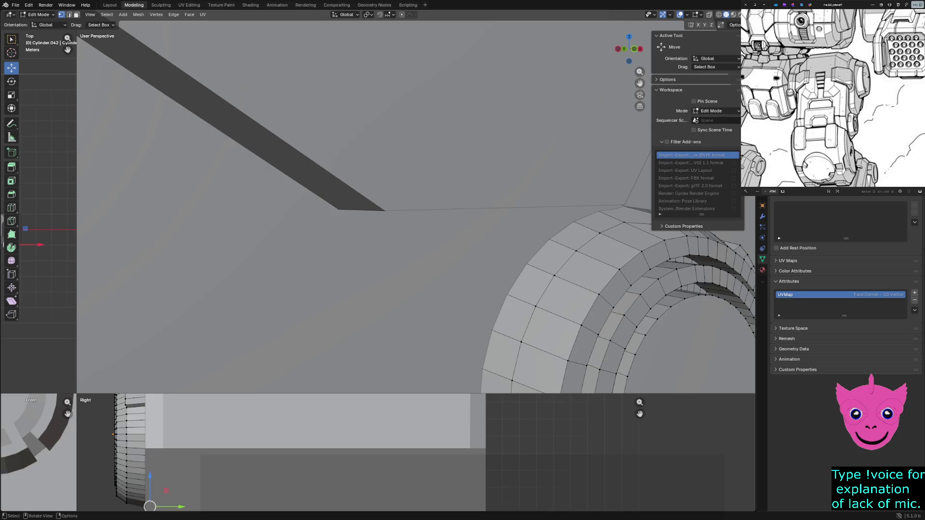
pyautogui.moveTo(416, 202); pyautogui.dragTo(416, 202, button='middle')
pyautogui.click(463, 209)
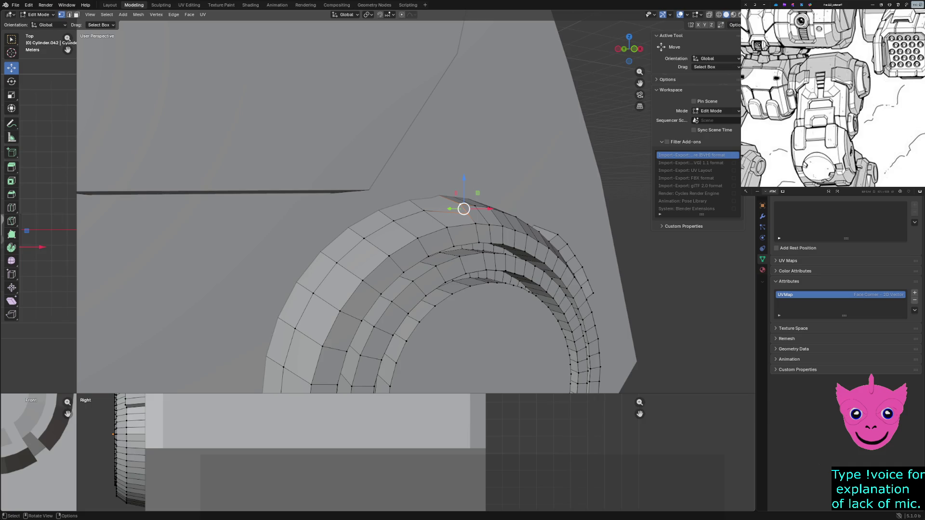
pyautogui.press('m')
pyautogui.click(455, 207)
pyautogui.moveTo(460, 205); pyautogui.dragTo(460, 204, button='middle')
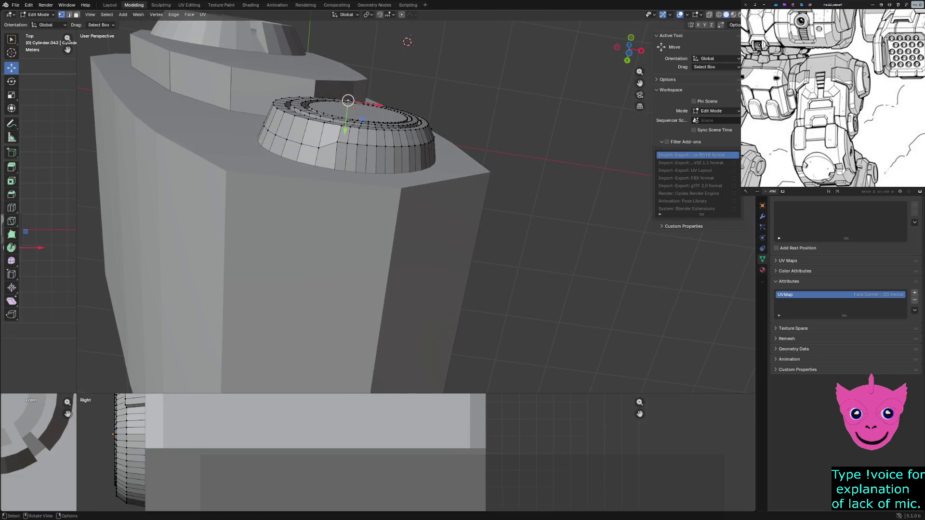
# Step: In wireframe, move the hub cylinder slightly right and down in the top view, then show solid shading
pyautogui.press('z')
pyautogui.click(274, 151)
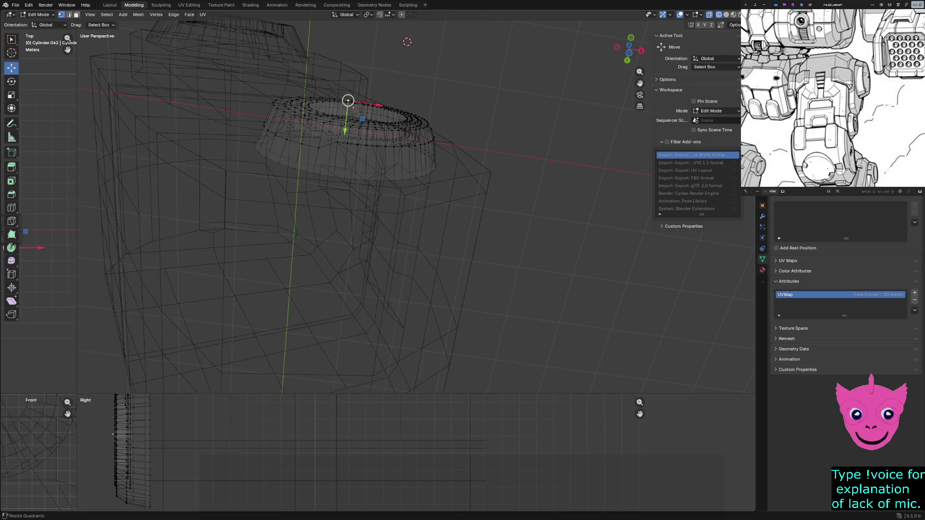
pyautogui.moveTo(80, 394); pyautogui.dragTo(358, 147)
pyautogui.scroll(-4, 179, 329)
pyautogui.scroll(-2, 179, 329)
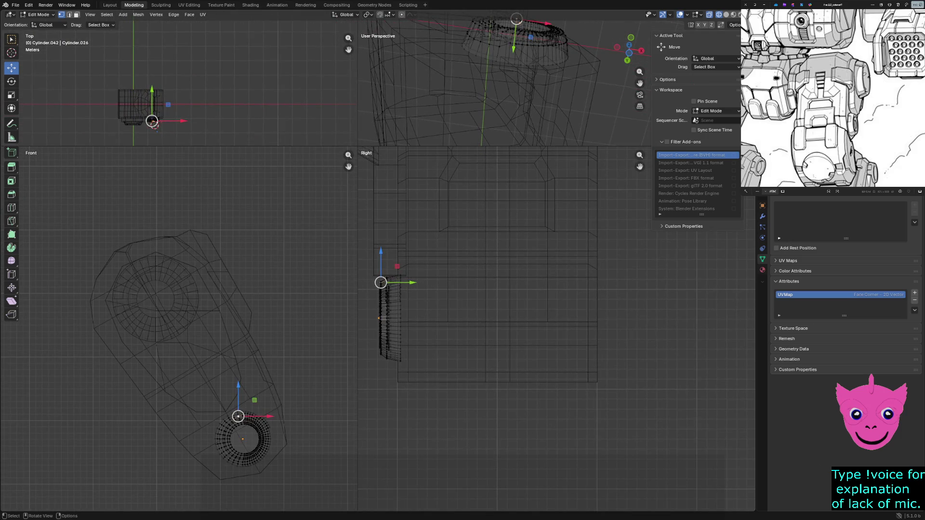
pyautogui.scroll(2, 178, 82)
pyautogui.scroll(1, 178, 82)
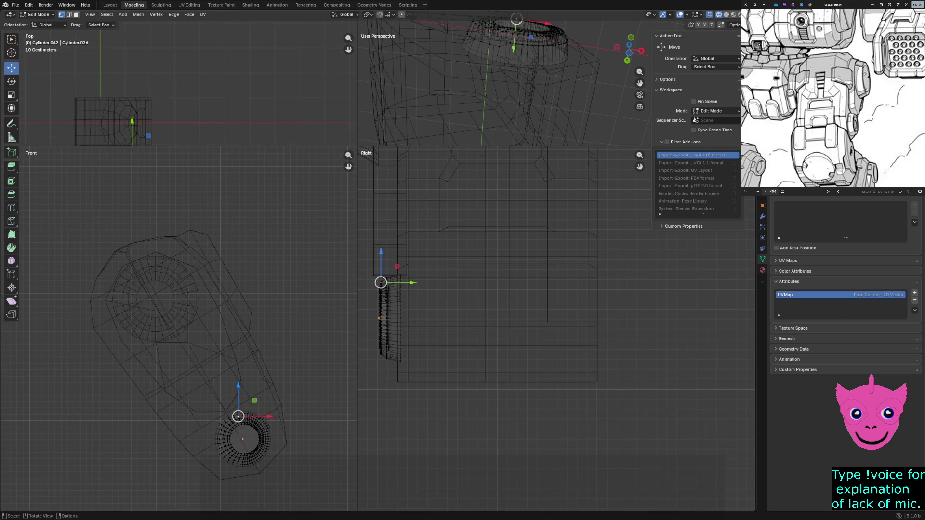
pyautogui.scroll(2, 178, 83)
pyautogui.keyDown('shift'); pyautogui.moveTo(178, 82); pyautogui.dragTo(141, 103, button='middle'); pyautogui.keyUp('shift')
pyautogui.scroll(1, 142, 108)
pyautogui.scroll(2, 140, 103)
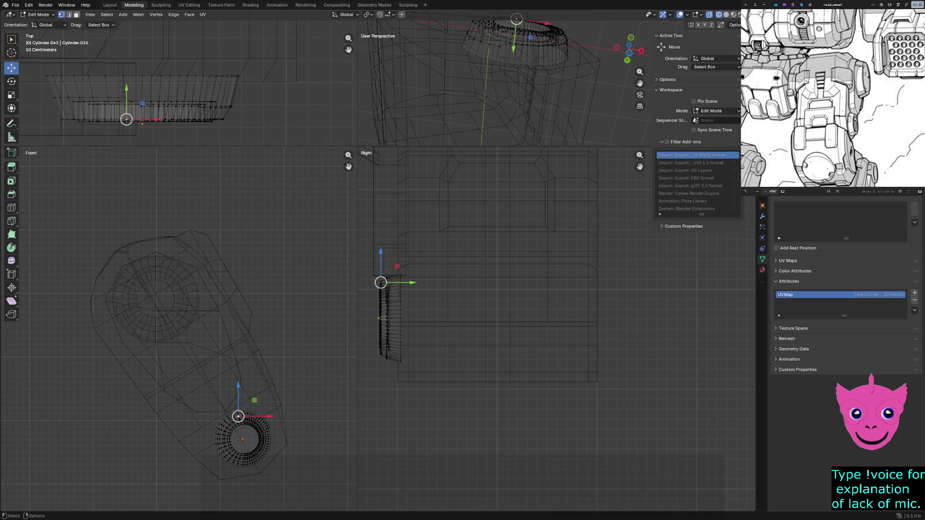
pyautogui.moveTo(238, 416); pyautogui.dragTo(253, 425)
pyautogui.scroll(1, 180, 138)
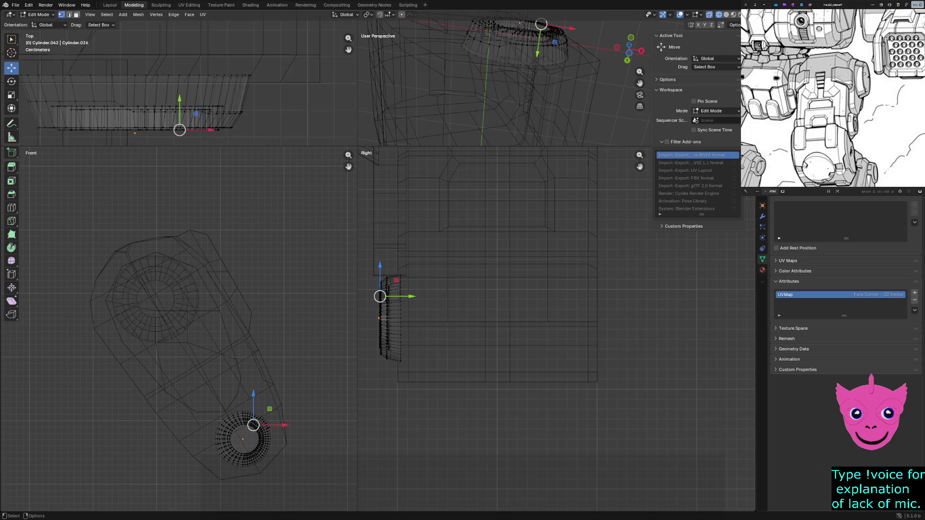
pyautogui.scroll(1, 180, 138)
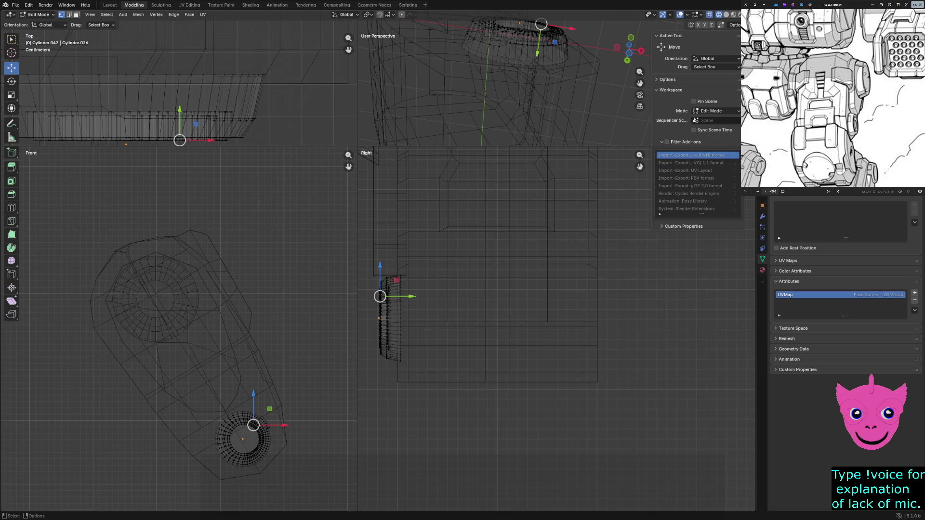
pyautogui.moveTo(505, 73)
pyautogui.mouseDown(button='middle')
pyautogui.moveTo(506, 109)
pyautogui.moveTo(491, 124)
pyautogui.mouseUp(button='middle')
pyautogui.press('z')
pyautogui.click(429, 132)
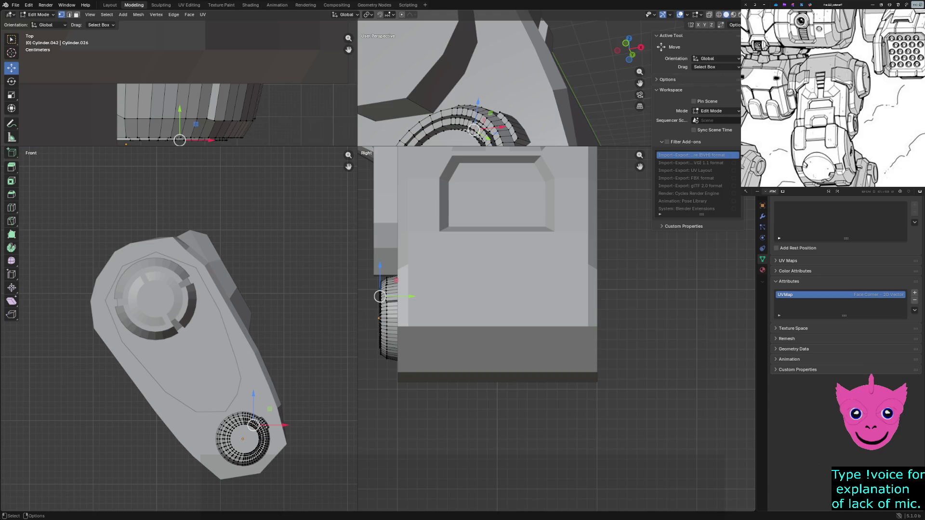
# Step: Zoom and pan the front and top views onto the hub ring, switch to wireframe and box-select an arc of ring faces
pyautogui.keyDown('alt'); pyautogui.click(497, 116); pyautogui.keyUp('alt')
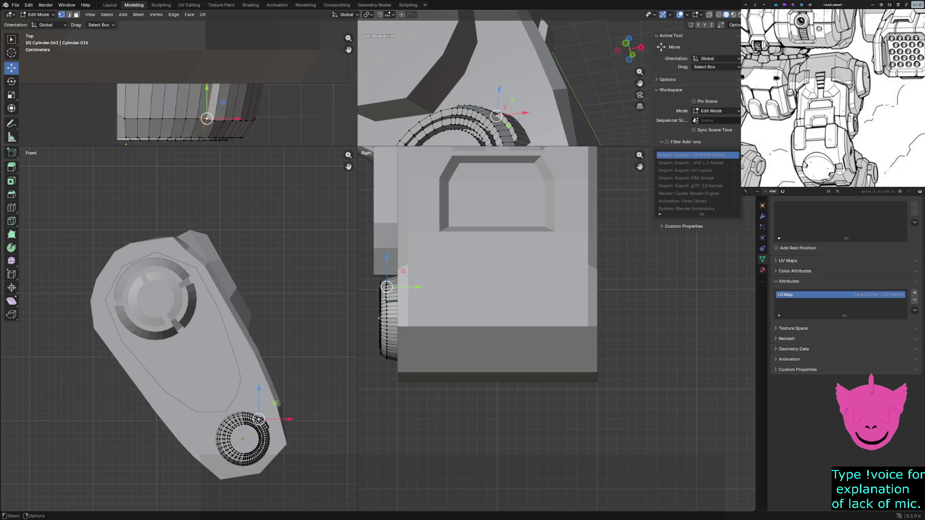
pyautogui.scroll(2, 179, 317)
pyautogui.scroll(1, 179, 317)
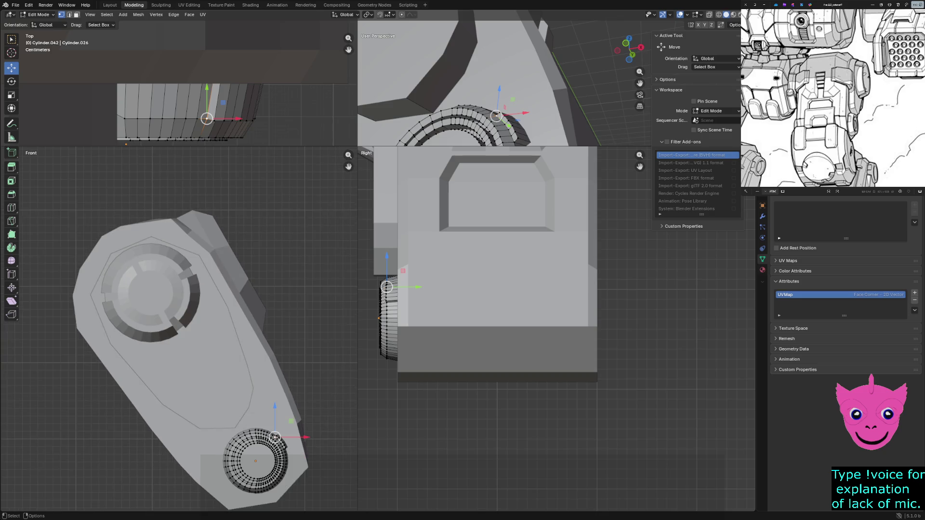
pyautogui.keyDown('ctrl'); pyautogui.moveTo(243, 458); pyautogui.dragTo(243, 434, button='middle'); pyautogui.keyUp('ctrl')
pyautogui.keyDown('shift'); pyautogui.moveTo(217, 362); pyautogui.dragTo(184, 308, button='middle'); pyautogui.keyUp('shift')
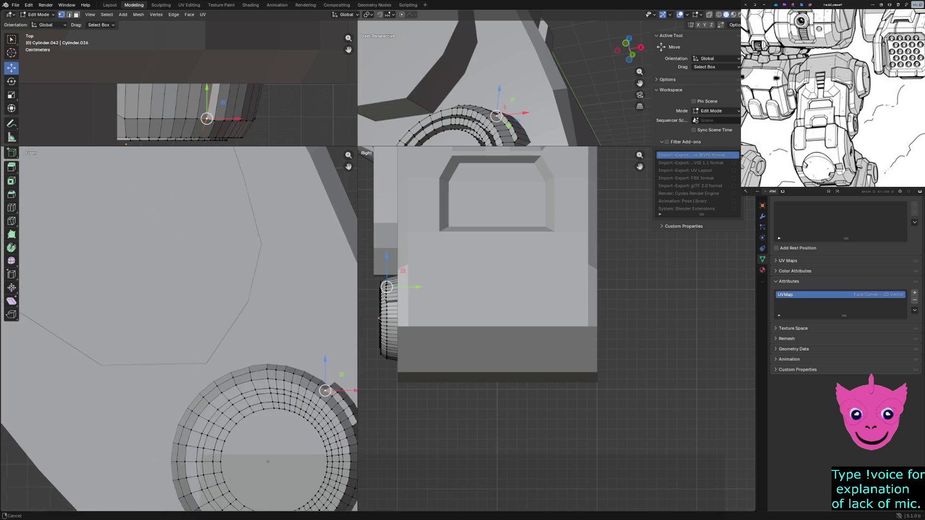
pyautogui.click(217, 320)
pyautogui.scroll(1, 217, 321)
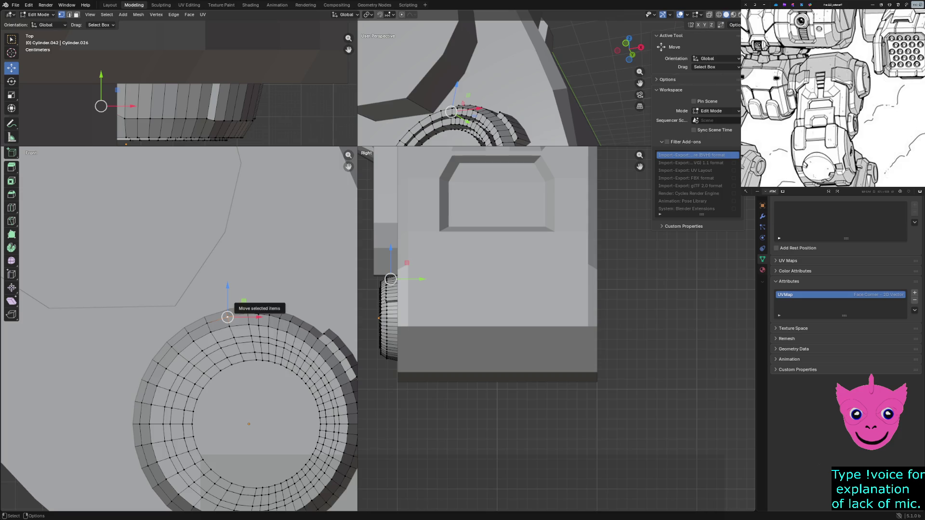
pyautogui.keyDown('shift'); pyautogui.moveTo(227, 316); pyautogui.dragTo(210, 266, button='middle'); pyautogui.keyUp('shift')
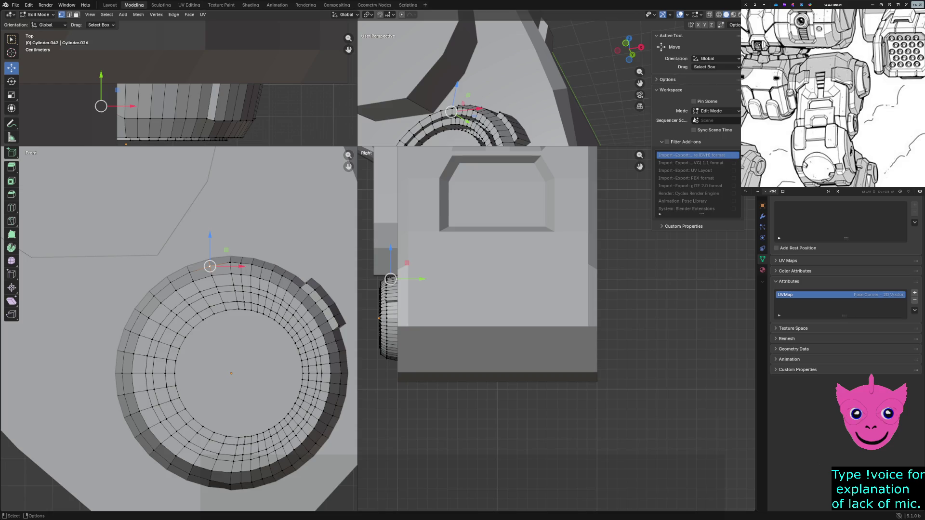
pyautogui.keyDown('shift'); pyautogui.moveTo(181, 87); pyautogui.dragTo(275, 93, button='middle'); pyautogui.keyUp('shift')
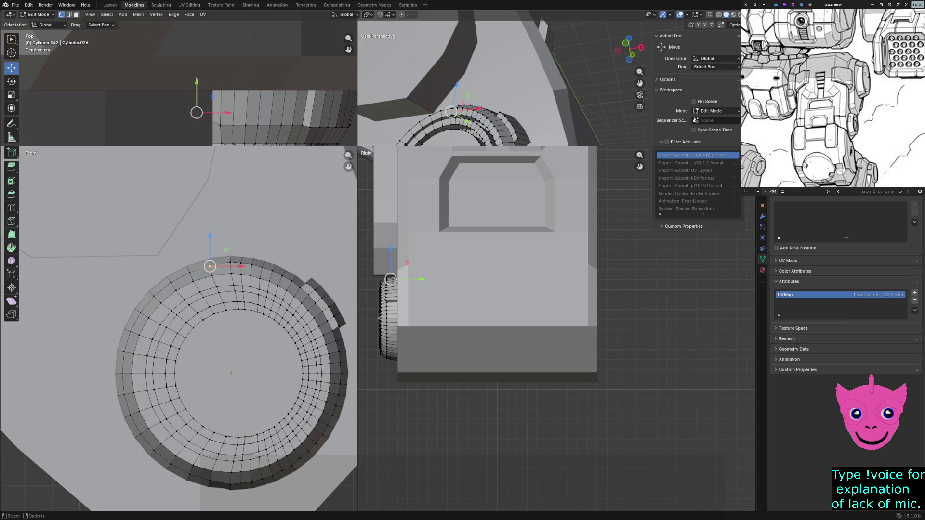
pyautogui.scroll(1, 218, 101)
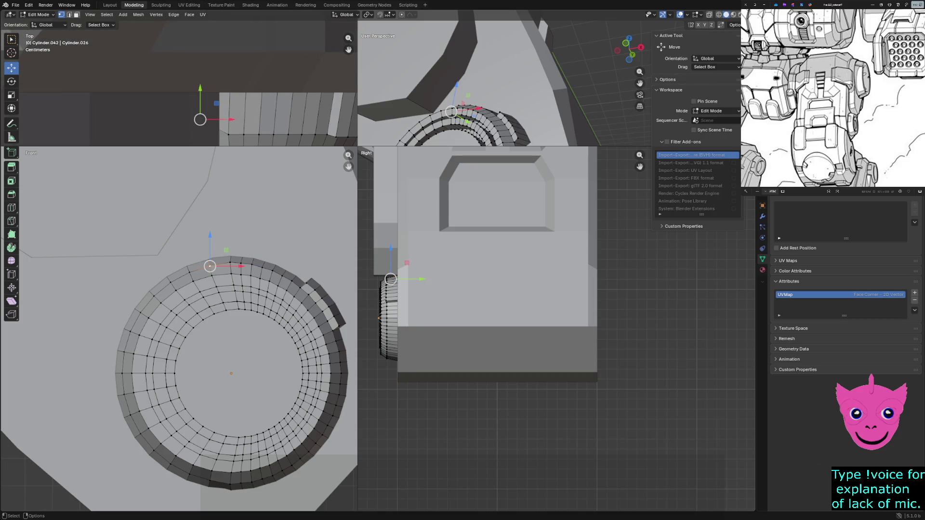
pyautogui.hotkey('shift', 'z')
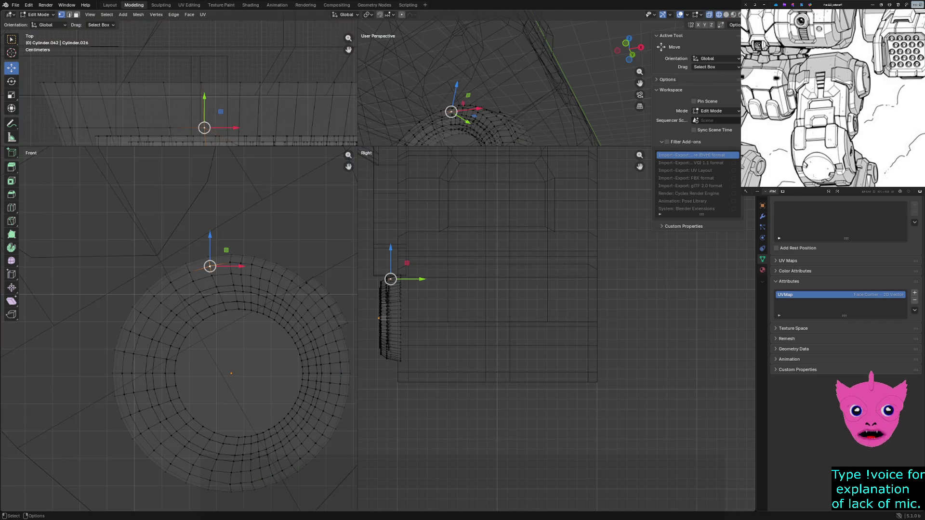
pyautogui.moveTo(122, 137); pyautogui.dragTo(223, 147)
pyautogui.scroll(2, 224, 152)
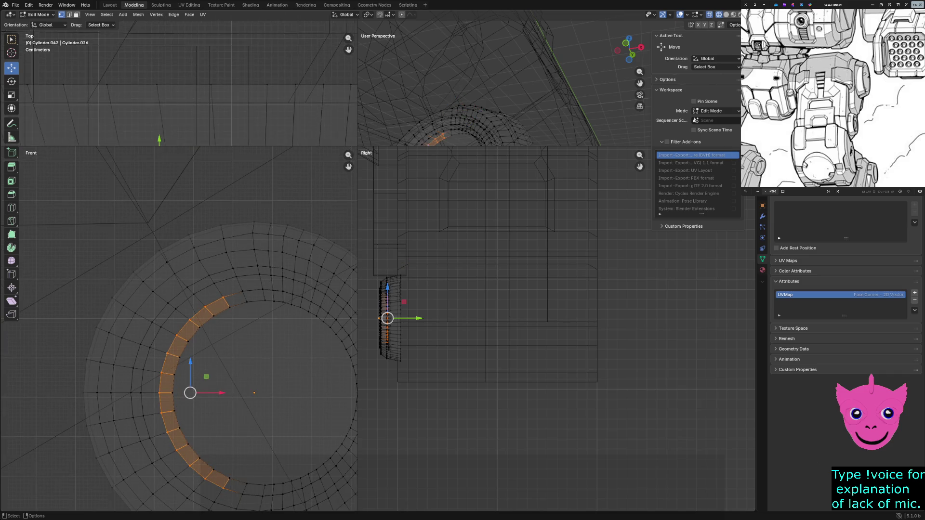
# Step: Grow the face arc by one face, undoing a stray Y move and an extra ring-top face
pyautogui.keyDown('shift'); pyautogui.moveTo(217, 109); pyautogui.dragTo(200, 82, button='middle'); pyautogui.keyUp('shift')
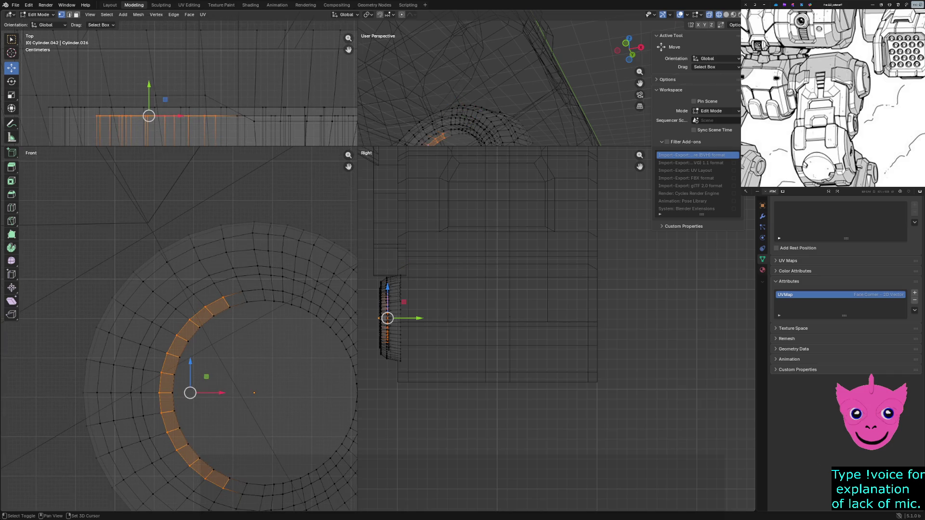
pyautogui.press('ctrl+KP_Add')
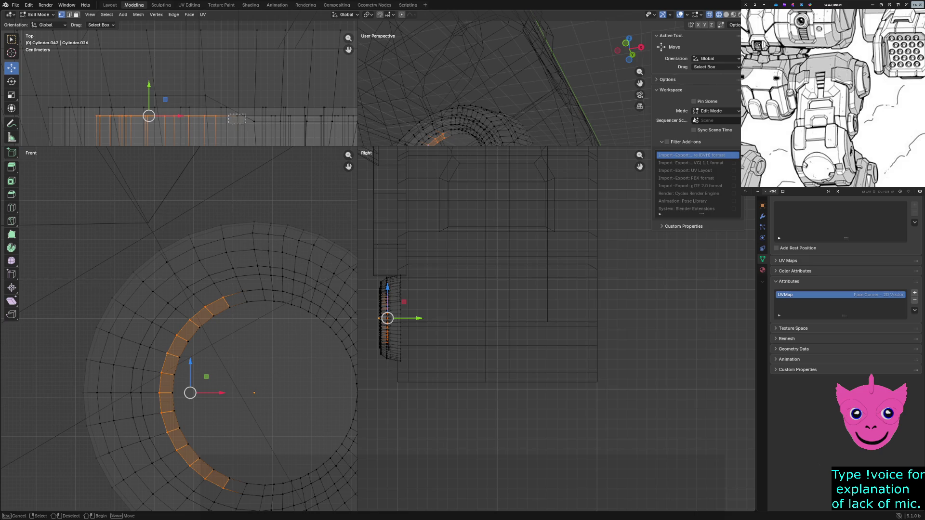
pyautogui.moveTo(162, 92); pyautogui.dragTo(161, 122)
pyautogui.hotkey('ctrl', 'z')
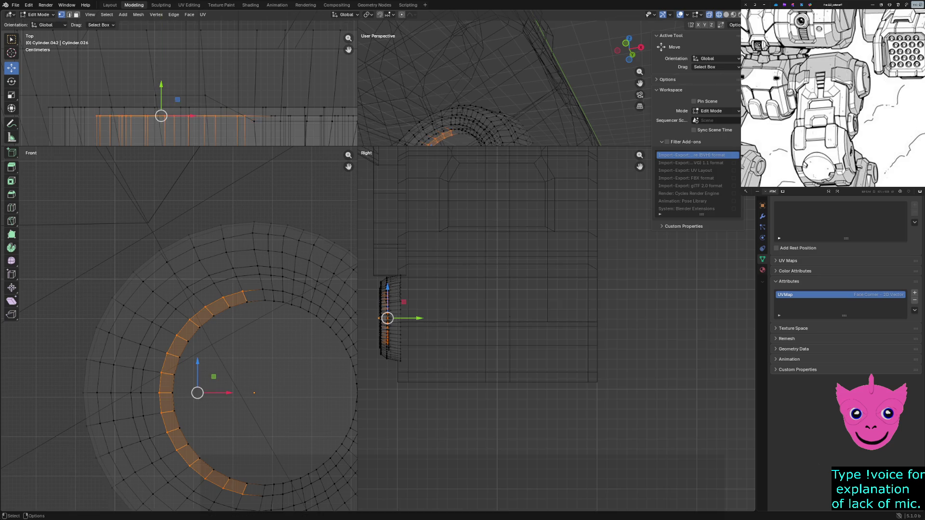
pyautogui.keyDown('shift'); pyautogui.click(293, 112); pyautogui.keyUp('shift')
pyautogui.hotkey('ctrl', 'z')
# Step: Box-select the remaining faces to complete the ring around the hub's inner opening
pyautogui.moveTo(268, 113); pyautogui.dragTo(318, 120)
pyautogui.keyDown('shift'); pyautogui.moveTo(102, 109); pyautogui.dragTo(239, 127); pyautogui.keyUp('shift')
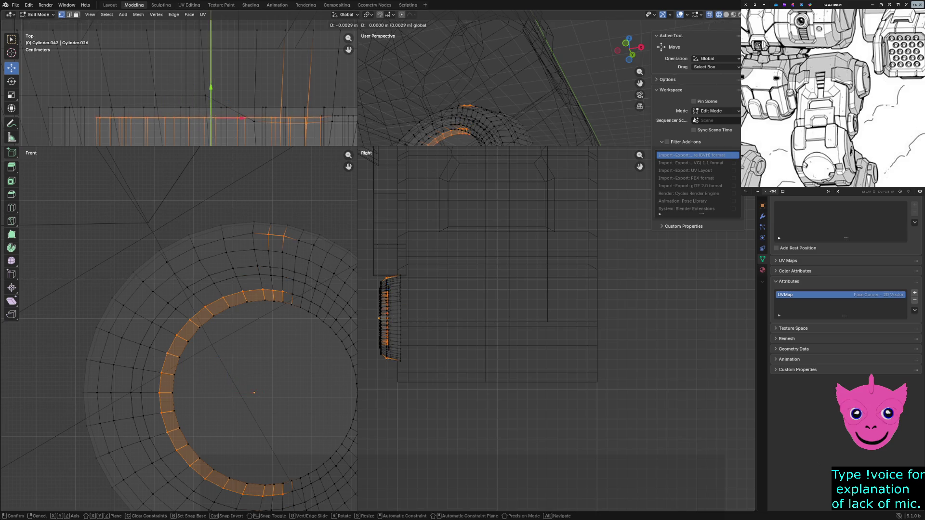
pyautogui.hotkey('ctrl', 'z')
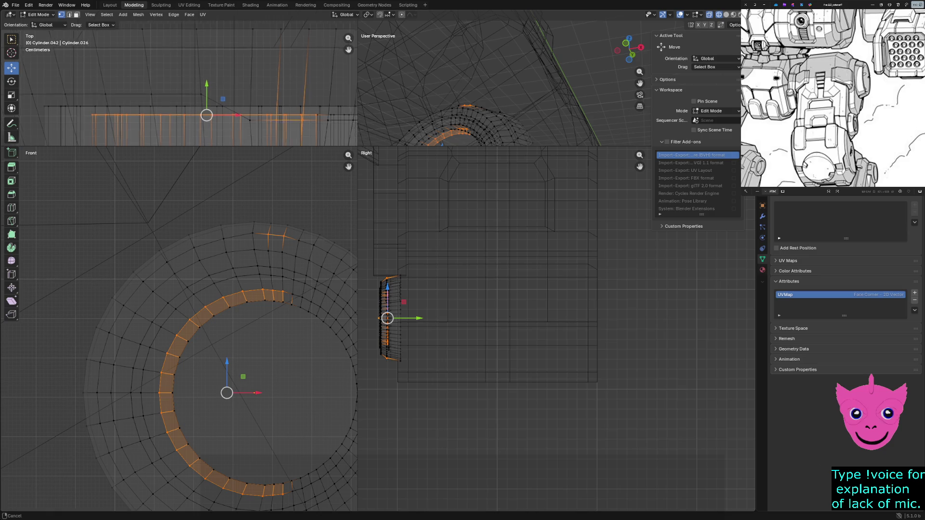
pyautogui.keyDown('shift'); pyautogui.moveTo(217, 94); pyautogui.dragTo(106, 80, button='middle'); pyautogui.keyUp('shift')
pyautogui.keyDown('shift'); pyautogui.moveTo(216, 95); pyautogui.dragTo(336, 107); pyautogui.keyUp('shift')
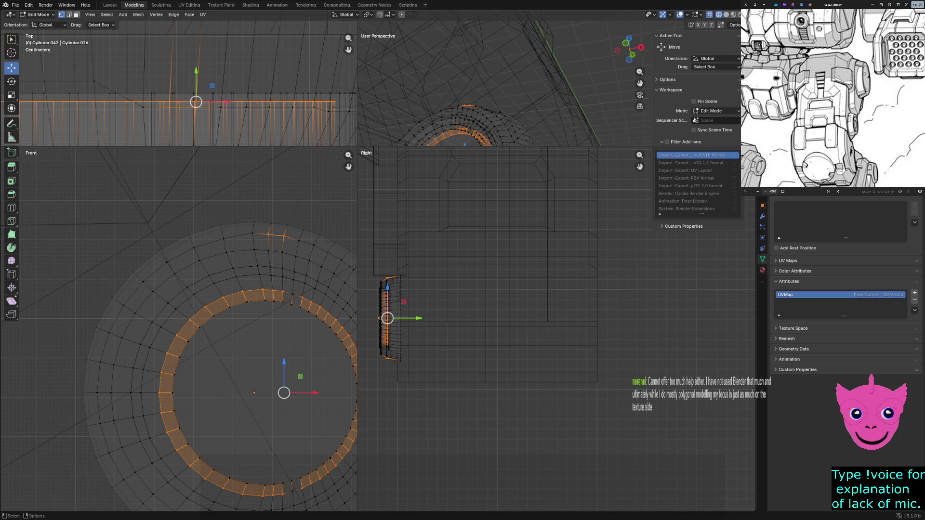
# Step: Drop the face ring, probe a few top vertices, then select one edge loop around the hub ring
pyautogui.click(269, 235)
pyautogui.click(223, 238)
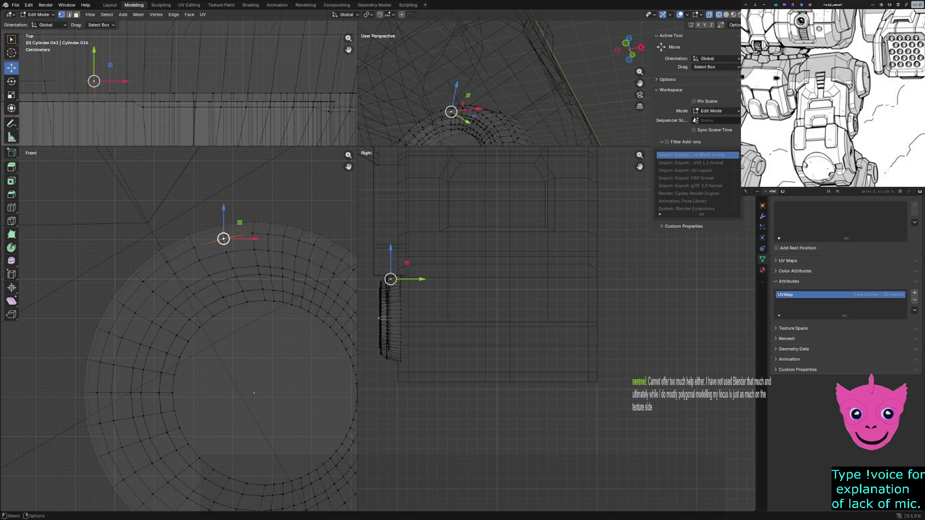
pyautogui.keyDown('shift'); pyautogui.click(193, 247); pyautogui.keyUp('shift')
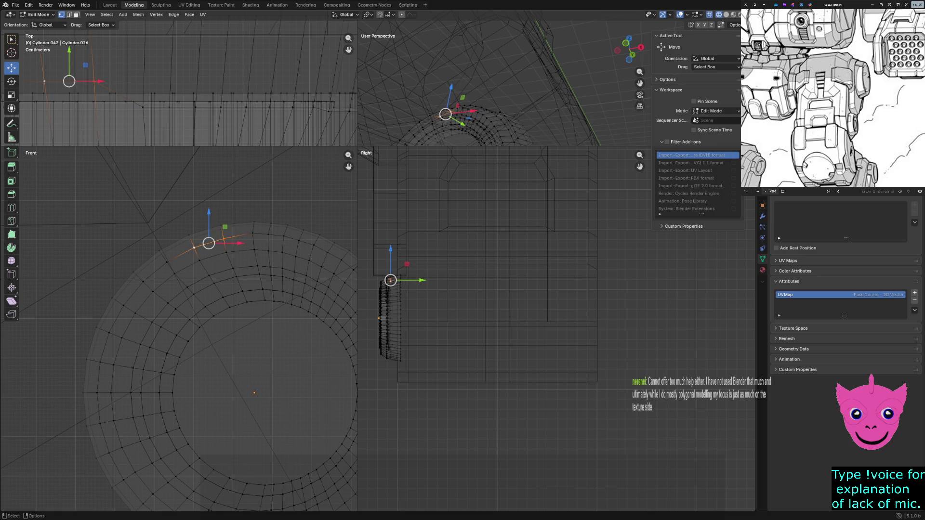
pyautogui.click(252, 232)
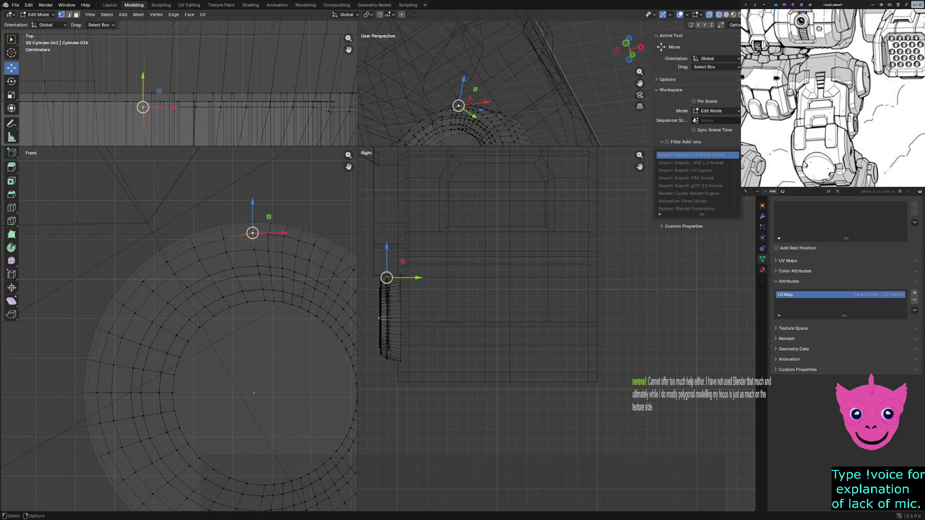
pyautogui.click(224, 238)
pyautogui.keyDown('shift'); pyautogui.moveTo(223, 239); pyautogui.dragTo(354, 297, button='middle'); pyautogui.keyUp('shift')
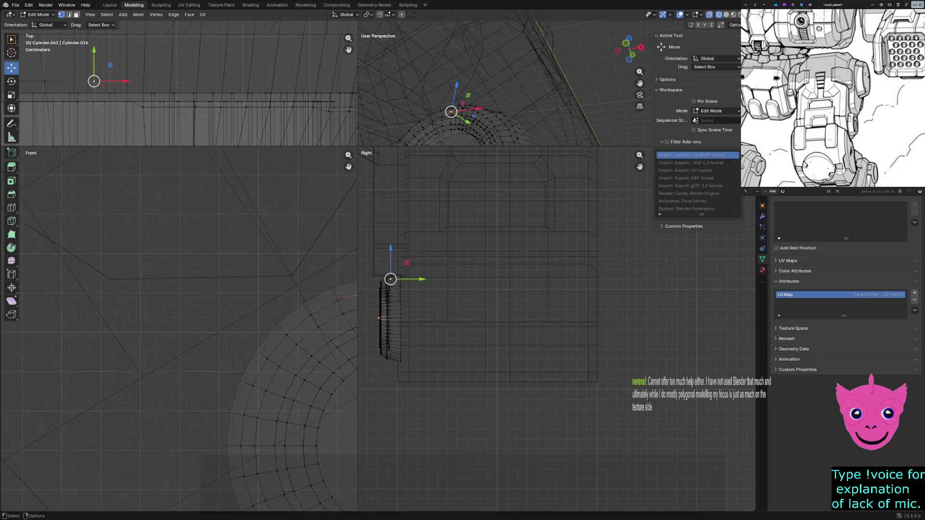
pyautogui.keyDown('shift'); pyautogui.moveTo(93, 81); pyautogui.dragTo(210, 102, button='middle'); pyautogui.keyUp('shift')
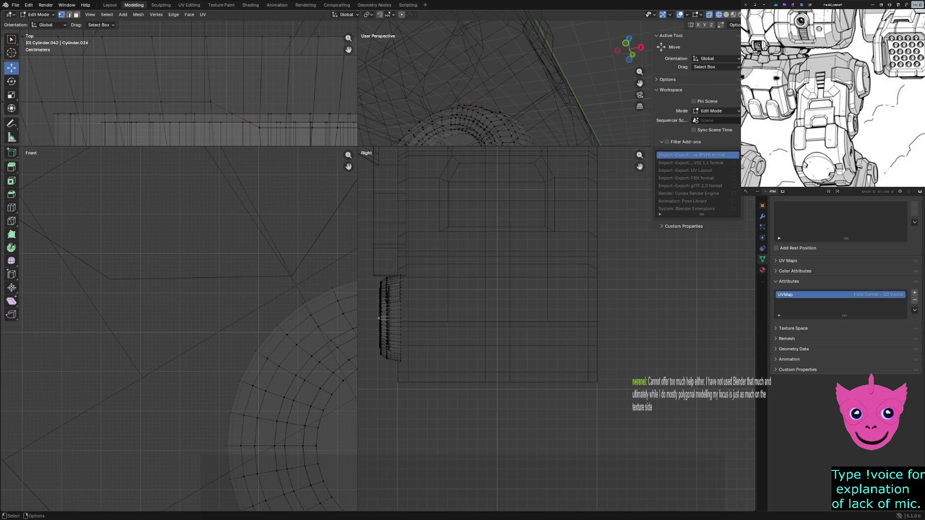
pyautogui.keyDown('alt'); pyautogui.click(29, 102); pyautogui.keyUp('alt')
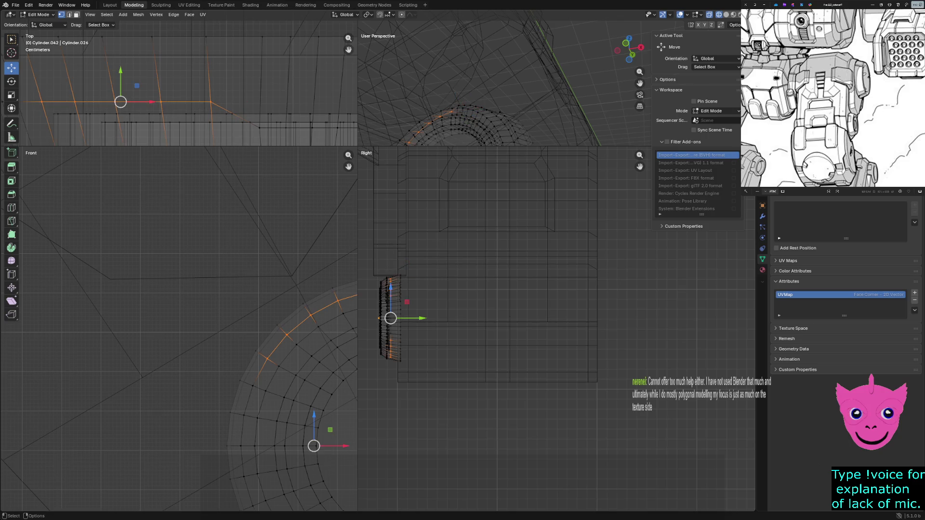
# Step: Move the edge loop back along Y about 4 cm in the top view and return to solid shading
pyautogui.keyDown('shift'); pyautogui.moveTo(57, 114); pyautogui.dragTo(198, 104, button='middle'); pyautogui.keyUp('shift')
pyautogui.moveTo(198, 103); pyautogui.dragTo(109, 82)
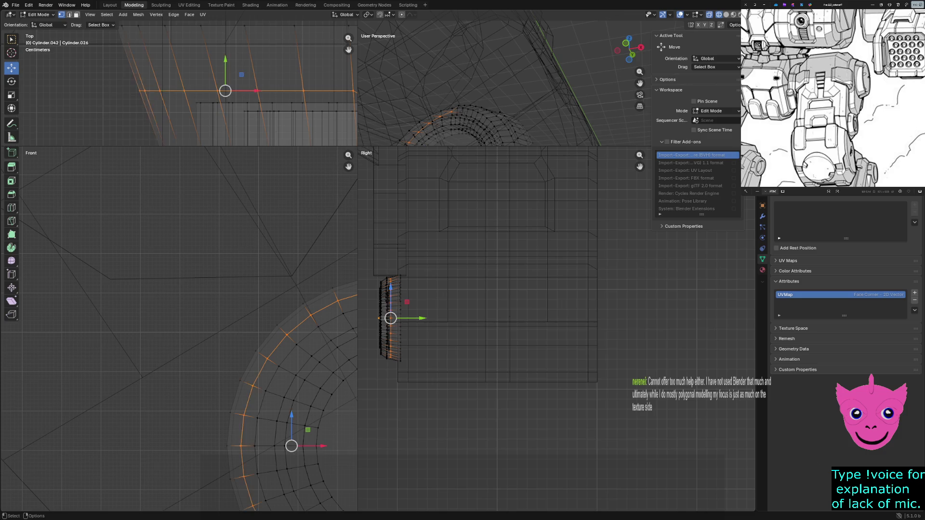
pyautogui.keyDown('shift'); pyautogui.moveTo(180, 87); pyautogui.dragTo(71, 74, button='middle'); pyautogui.keyUp('shift')
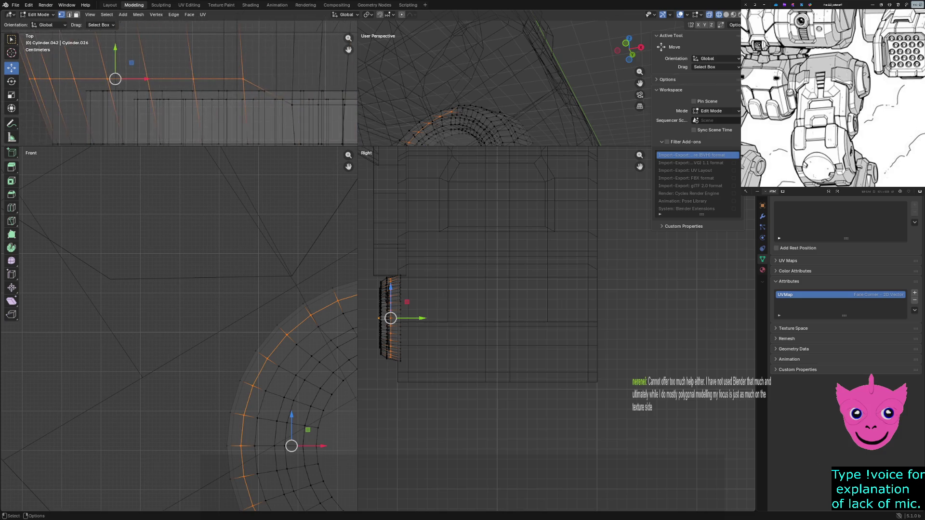
pyautogui.moveTo(115, 51); pyautogui.dragTo(115, 77)
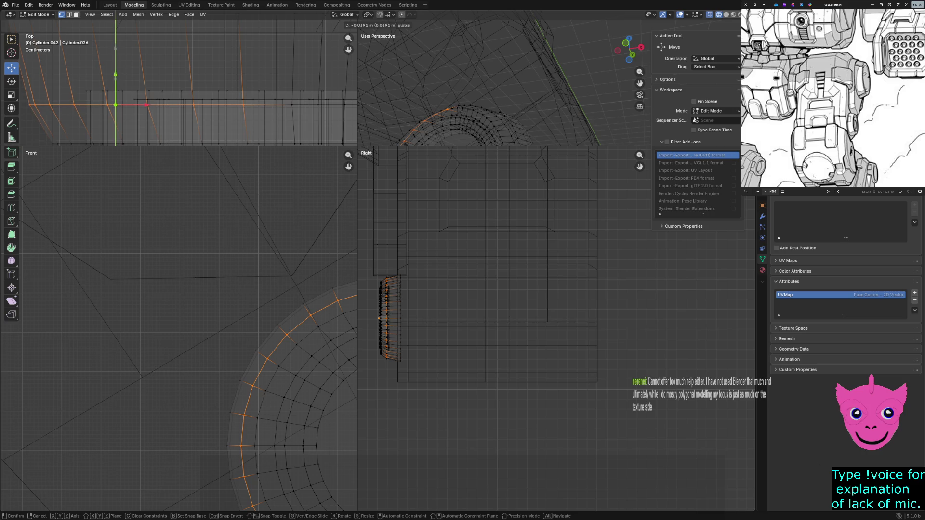
pyautogui.click(115, 77)
pyautogui.scroll(-2, 181, 87)
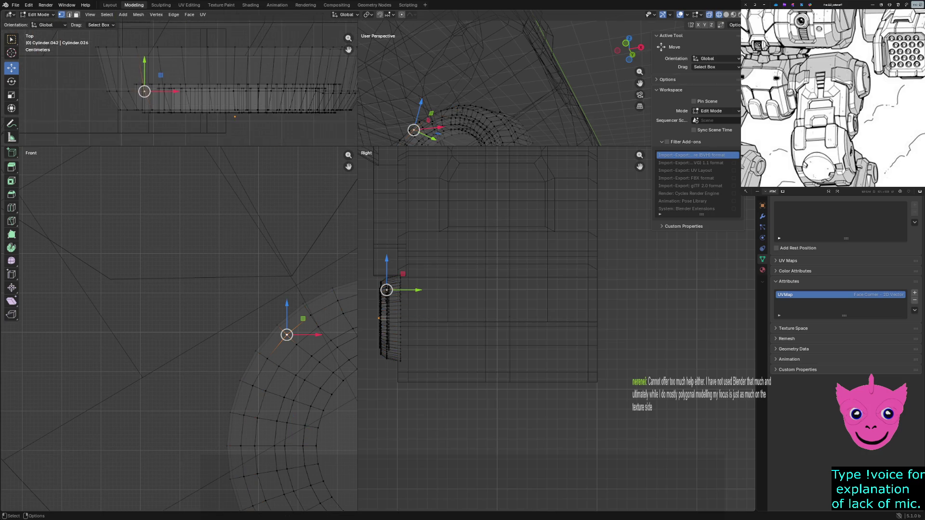
pyautogui.press('z')
pyautogui.click(532, 134)
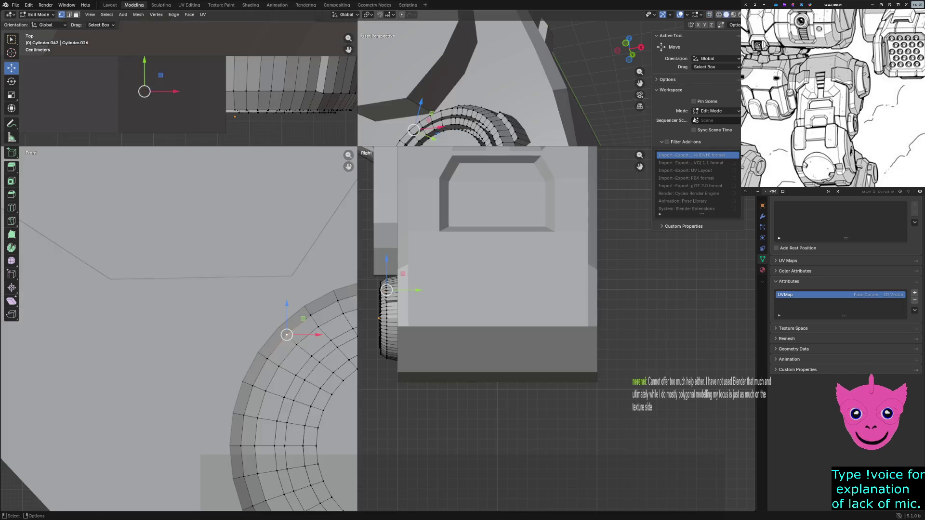
# Step: Deselect all with Alt+A and drag the dividers so the perspective viewport becomes the largest
pyautogui.moveTo(532, 135); pyautogui.dragTo(549, 123, button='middle')
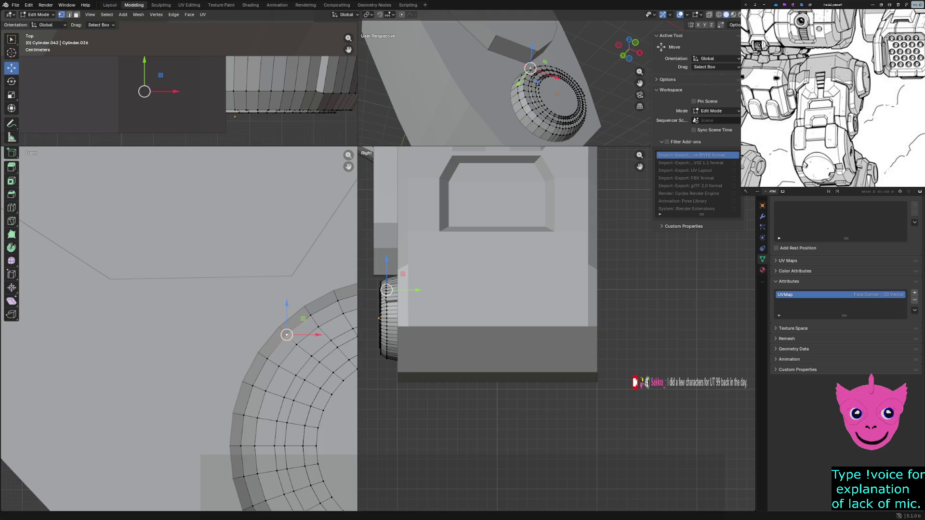
pyautogui.hotkey('alt', 'a')
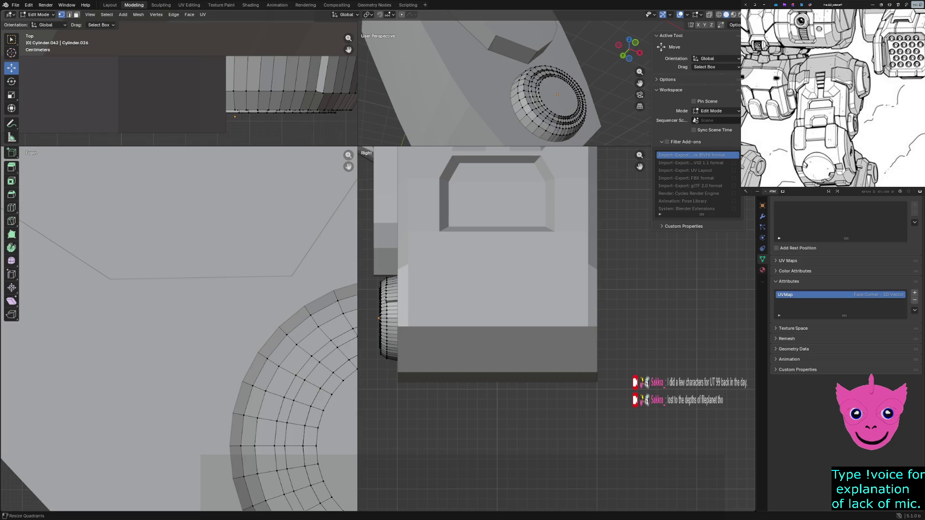
pyautogui.moveTo(358, 147); pyautogui.dragTo(167, 393)
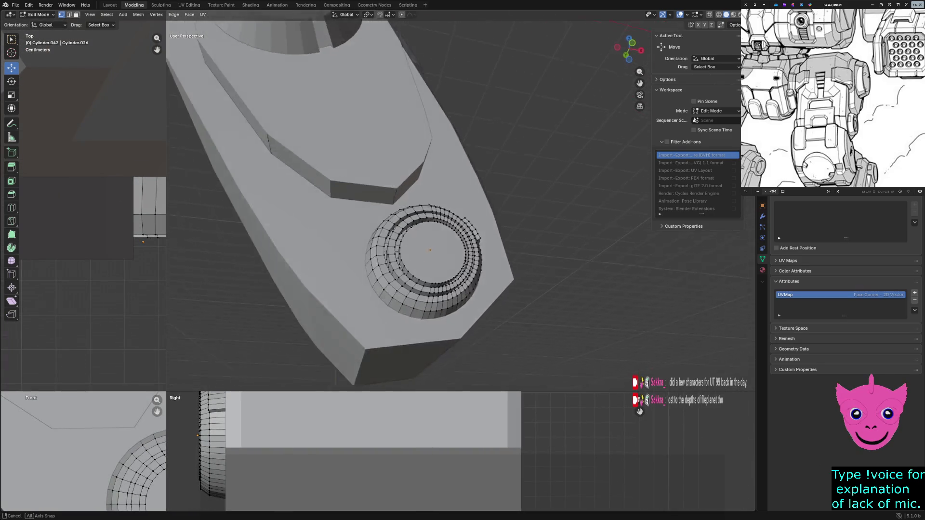
# Step: In face select mode, pick three neighbouring faces on the hub's lower-left outer ring
pyautogui.moveTo(463, 216); pyautogui.dragTo(433, 239, button='middle')
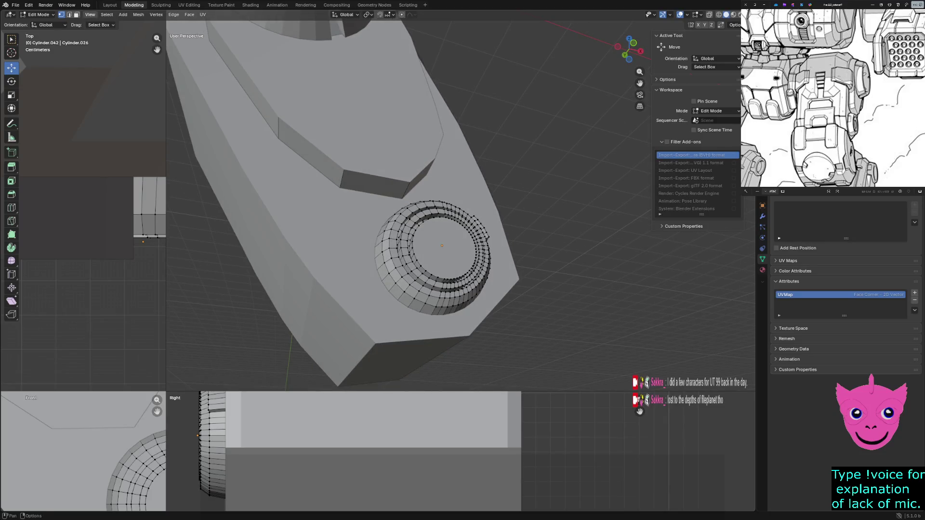
pyautogui.click(76, 15)
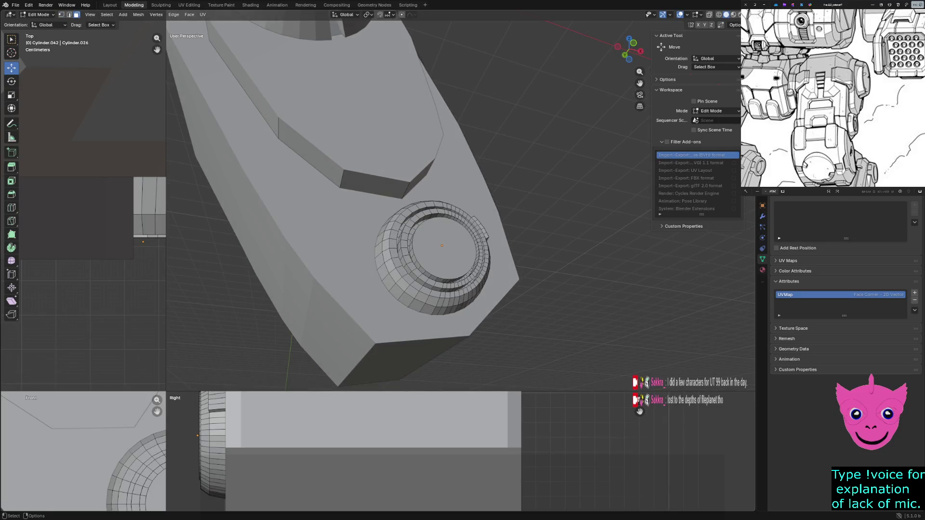
pyautogui.click(387, 283)
pyautogui.moveTo(386, 282); pyautogui.dragTo(393, 288)
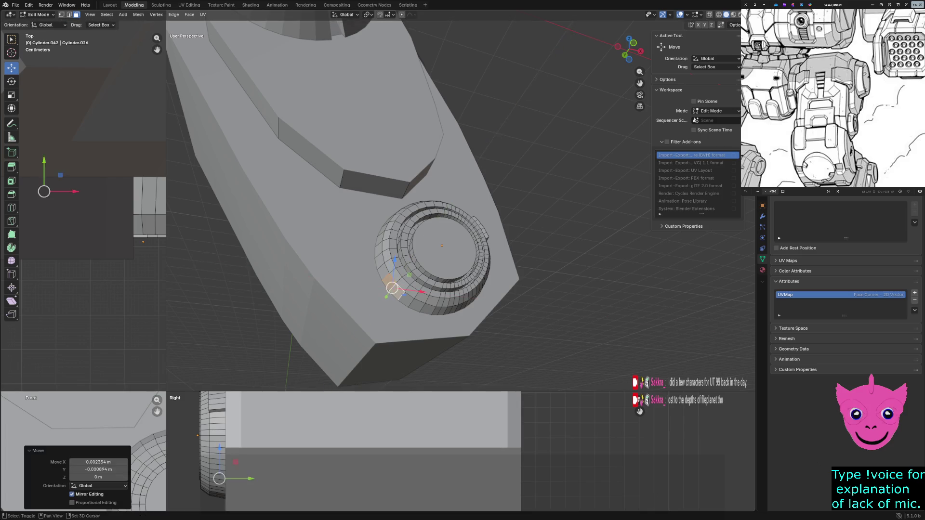
pyautogui.scroll(2, 460, 205)
pyautogui.scroll(2, 461, 204)
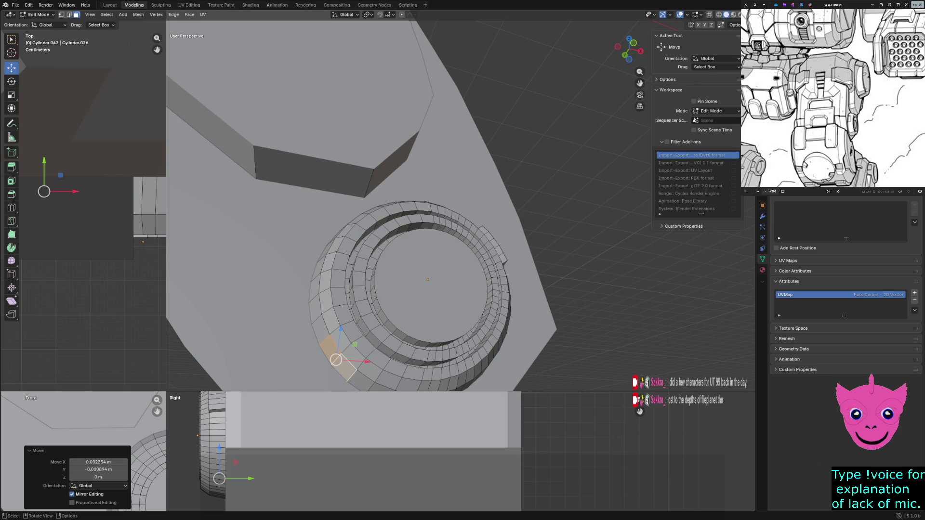
pyautogui.keyDown('shift'); pyautogui.moveTo(434, 289); pyautogui.dragTo(448, 240, button='middle'); pyautogui.keyUp('shift')
pyautogui.keyDown('shift'); pyautogui.click(370, 327); pyautogui.keyUp('shift')
pyautogui.keyDown('shift'); pyautogui.click(333, 278); pyautogui.keyUp('shift')
# Step: Extrude the faces outward about 0.033 m into a raised tab, then select the hub's inner circular face
pyautogui.press('e')
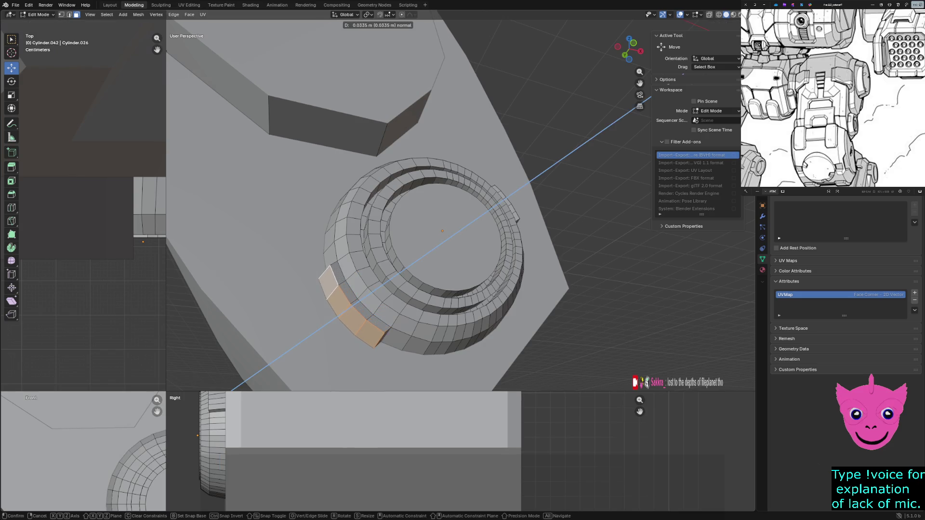
pyautogui.click(346, 310)
pyautogui.moveTo(346, 311)
pyautogui.mouseDown(button='middle')
pyautogui.moveTo(311, 289)
pyautogui.moveTo(396, 310)
pyautogui.moveTo(416, 233)
pyautogui.mouseUp(button='middle')
pyautogui.press('z')
pyautogui.press('Escape')
pyautogui.scroll(-3, 397, 310)
pyautogui.scroll(3, 390, 209)
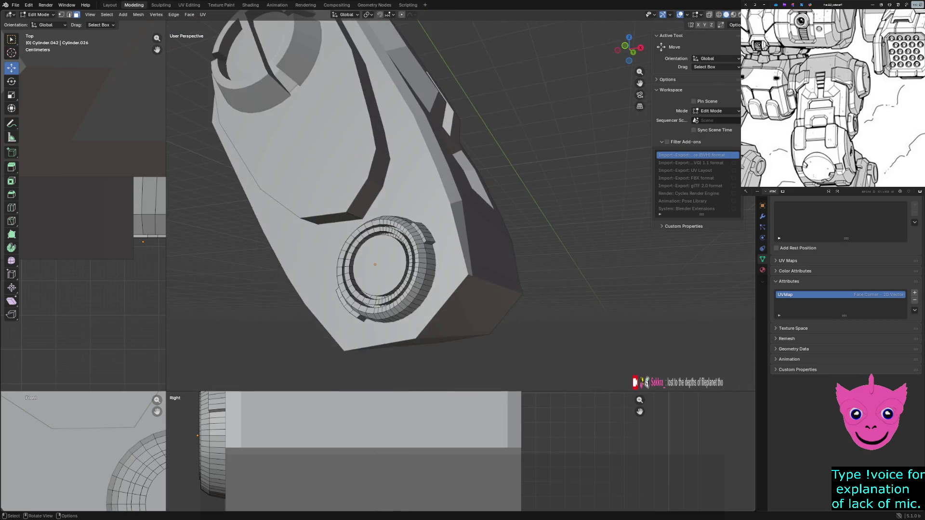
pyautogui.click(376, 269)
pyautogui.scroll(2, 375, 270)
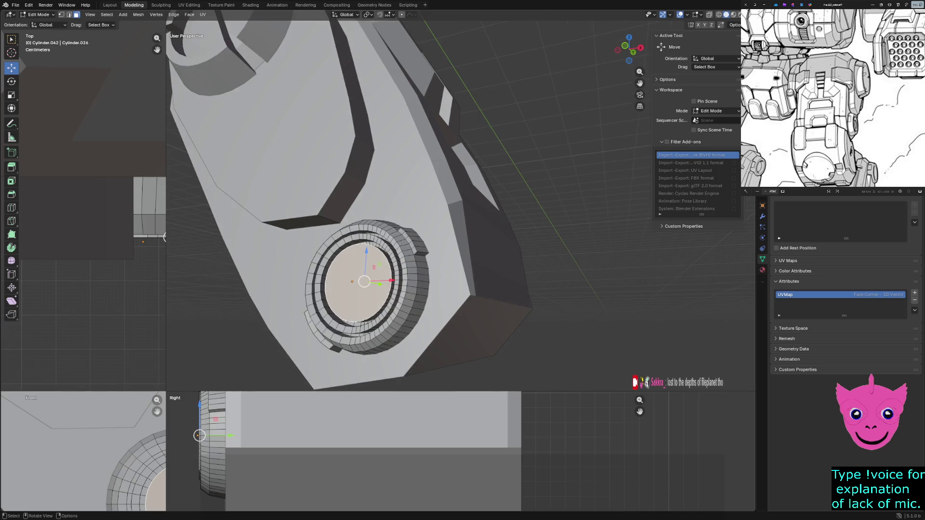
pyautogui.write('es.67')
# Step: Confirm the extruded inner face at 0.67 scale, deselect, inspect the hub and switch to wireframe
pyautogui.press('Return')
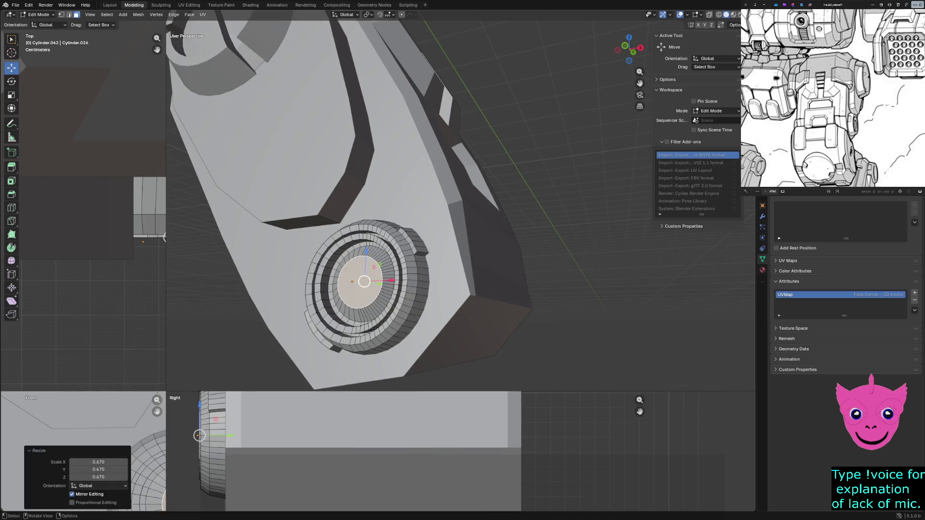
pyautogui.hotkey('alt', 'a')
pyautogui.moveTo(354, 278)
pyautogui.mouseDown(button='middle')
pyautogui.moveTo(405, 289)
pyautogui.moveTo(391, 296)
pyautogui.moveTo(477, 289)
pyautogui.mouseUp(button='middle')
pyautogui.scroll(-5, 512, 295)
pyautogui.press('z')
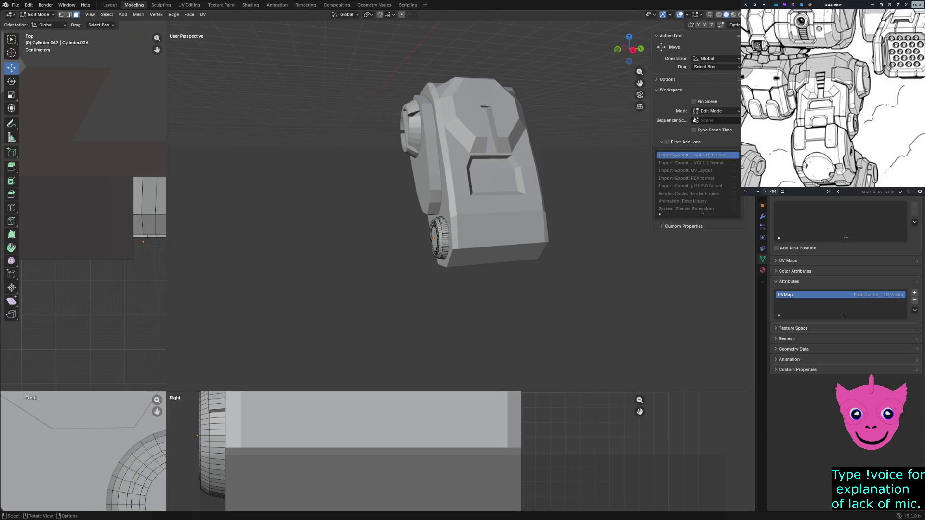
pyautogui.moveTo(462, 218); pyautogui.dragTo(492, 217, button='middle')
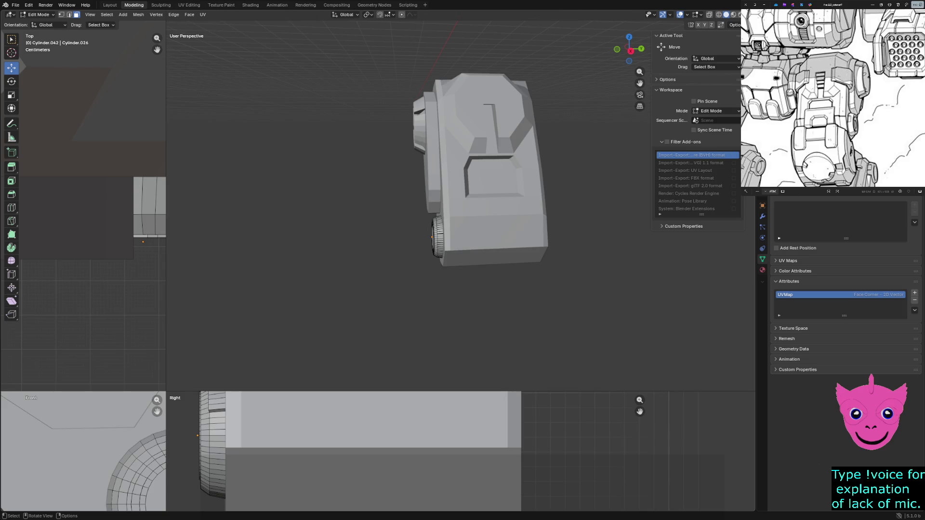
pyautogui.press('z')
pyautogui.click(415, 210)
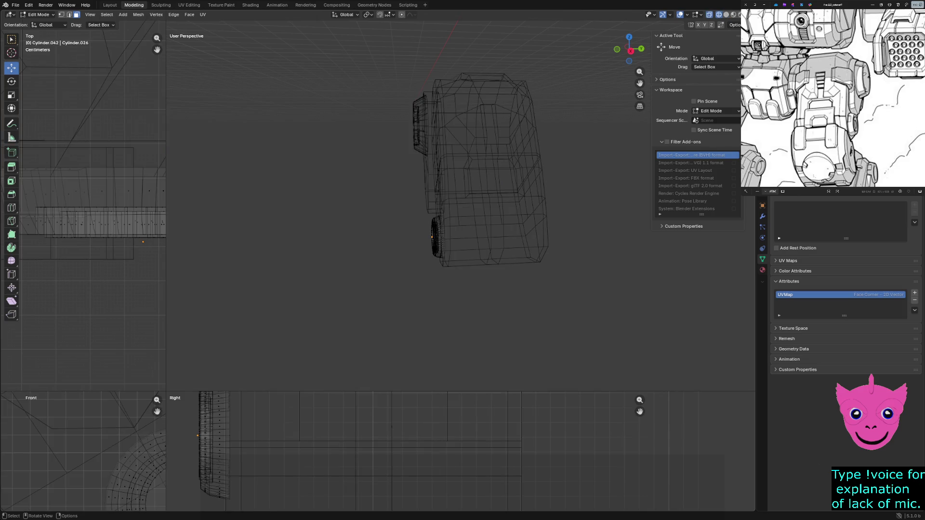
# Step: Return to solid, select the main body block in Object Mode and enter Edit Mode on it
pyautogui.hotkey('shift', 'z')
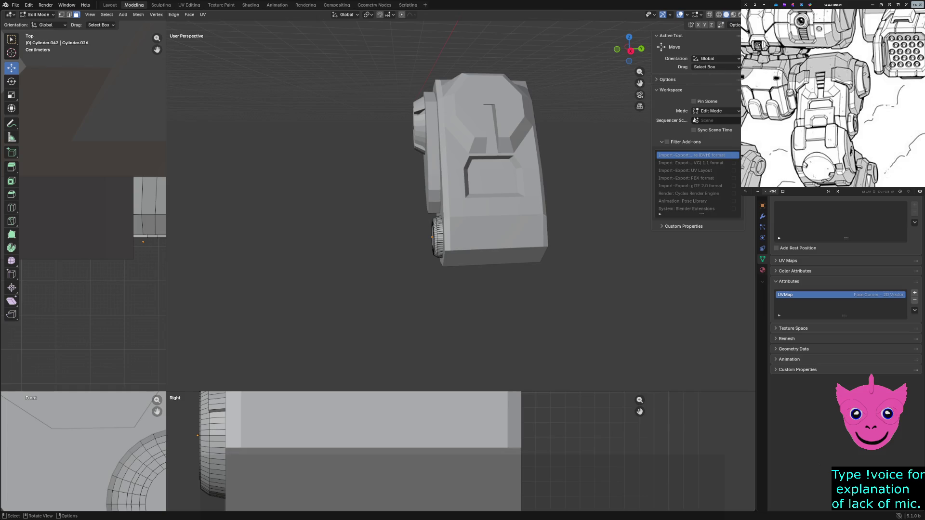
pyautogui.scroll(3, 416, 196)
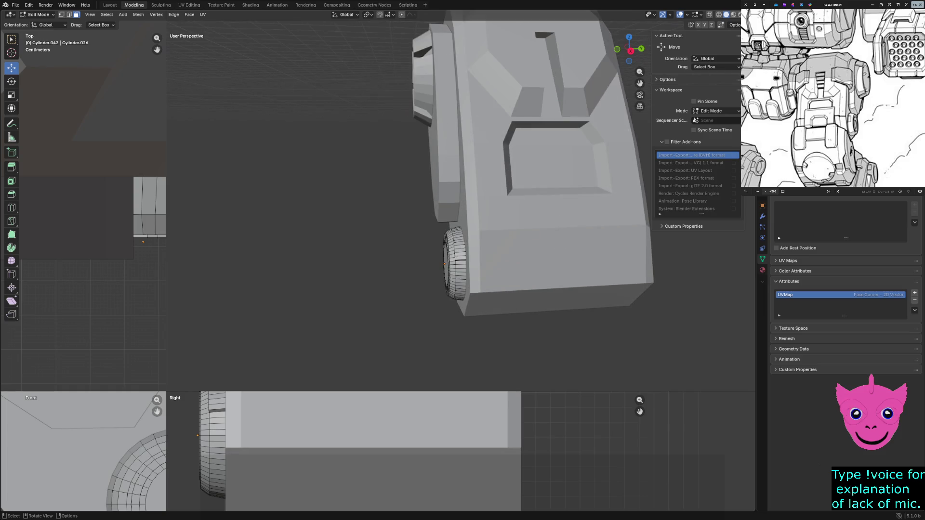
pyautogui.press('Tab')
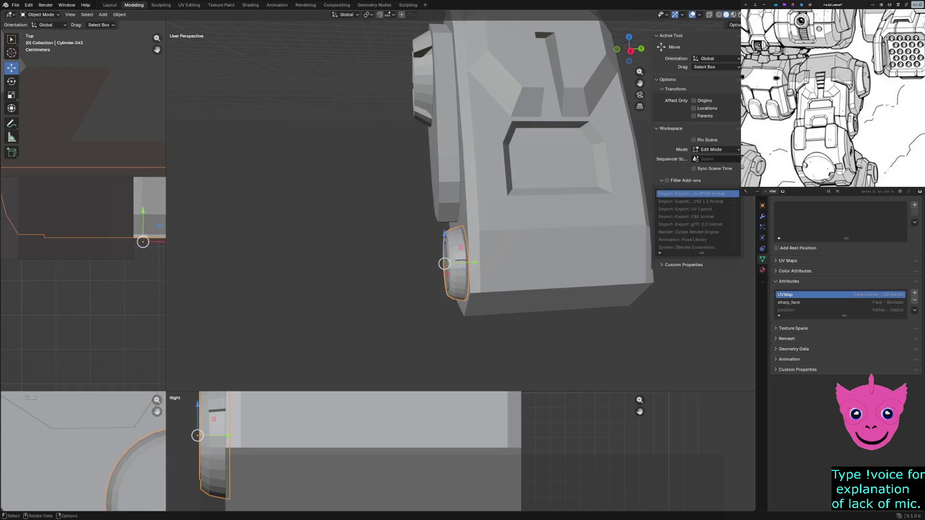
pyautogui.click(542, 239)
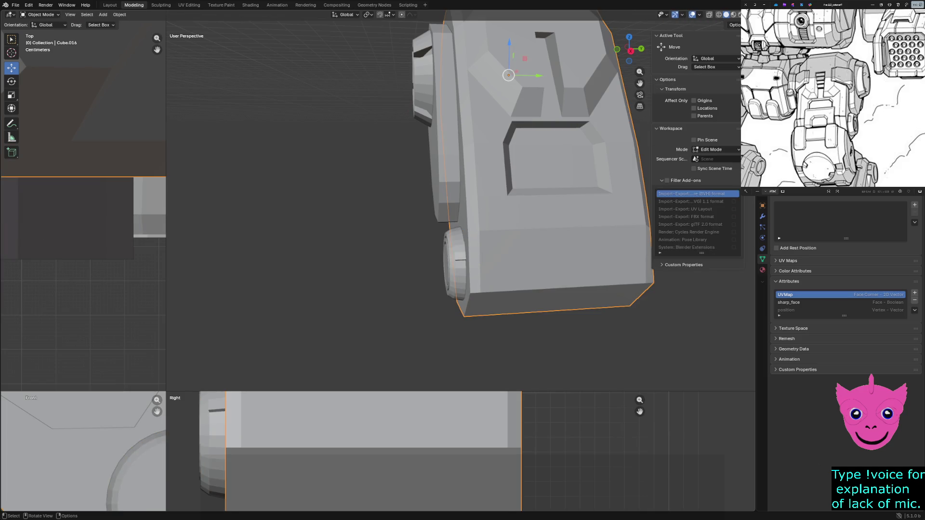
pyautogui.press('z')
pyautogui.click(466, 202)
pyautogui.press('z')
pyautogui.click(517, 203)
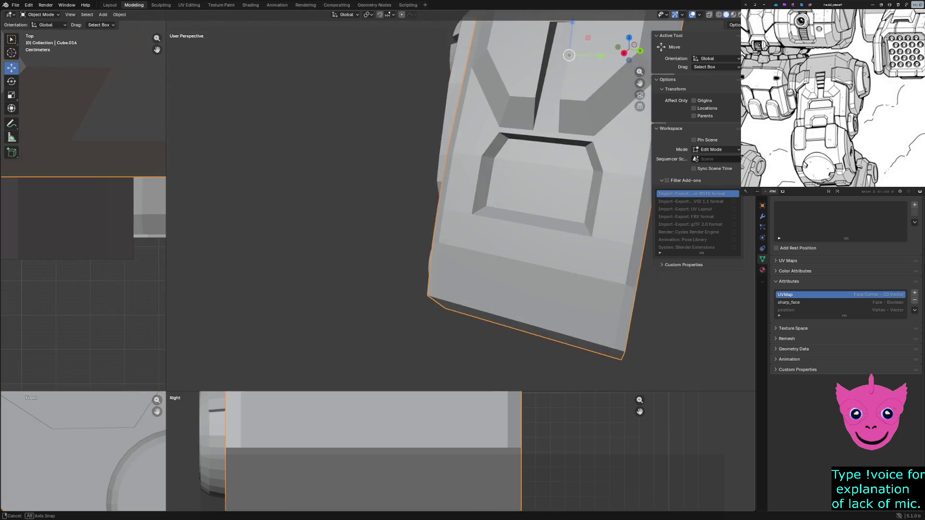
pyautogui.press('Tab')
# Step: Enlarge the front and right views, switch to wireframe and vertex select on the body's lower side
pyautogui.moveTo(463, 203)
pyautogui.mouseDown(button='middle')
pyautogui.moveTo(434, 216)
pyautogui.moveTo(466, 205)
pyautogui.mouseUp(button='middle')
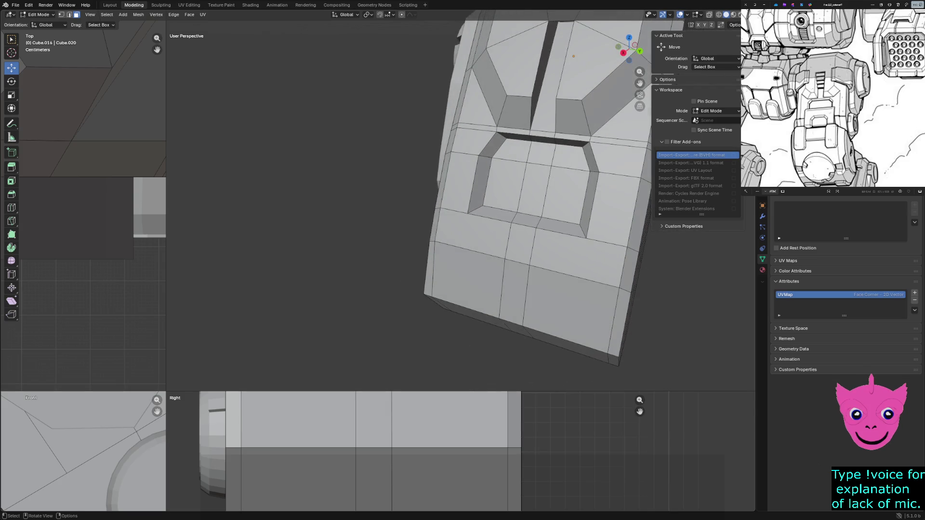
pyautogui.moveTo(167, 392); pyautogui.dragTo(243, 282)
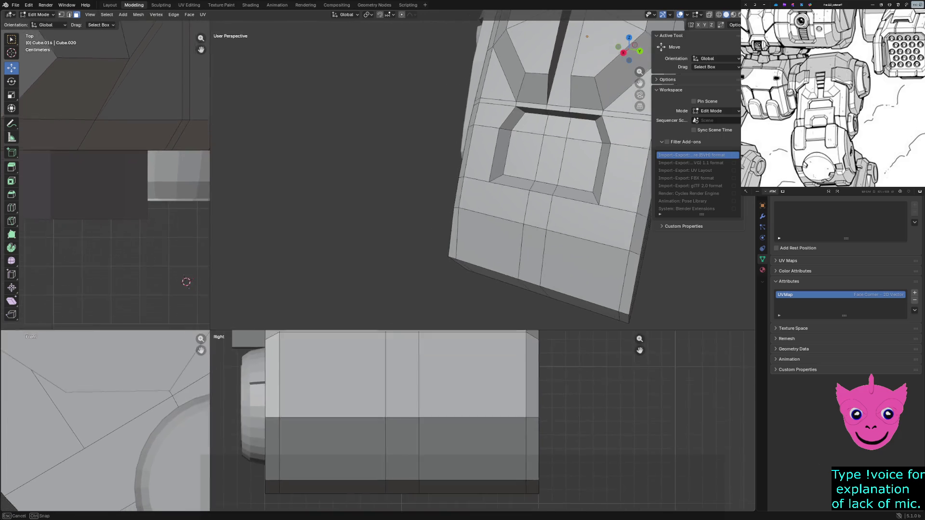
pyautogui.click(357, 298)
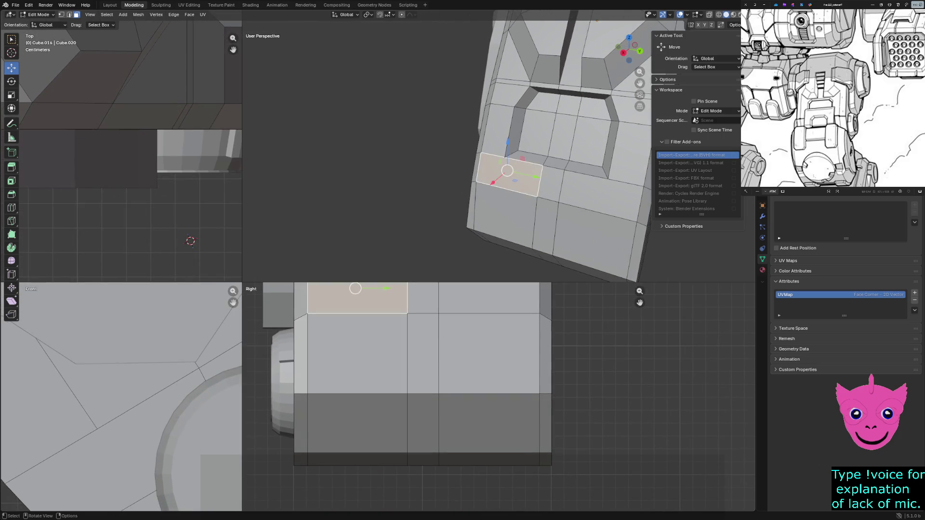
pyautogui.scroll(-3, 121, 397)
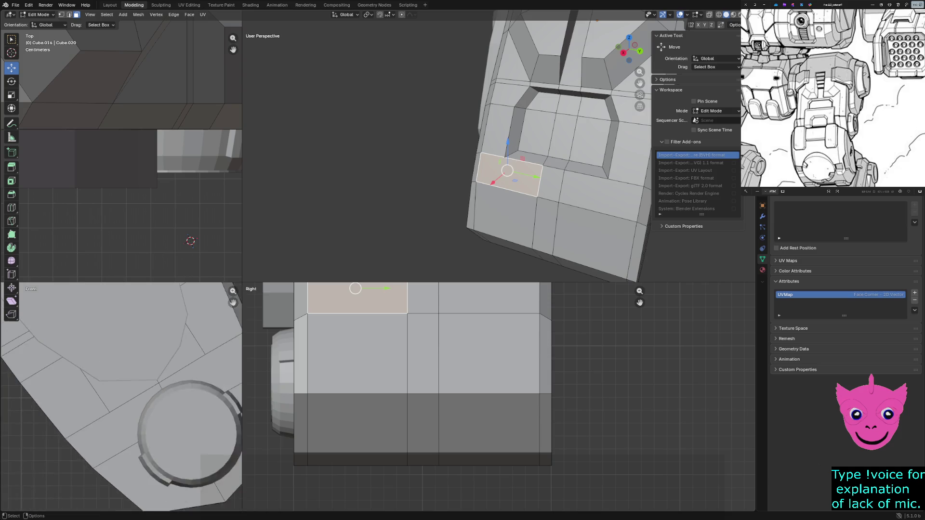
pyautogui.scroll(-3, 122, 397)
pyautogui.scroll(-2, 122, 396)
pyautogui.hotkey('shift', 'z')
pyautogui.scroll(1, 121, 397)
pyautogui.scroll(1, 121, 397)
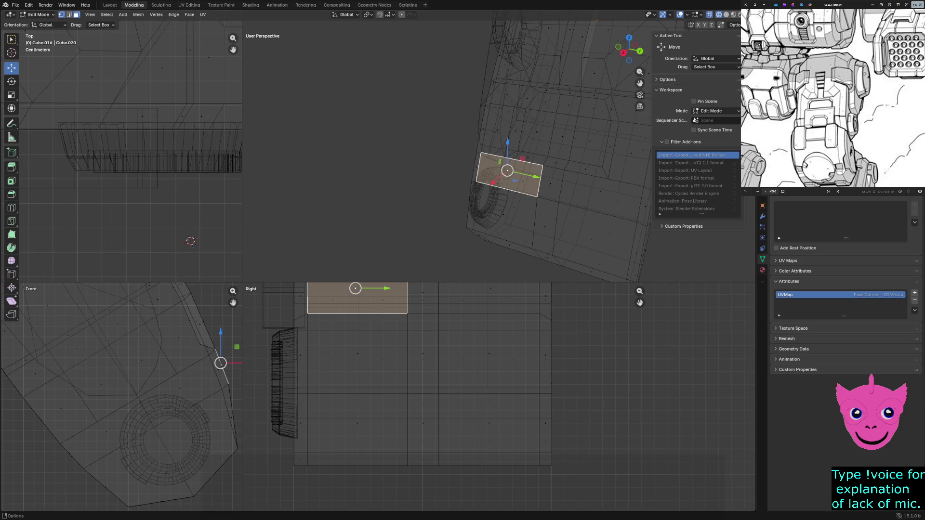
pyautogui.click(62, 15)
pyautogui.click(475, 151)
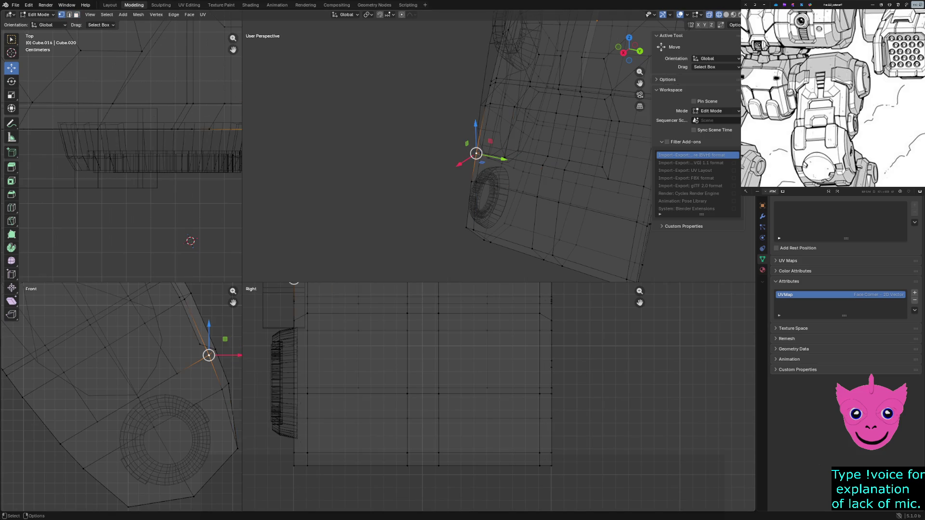
pyautogui.click(505, 157)
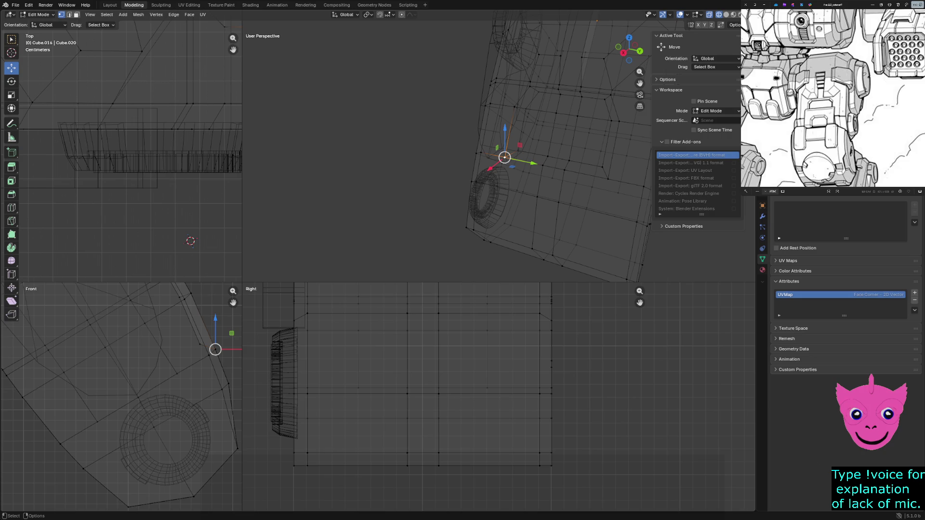
# Step: Select the lower edge loop around the body, narrowing from several loops to just that one
pyautogui.keyDown('alt'); pyautogui.click(210, 346); pyautogui.keyUp('alt')
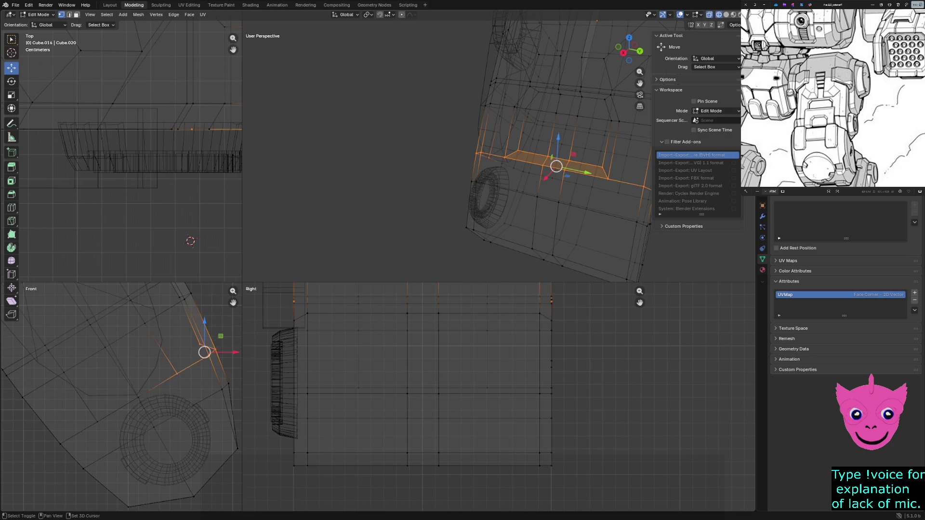
pyautogui.keyDown('alt'); pyautogui.keyDown('shift'); pyautogui.click(137, 400); pyautogui.keyUp('shift'); pyautogui.keyUp('alt')
pyautogui.keyDown('alt'); pyautogui.keyDown('shift'); pyautogui.click(210, 355); pyautogui.keyUp('shift'); pyautogui.keyUp('alt')
pyautogui.keyDown('alt'); pyautogui.keyDown('shift'); pyautogui.click(85, 405); pyautogui.keyUp('shift'); pyautogui.keyUp('alt')
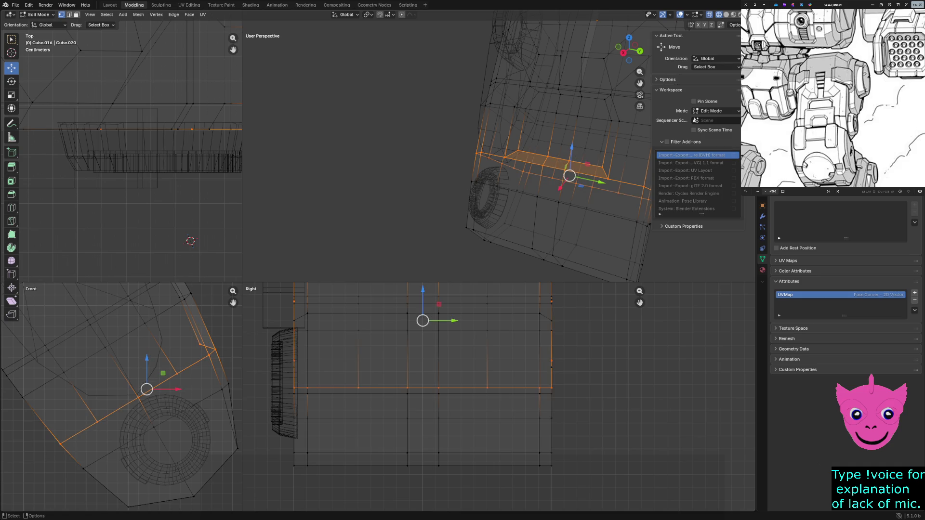
pyautogui.keyDown('alt'); pyautogui.click(210, 346); pyautogui.keyUp('alt')
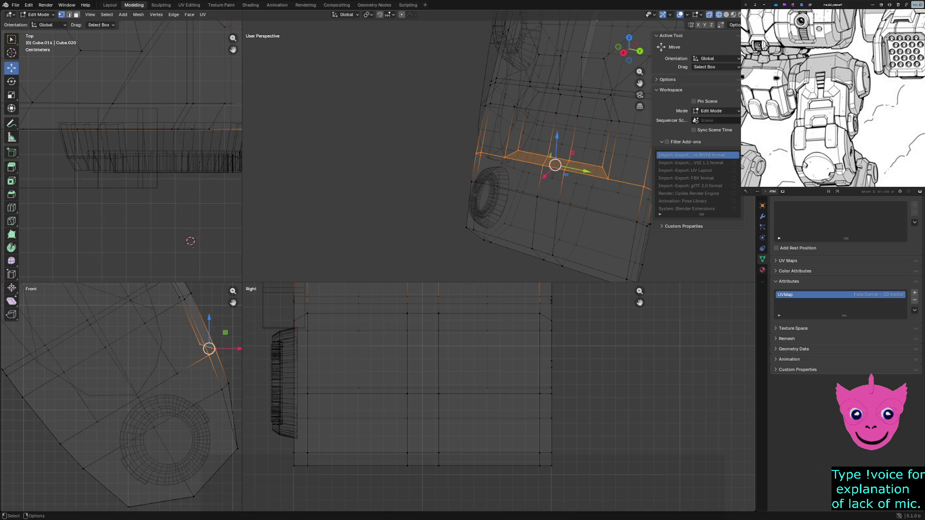
# Step: Slide the edge loop down and outward to sit just above the hub, then return to solid display
pyautogui.moveTo(209, 348)
pyautogui.mouseDown()
pyautogui.moveTo(222, 372)
pyautogui.moveTo(186, 383)
pyautogui.mouseUp()
pyautogui.click(176, 374)
pyautogui.click(186, 384)
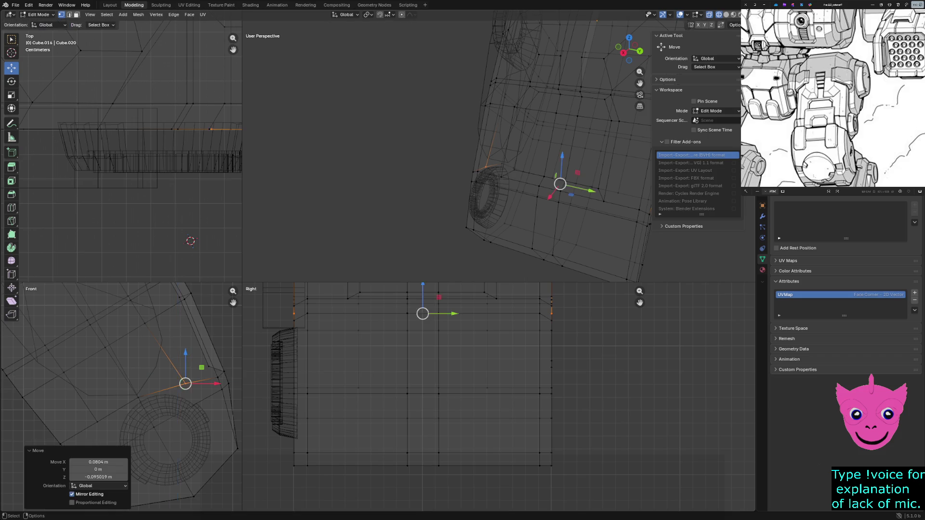
pyautogui.hotkey('alt', 'a')
pyautogui.hotkey('shift', 'z')
pyautogui.moveTo(463, 145)
pyautogui.mouseDown(button='middle')
pyautogui.moveTo(506, 159)
pyautogui.moveTo(499, 155)
pyautogui.mouseUp(button='middle')
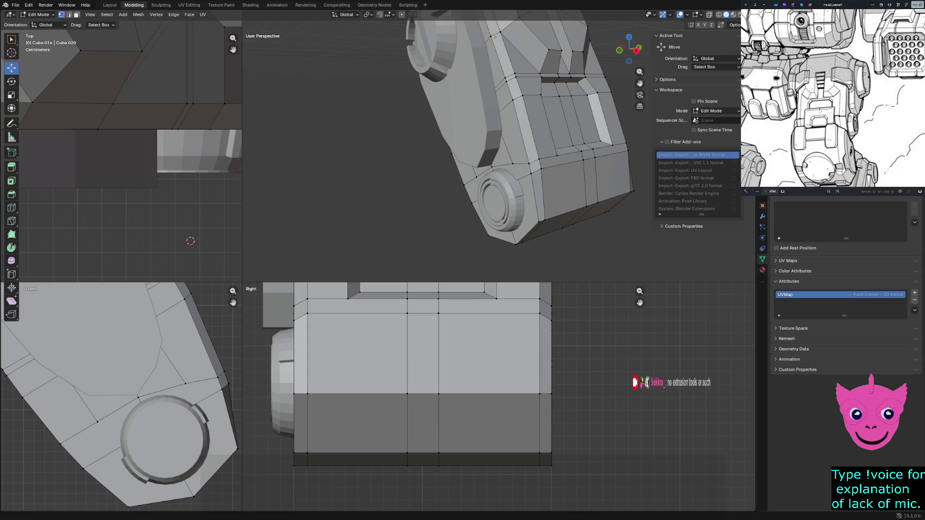
pyautogui.moveTo(499, 144)
pyautogui.mouseDown(button='middle')
pyautogui.moveTo(520, 138)
pyautogui.moveTo(507, 166)
pyautogui.mouseUp(button='middle')
# Step: Leave edit mode and select the small hub cylinder as the object to duplicate
pyautogui.click(491, 200)
pyautogui.press('Tab')
pyautogui.click(488, 210)
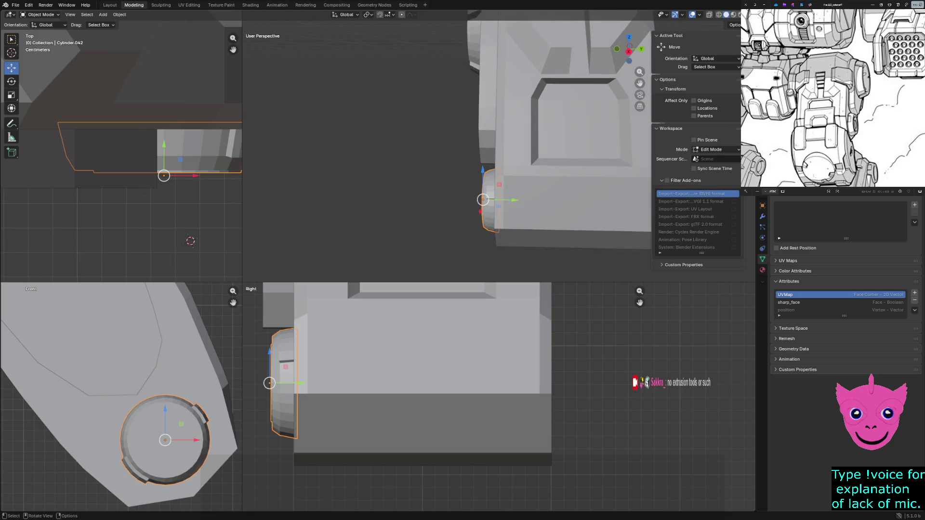
pyautogui.press('shift')
pyautogui.click(120, 14)
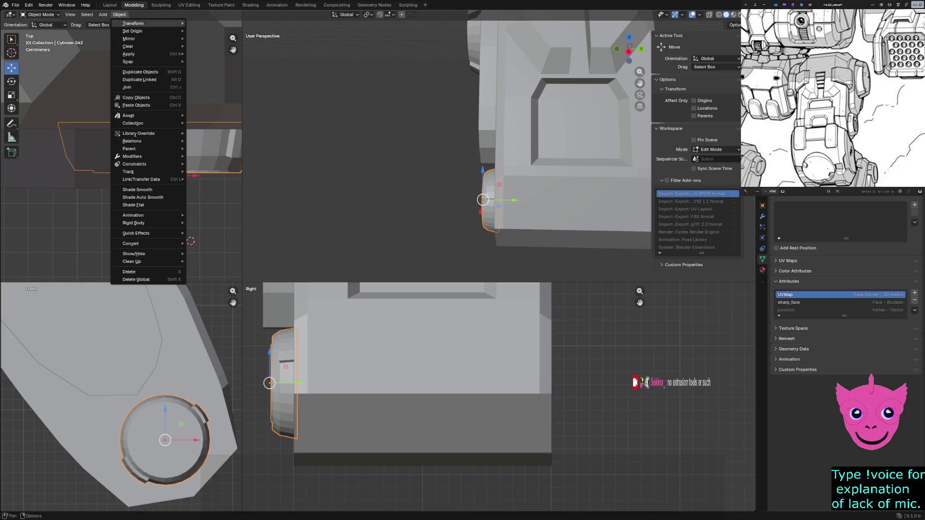
pyautogui.click(102, 15)
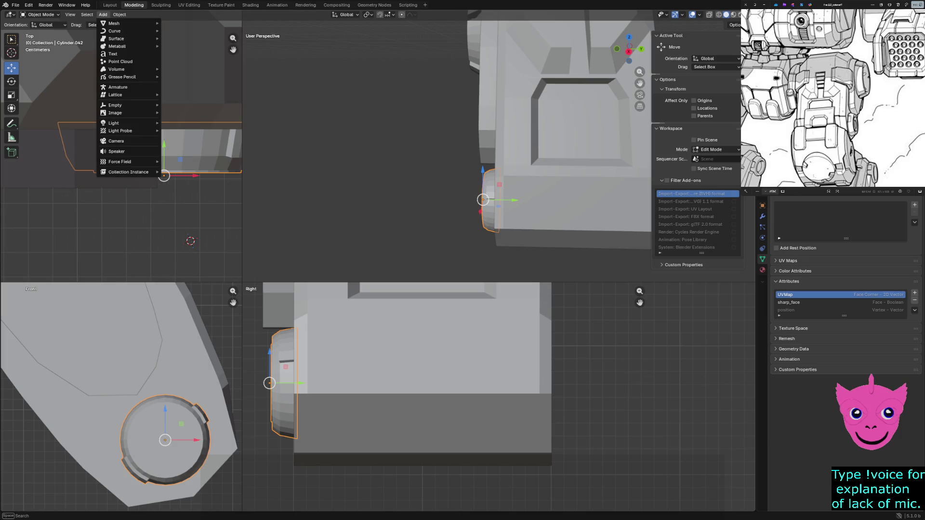
pyautogui.click(102, 15)
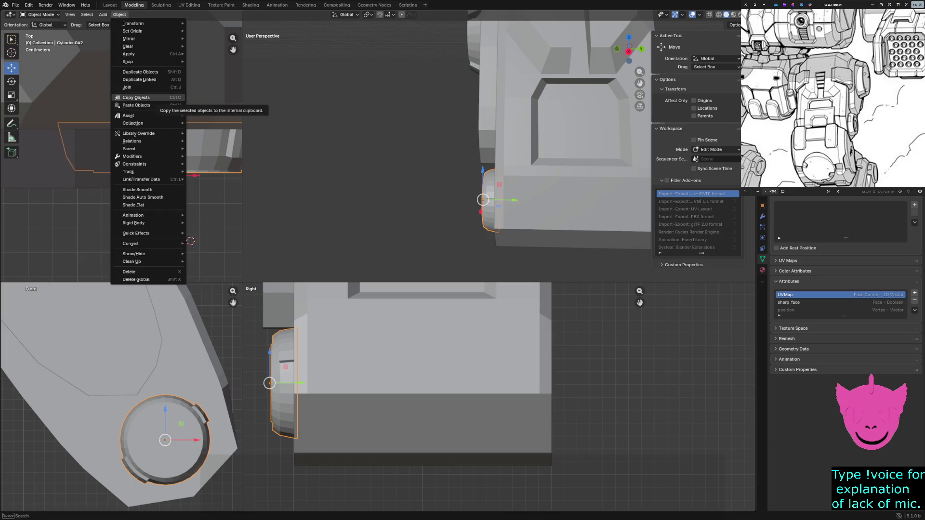
# Step: Make a linked duplicate of the hub cylinder and move it along Y about 2.19 m to the opposite side
pyautogui.click(139, 72)
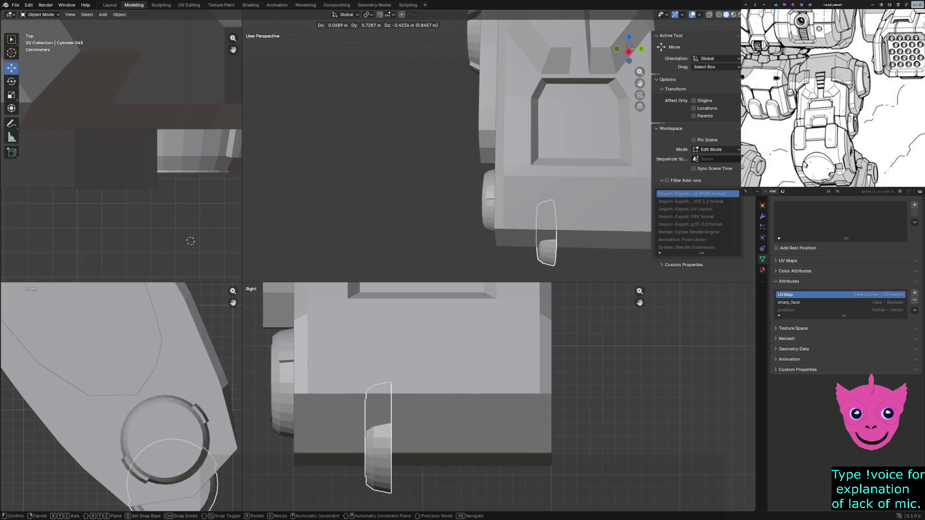
pyautogui.press('y')
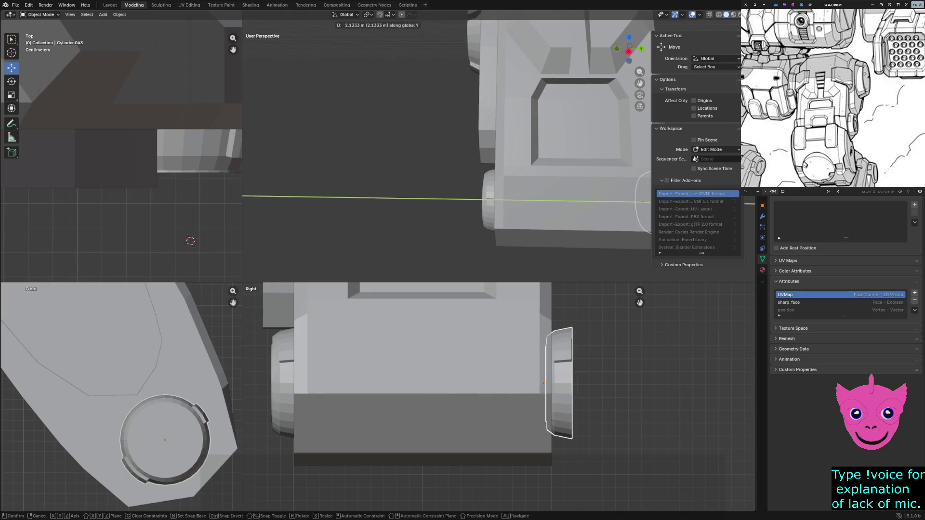
pyautogui.click(645, 202)
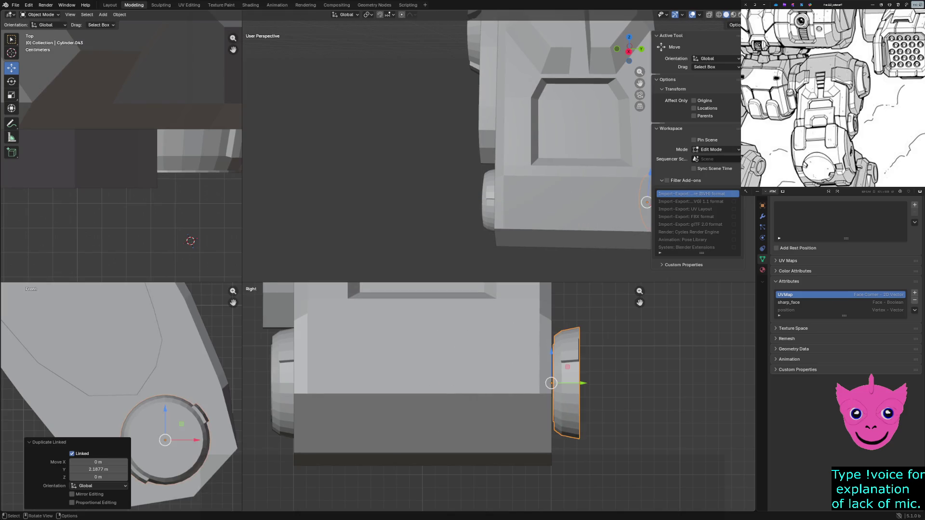
pyautogui.press('shift')
pyautogui.click(119, 15)
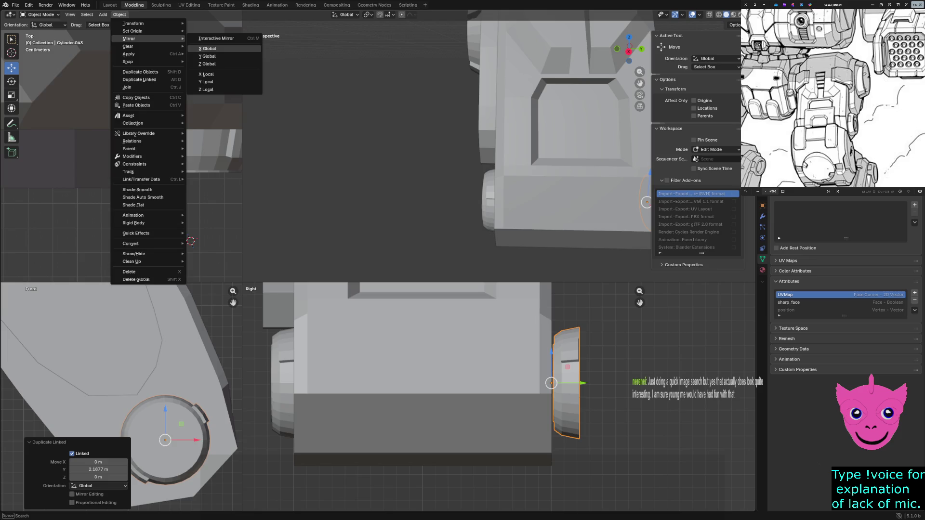
# Step: Try an X mirror on the copied cylinder, undo it, and check the object in the Layout workspace
pyautogui.click(208, 49)
pyautogui.hotkey('ctrl', 'z')
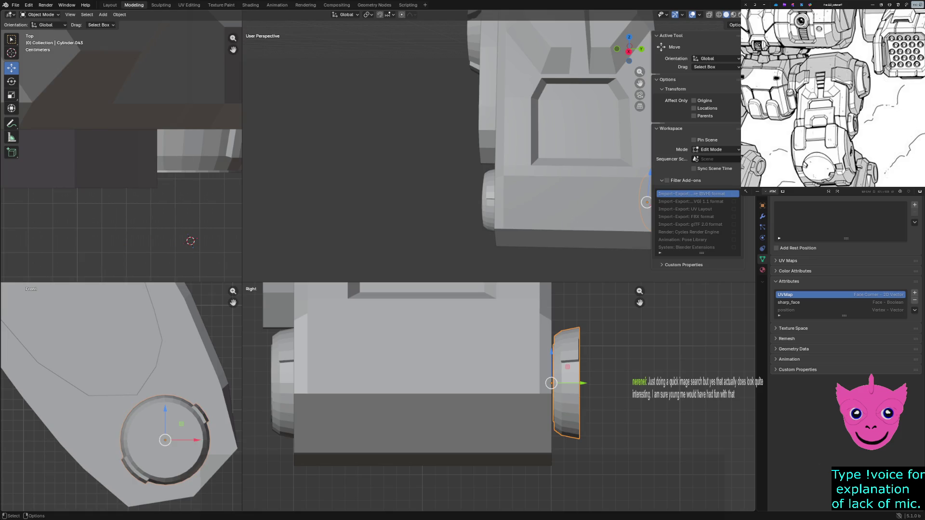
pyautogui.press('Tab')
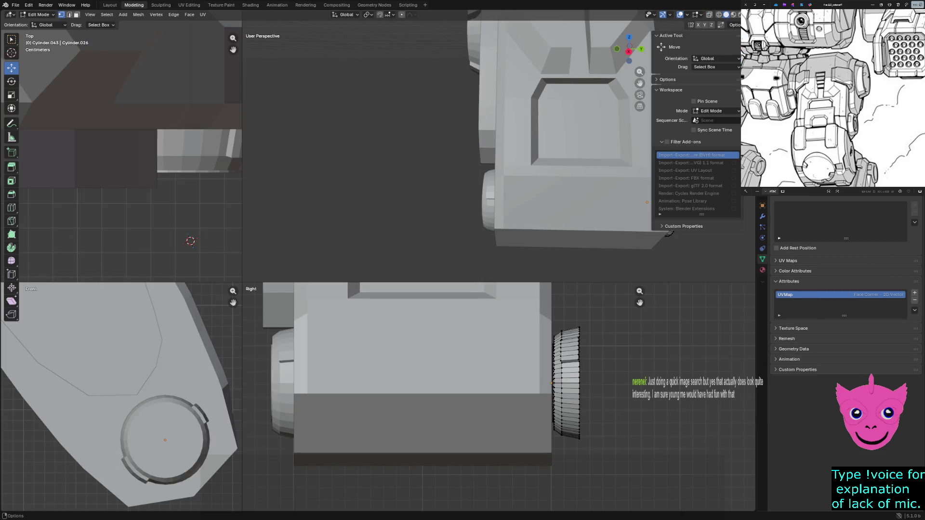
pyautogui.press('Tab')
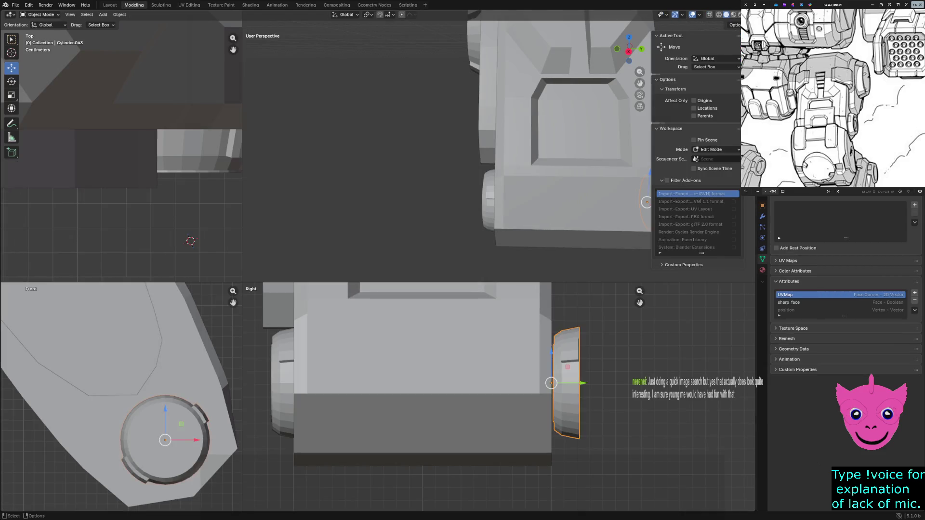
pyautogui.click(110, 4)
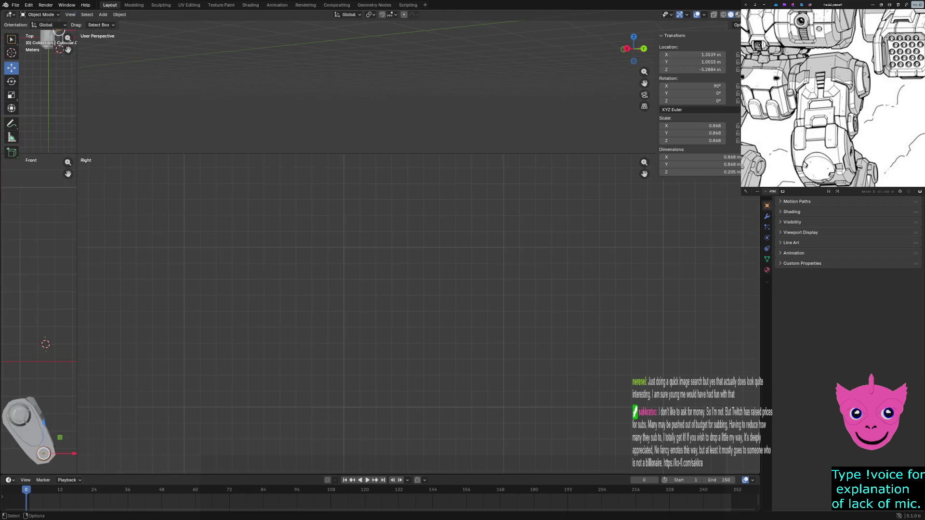
pyautogui.click(71, 14)
pyautogui.click(134, 4)
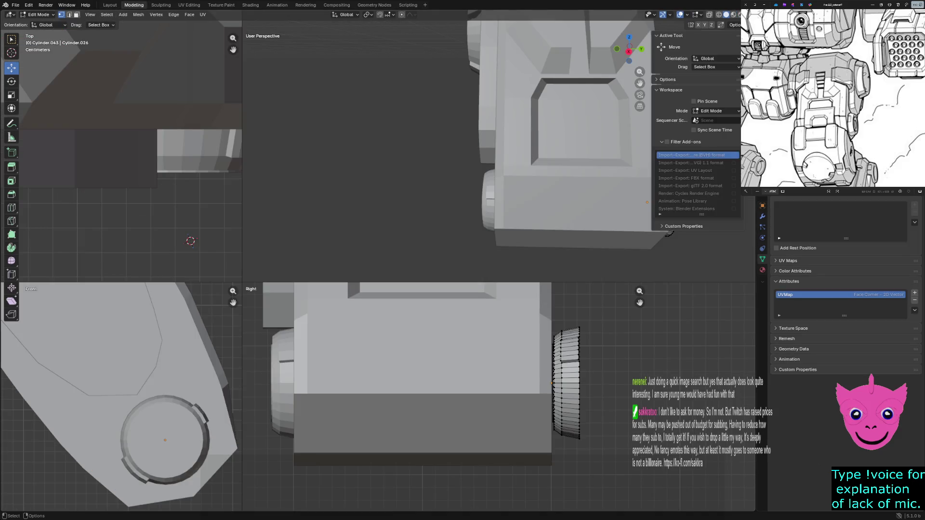
pyautogui.press('Tab')
# Step: Mirror the copied cylinder across global Y and shift it about 0.19 m along Y flush against the far side
pyautogui.click(120, 15)
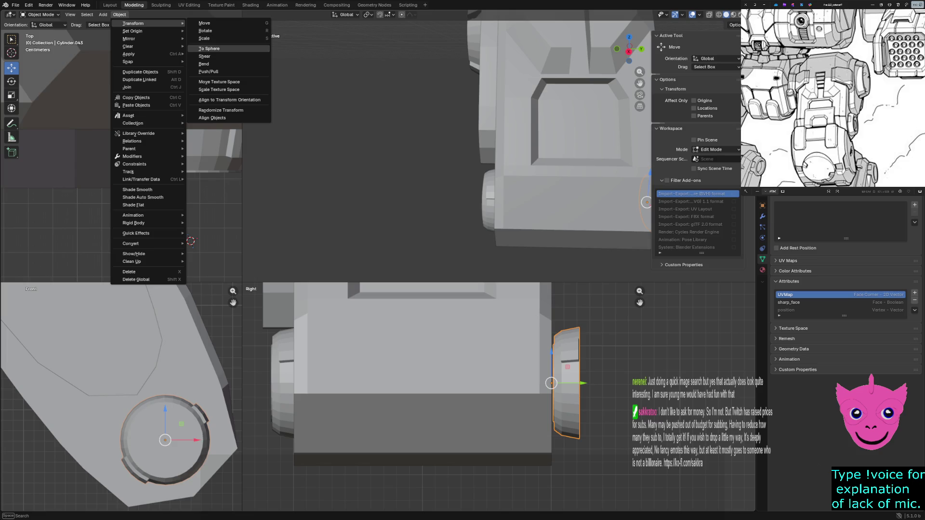
pyautogui.moveTo(134, 38)
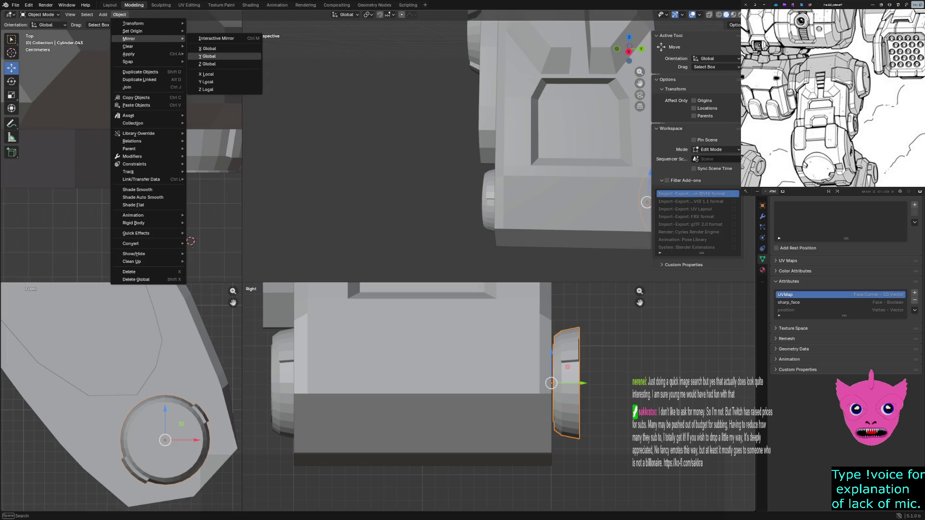
pyautogui.click(208, 55)
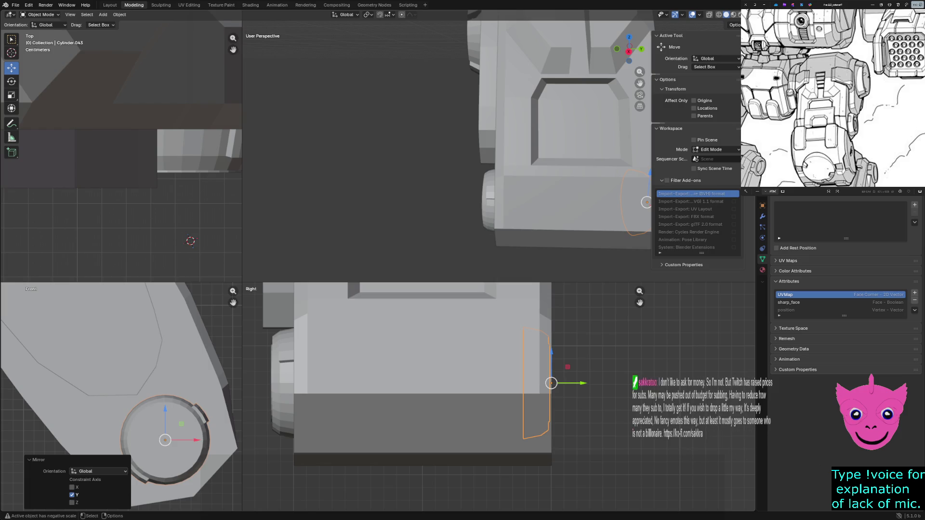
pyautogui.press('g')
pyautogui.press('y')
pyautogui.press('Return')
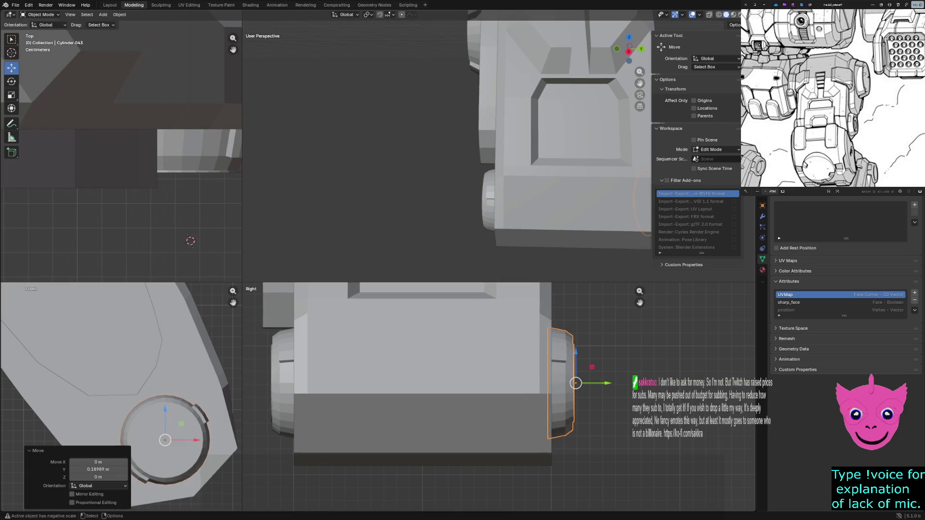
# Step: Inspect the flipped hub from around the body, deselect, and pick the side plate
pyautogui.moveTo(448, 145)
pyautogui.mouseDown(button='middle')
pyautogui.moveTo(506, 160)
pyautogui.moveTo(477, 144)
pyautogui.mouseUp(button='middle')
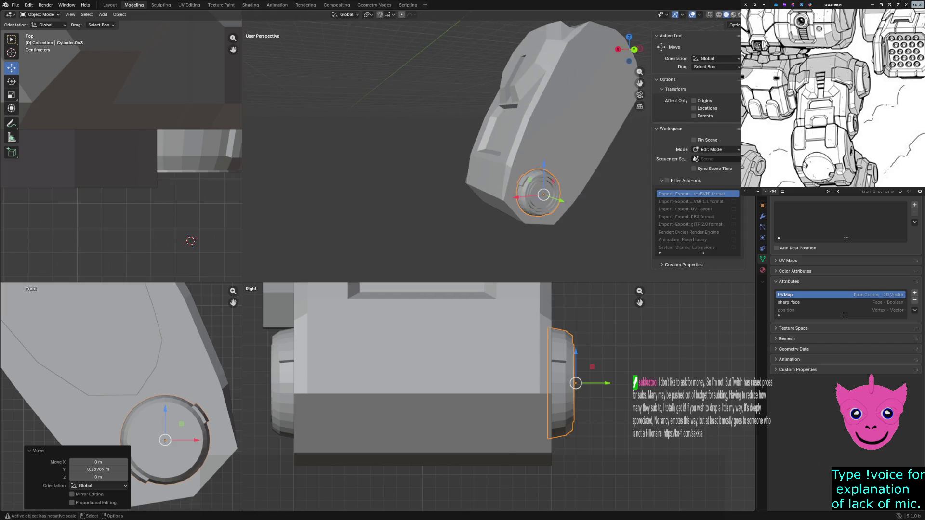
pyautogui.hotkey('alt', 'a')
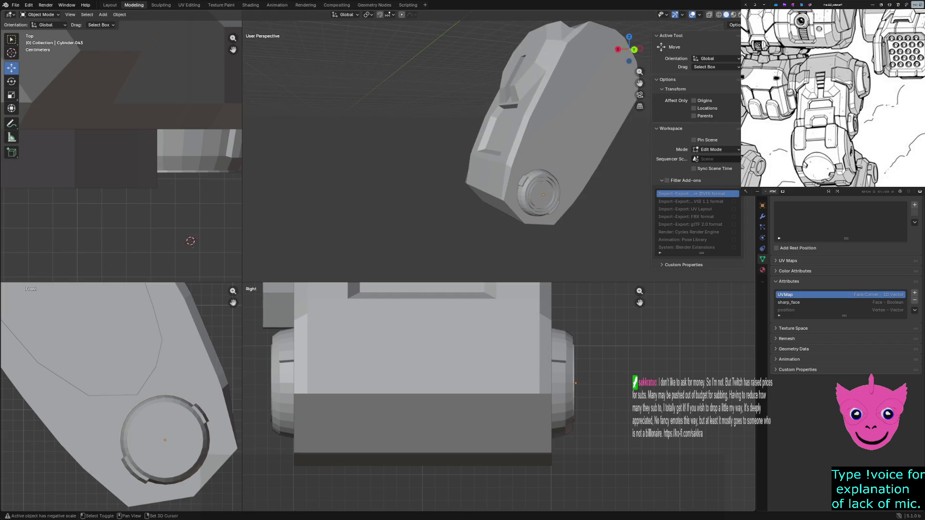
pyautogui.keyDown('shift'); pyautogui.moveTo(576, 384); pyautogui.dragTo(656, 455, button='middle'); pyautogui.keyUp('shift')
pyautogui.click(359, 339)
pyautogui.scroll(-2, 358, 340)
pyautogui.scroll(-1, 359, 340)
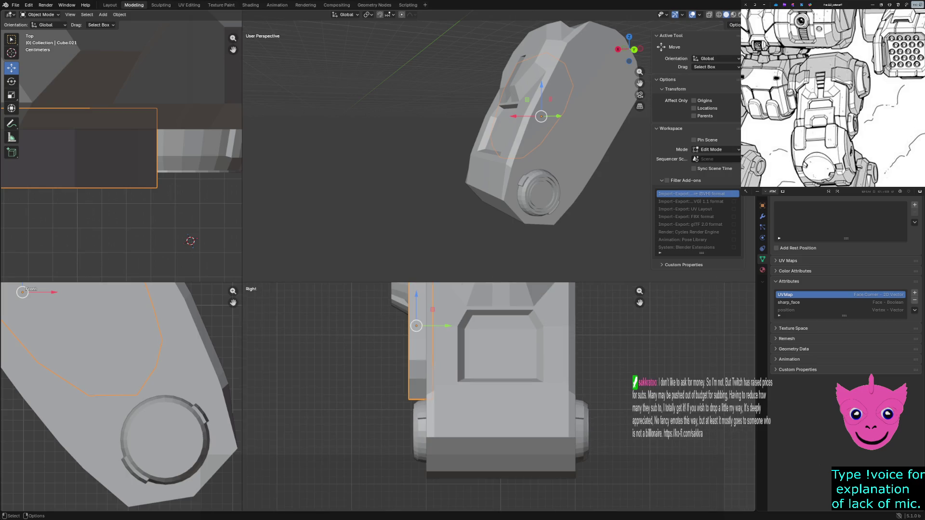
# Step: Copy and paste the side plate with its ring, then move the copies along Y to the opposite side
pyautogui.keyDown('shift'); pyautogui.click(420, 361); pyautogui.keyUp('shift')
pyautogui.keyDown('shift'); pyautogui.moveTo(506, 398); pyautogui.dragTo(440, 434, button='middle'); pyautogui.keyUp('shift')
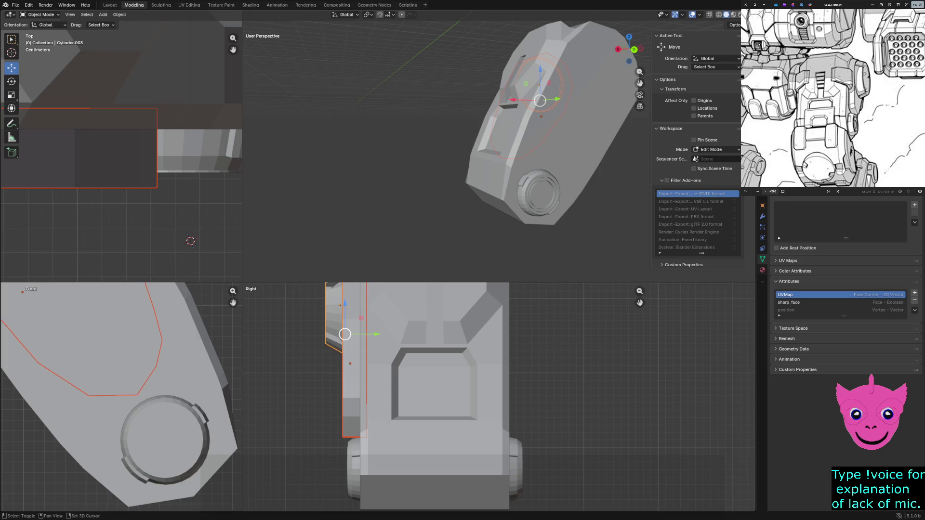
pyautogui.hotkey('ctrl', 'c')
pyautogui.hotkey('ctrl', 'v')
pyautogui.press('g')
pyautogui.press('y')
pyautogui.press('Return')
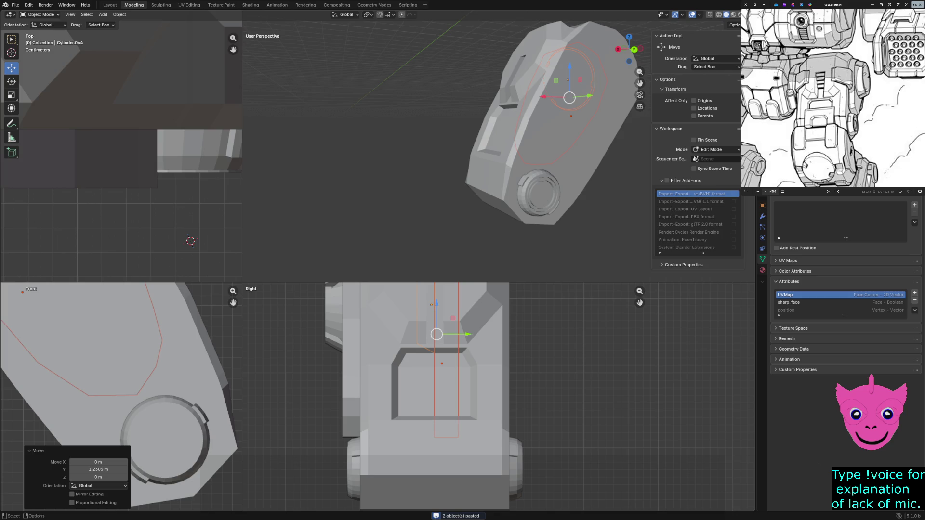
pyautogui.press('g')
pyautogui.press('y')
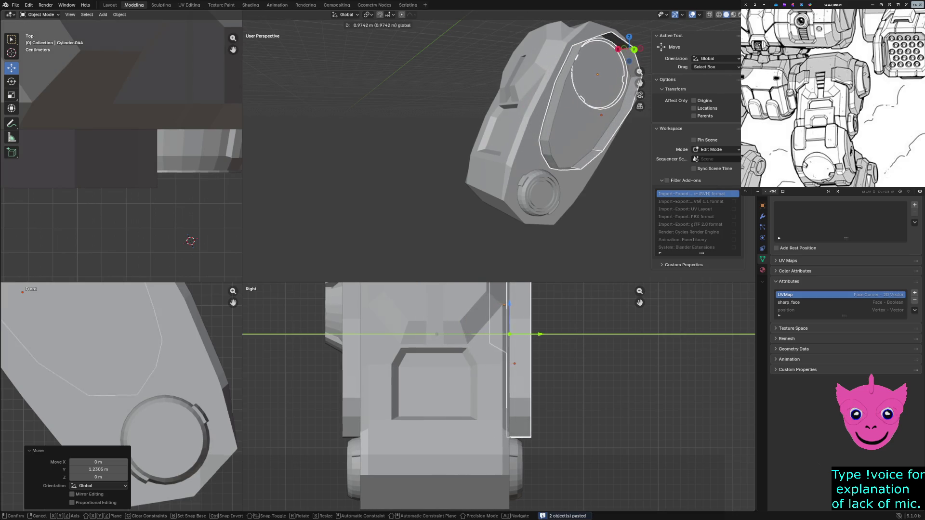
pyautogui.press('Return')
# Step: Mirror the pasted plate across global Y and slide it about 0.24 m flush against the body's side
pyautogui.click(119, 15)
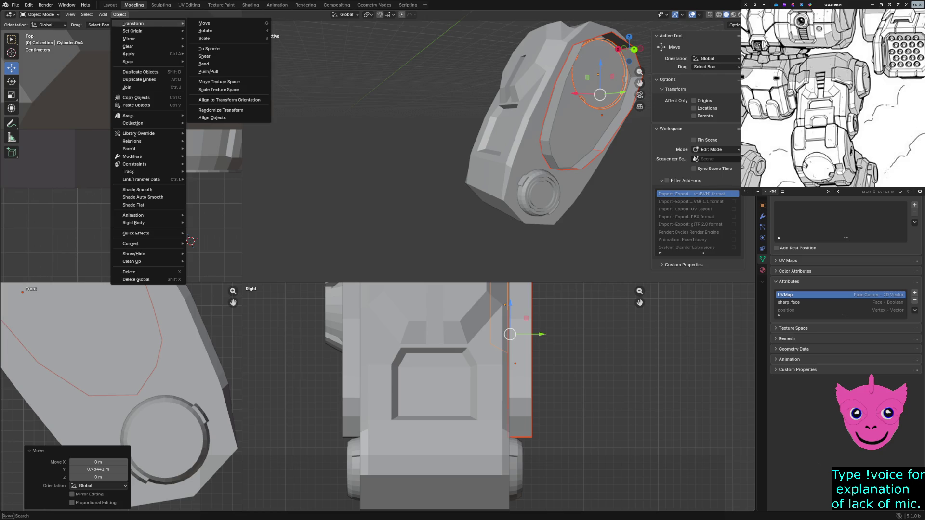
pyautogui.moveTo(130, 38)
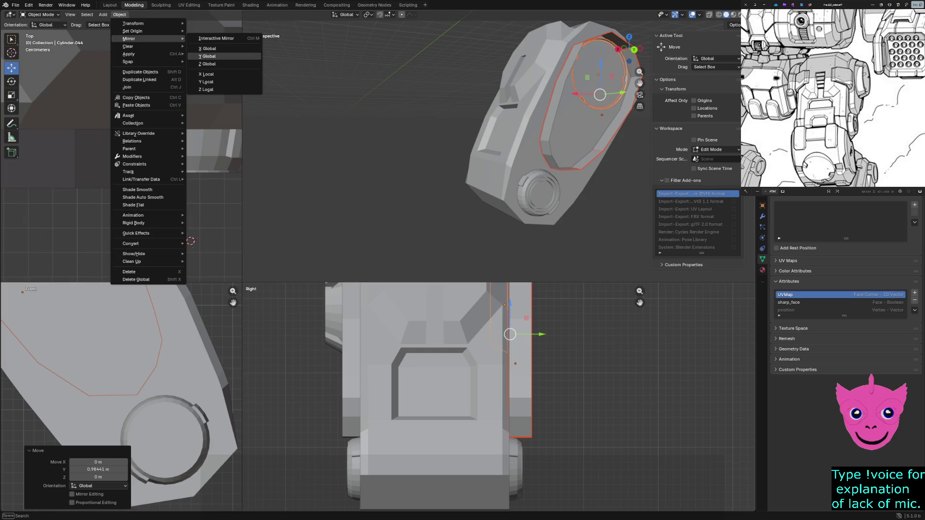
pyautogui.click(209, 56)
pyautogui.moveTo(541, 334); pyautogui.dragTo(558, 334)
pyautogui.click(558, 334)
pyautogui.scroll(-5, 558, 334)
pyautogui.moveTo(449, 145); pyautogui.dragTo(507, 144, button='middle')
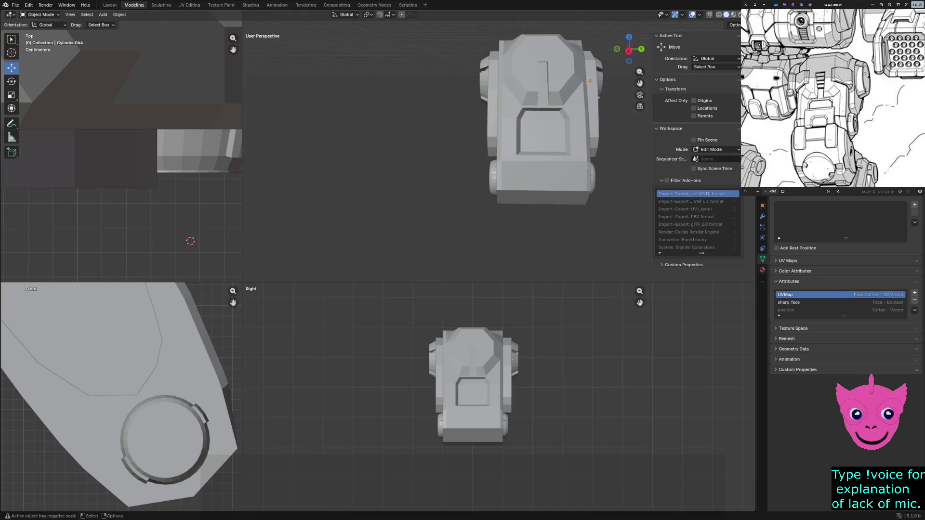
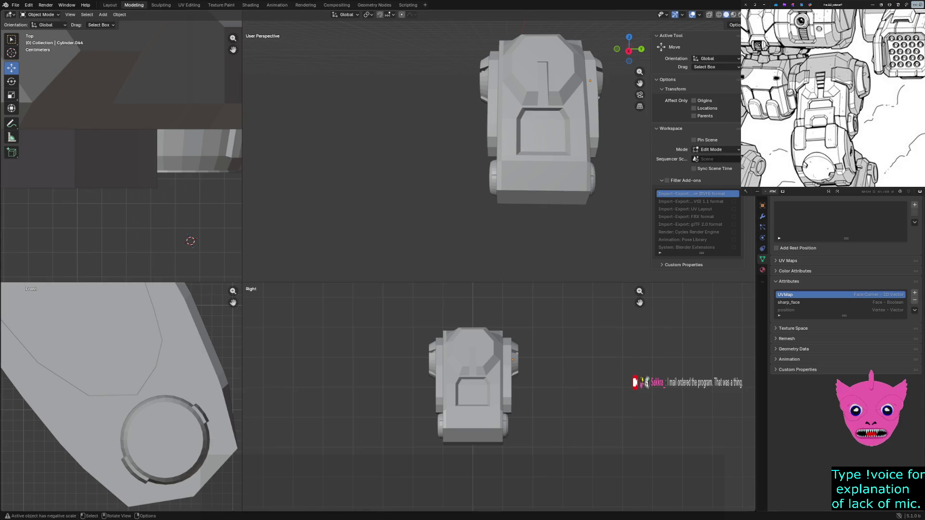
# Step: Inspect the torso from several angles, checking it briefly in wireframe then back in solid shading
pyautogui.moveTo(542, 123); pyautogui.dragTo(470, 120, button='middle')
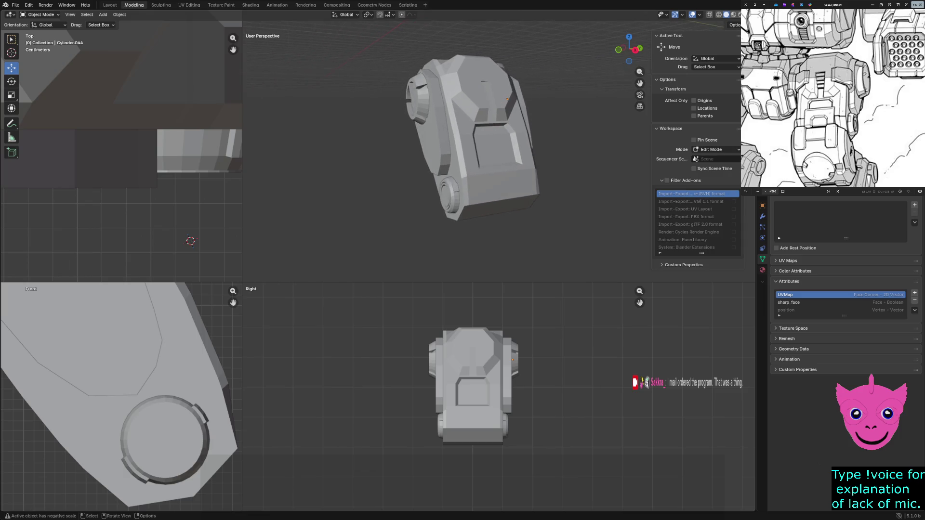
pyautogui.scroll(2, 468, 137)
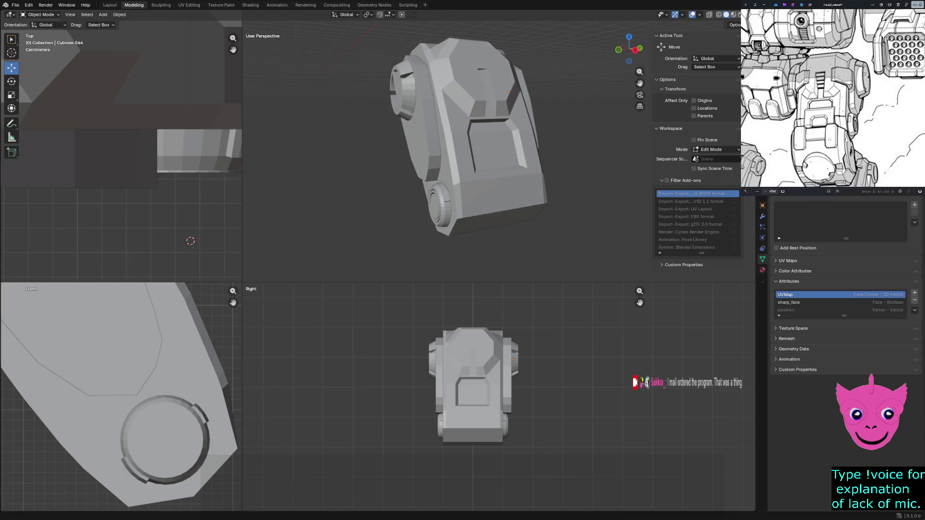
pyautogui.scroll(2, 801, 134)
pyautogui.scroll(2, 800, 133)
pyautogui.scroll(1, 809, 137)
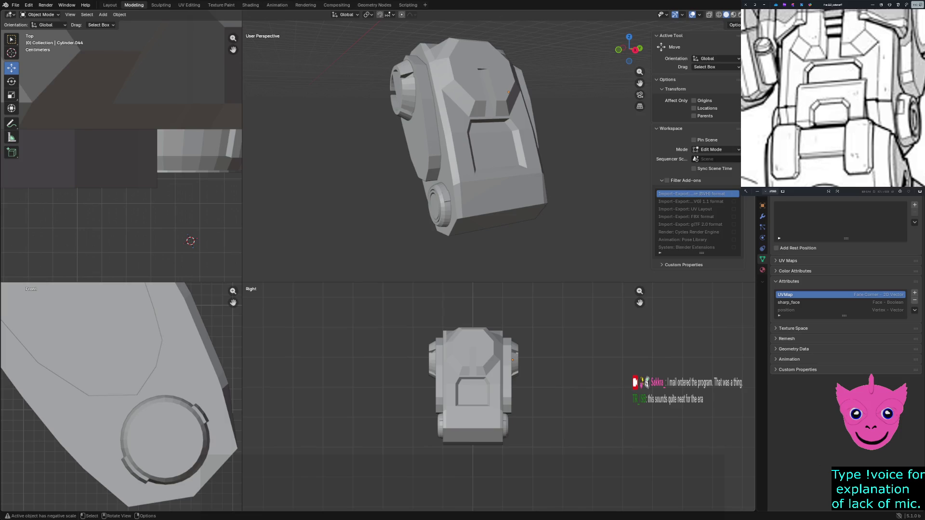
pyautogui.moveTo(470, 145); pyautogui.dragTo(498, 123, button='middle')
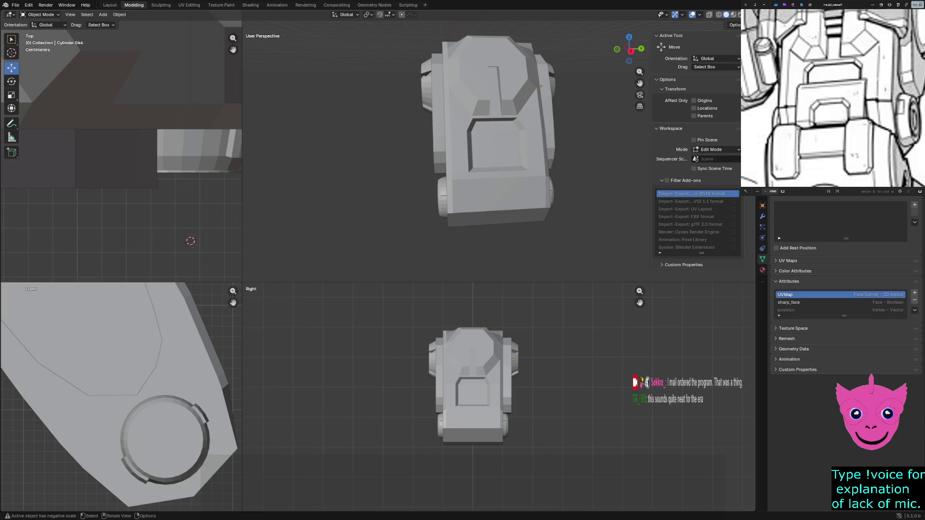
pyautogui.scroll(1, 486, 130)
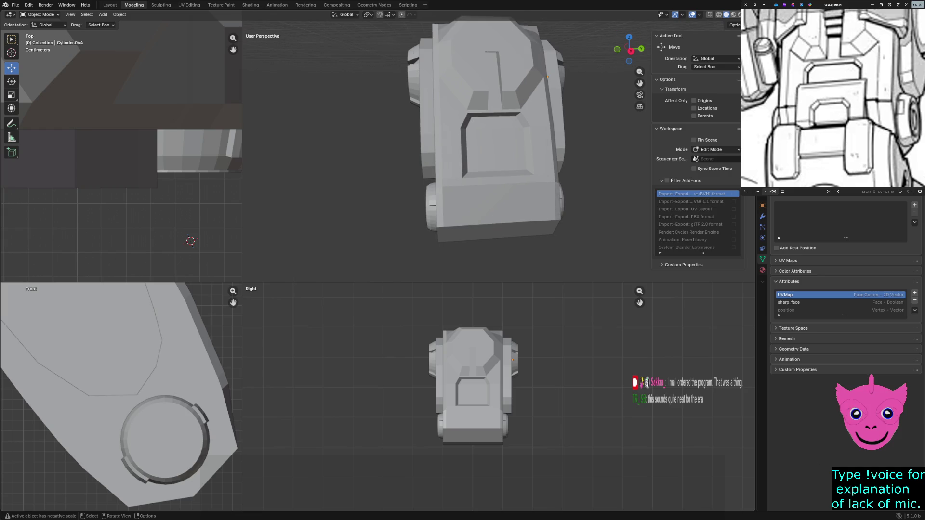
pyautogui.moveTo(456, 195); pyautogui.dragTo(457, 194, button='middle')
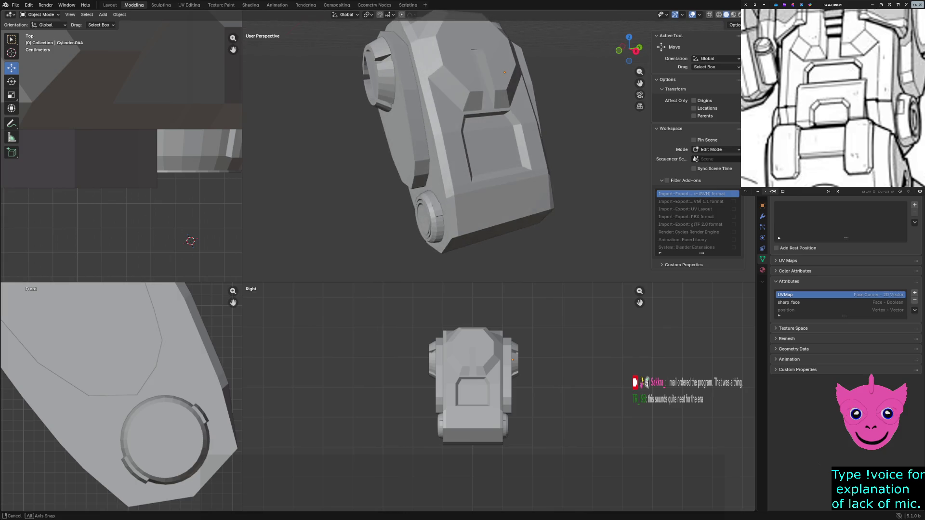
pyautogui.scroll(3, 457, 195)
pyautogui.press('z')
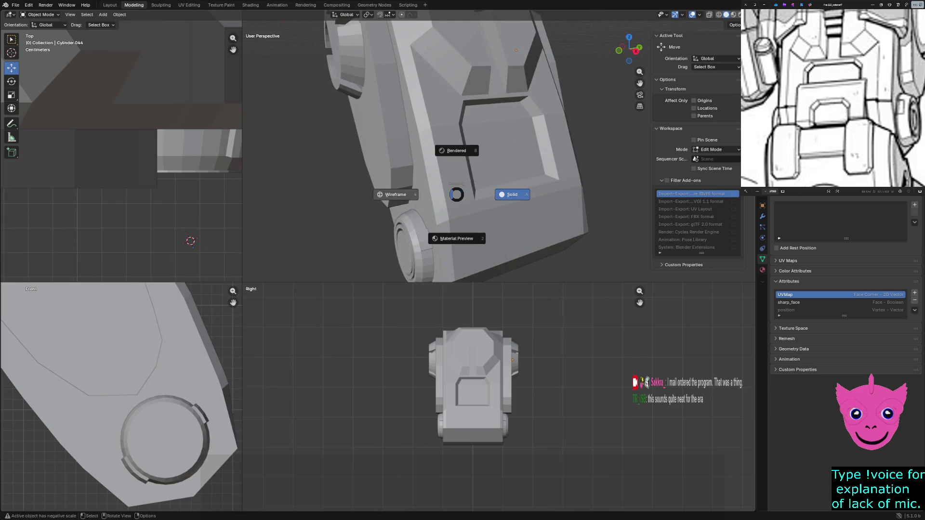
pyautogui.click(395, 194)
pyautogui.hotkey('shift', 'z')
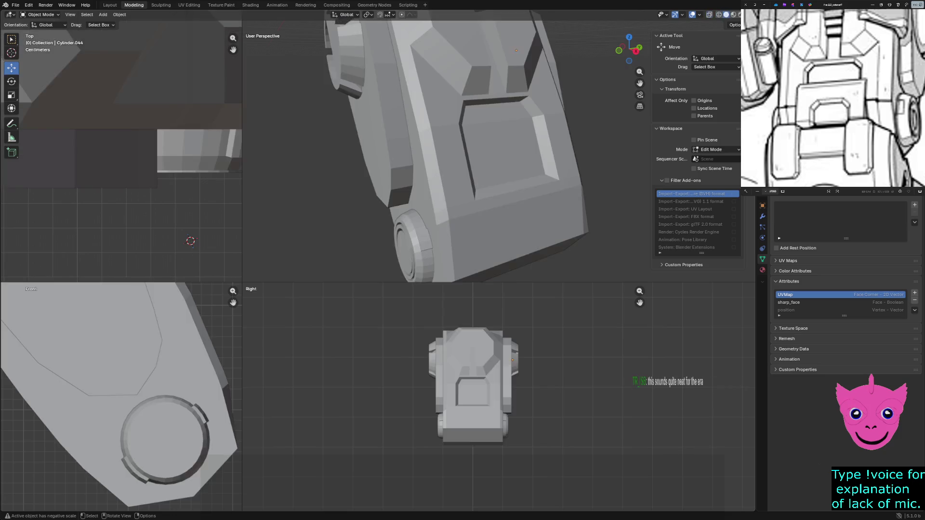
# Step: Select the mech torso and enter Edit Mode on its mesh, picking a vertex on the right edge
pyautogui.press('a')
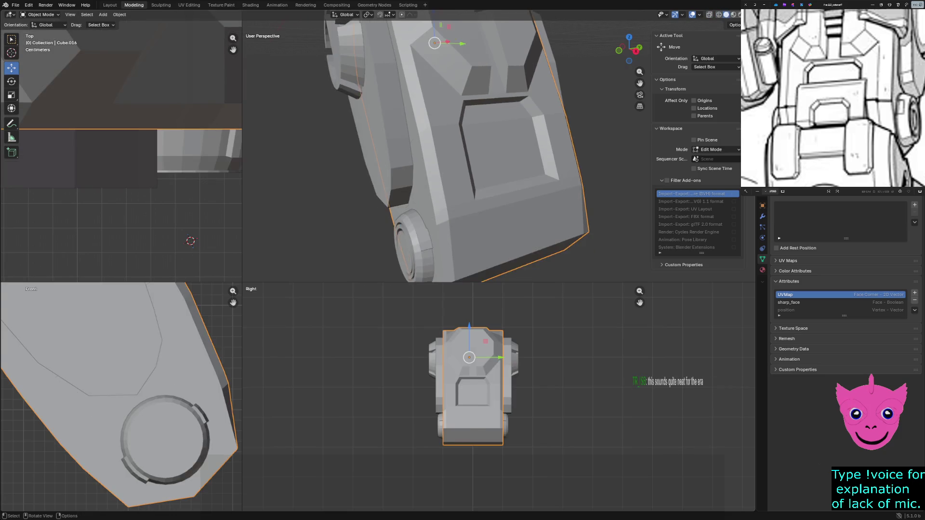
pyautogui.press('Tab')
pyautogui.click(228, 384)
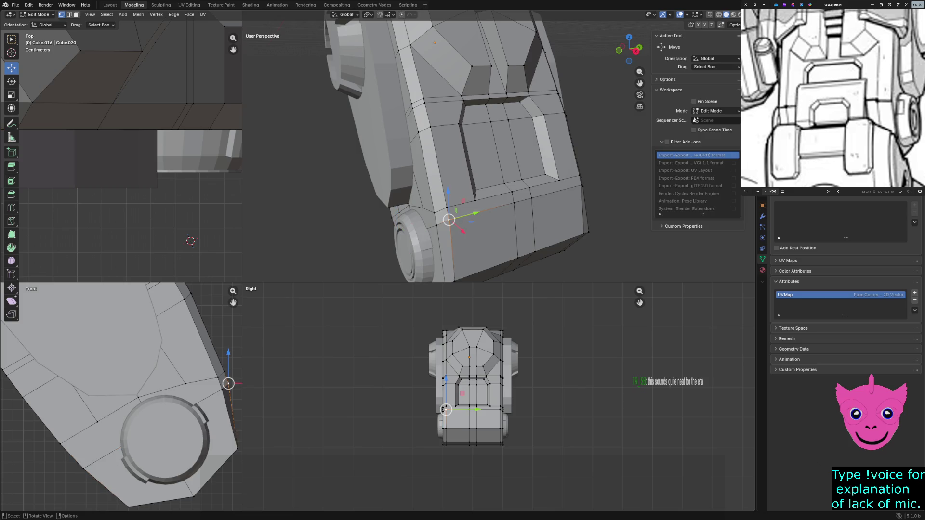
# Step: Select the vertices along the horizontal edge below the front panel and start a bevel on it
pyautogui.moveTo(500, 153); pyautogui.dragTo(520, 137, button='middle')
pyautogui.hotkey('alt', 'a')
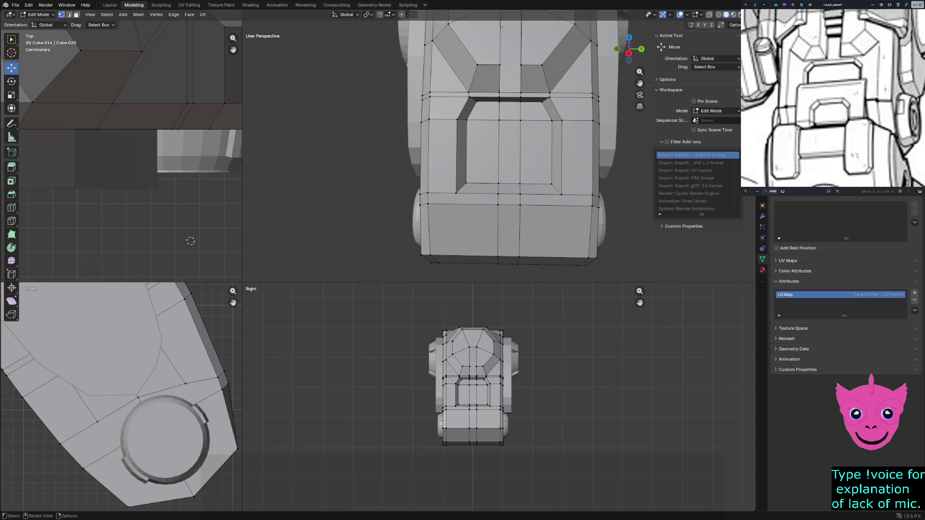
pyautogui.click(441, 193)
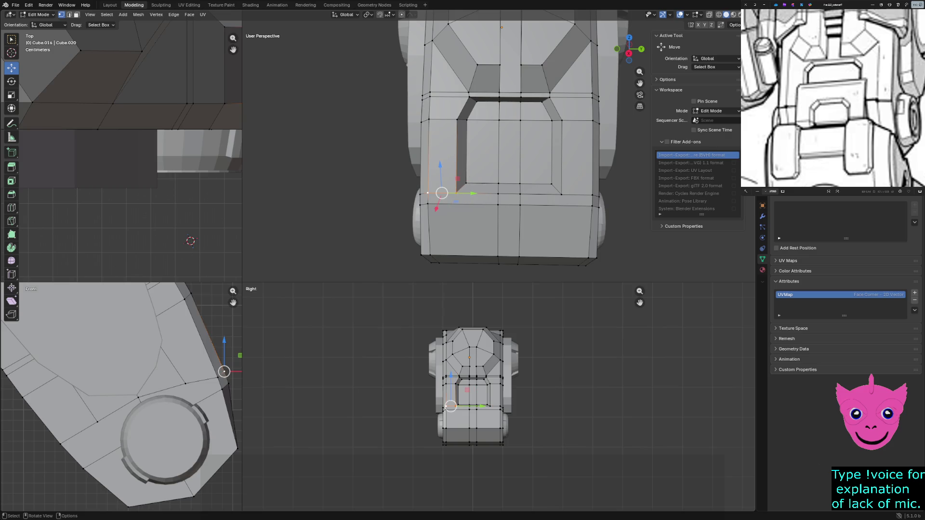
pyautogui.scroll(1, 497, 148)
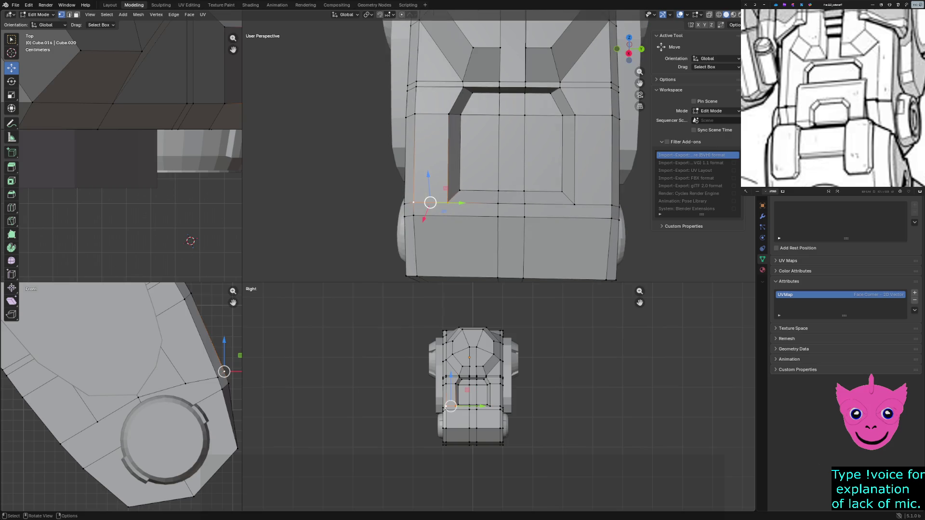
pyautogui.click(413, 204)
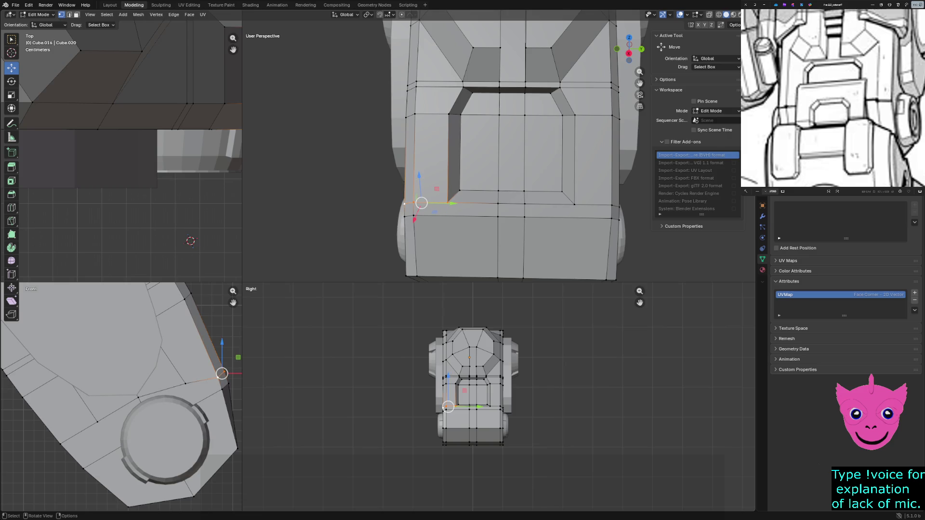
pyautogui.keyDown('shift'); pyautogui.click(497, 203); pyautogui.keyUp('shift')
pyautogui.keyDown('shift'); pyautogui.click(614, 204); pyautogui.keyUp('shift')
pyautogui.keyDown('shift'); pyautogui.click(574, 204); pyautogui.keyUp('shift')
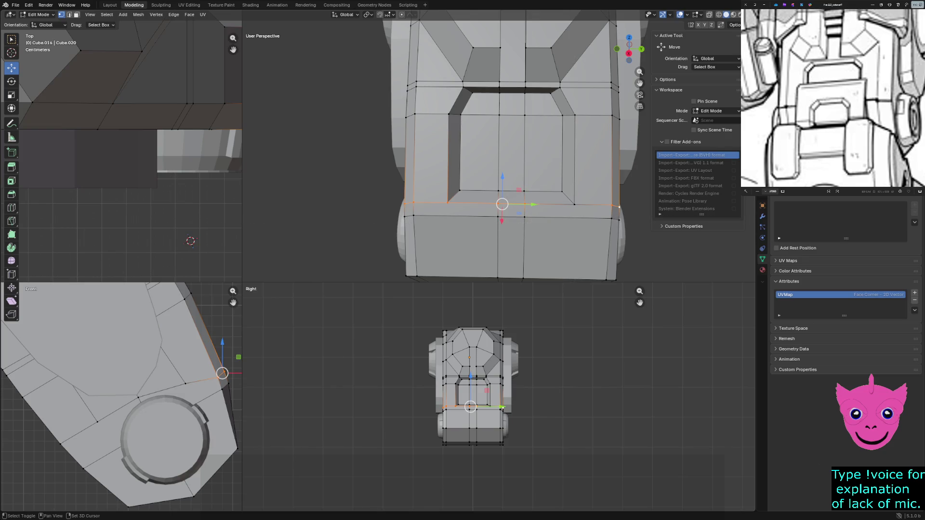
pyautogui.hotkey('ctrl', 'b')
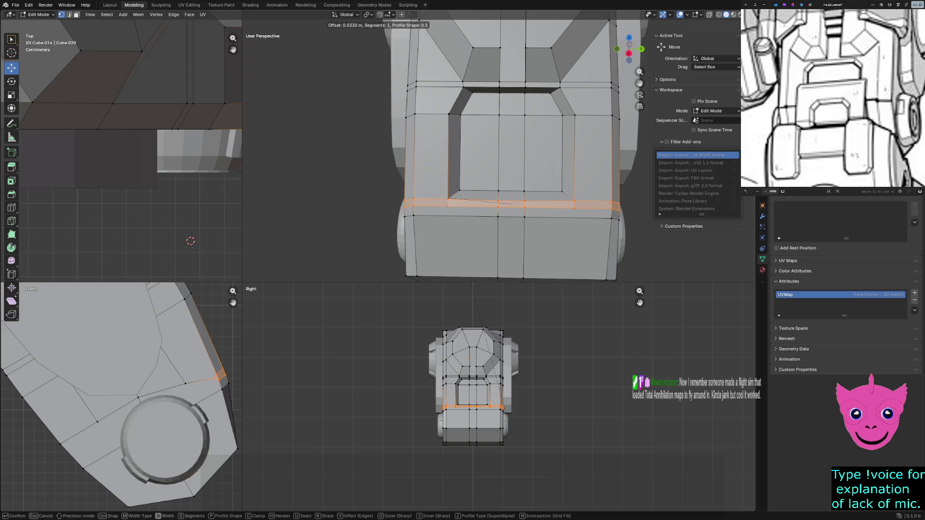
# Step: Confirm the bevel and set its width to 0.02 m in the Bevel panel, then clear the selection
pyautogui.click(510, 204)
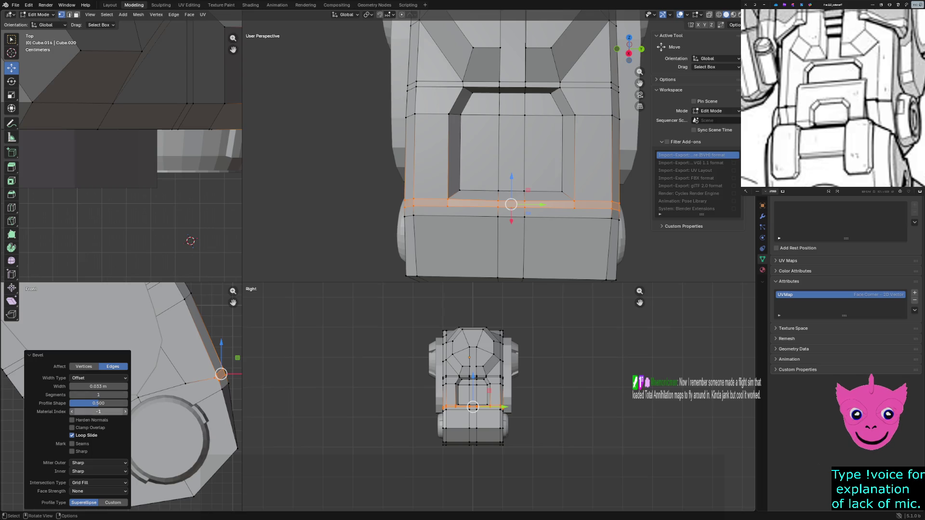
pyautogui.click(99, 386)
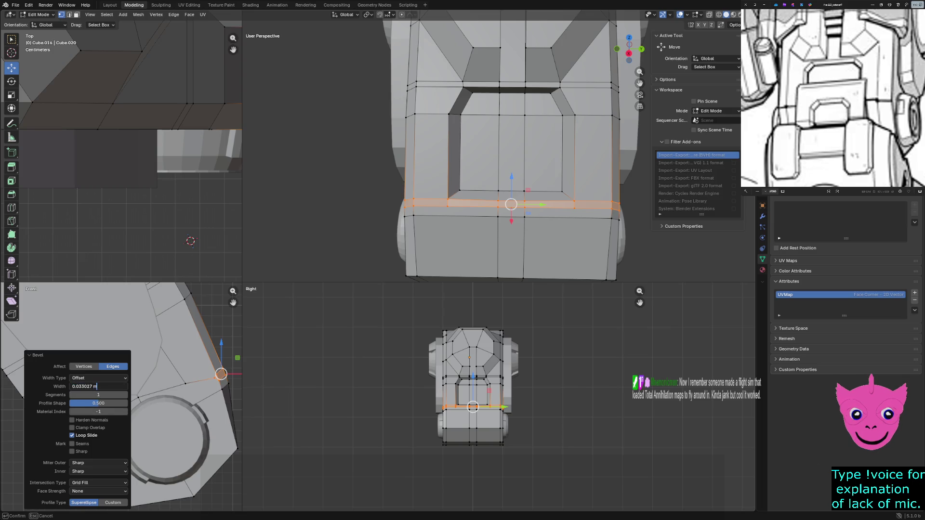
pyautogui.write('.0')
pyautogui.write('2')
pyautogui.press('Return')
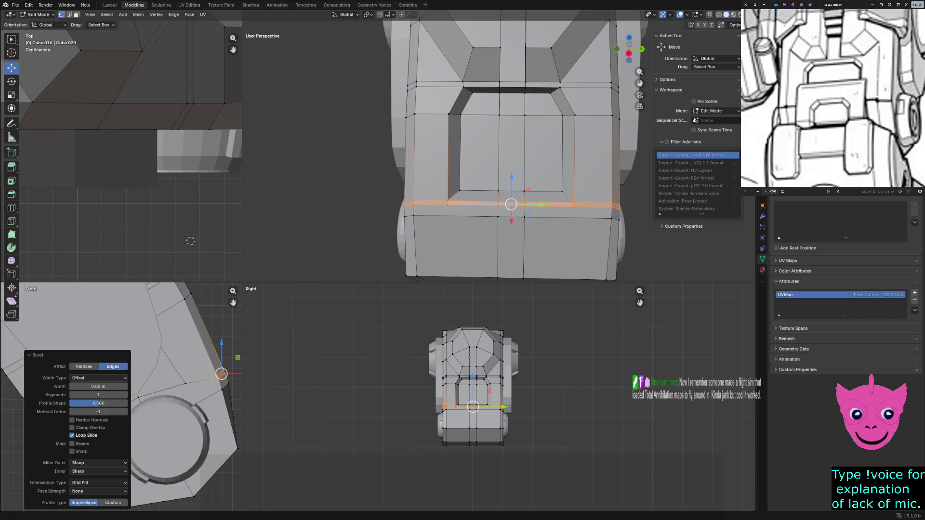
pyautogui.click(99, 386)
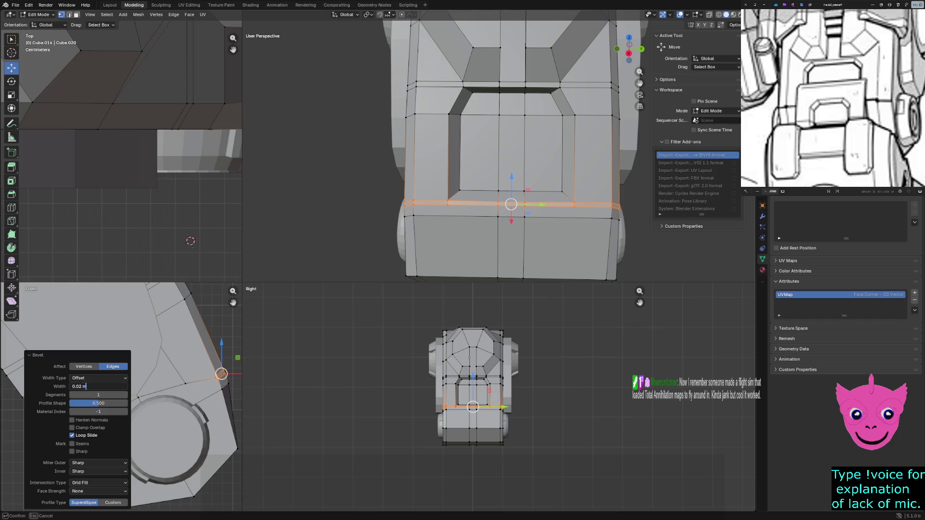
pyautogui.hotkey('ctrl', 'a')
pyautogui.press('Return')
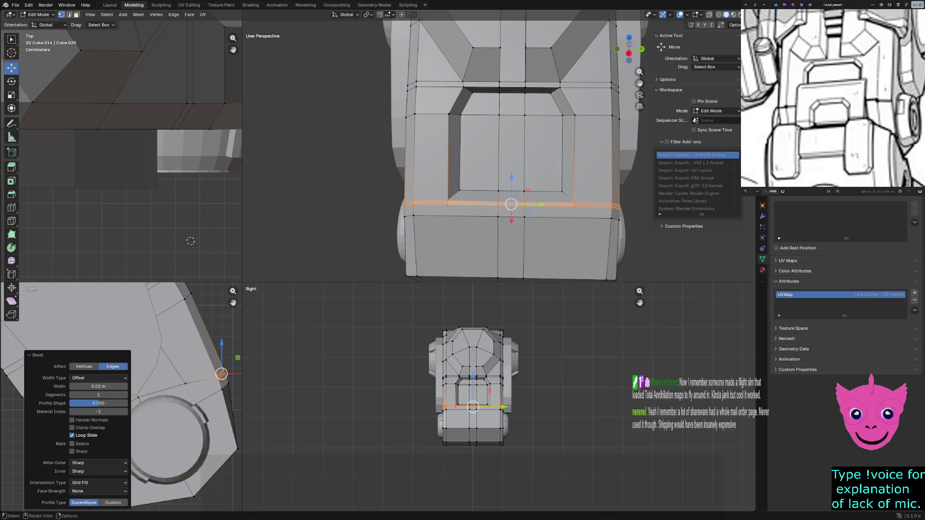
pyautogui.hotkey('alt', 'a')
pyautogui.scroll(1, 507, 151)
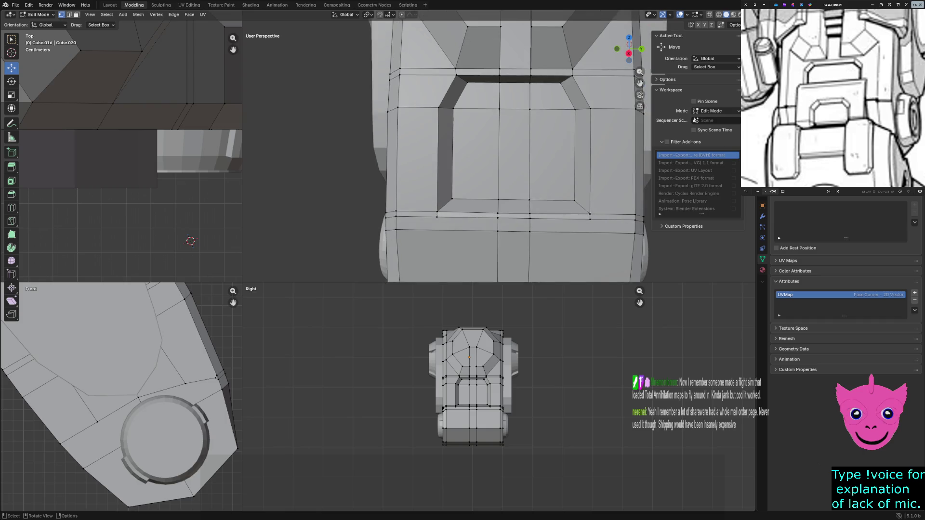
pyautogui.scroll(1, 506, 152)
pyautogui.scroll(1, 506, 151)
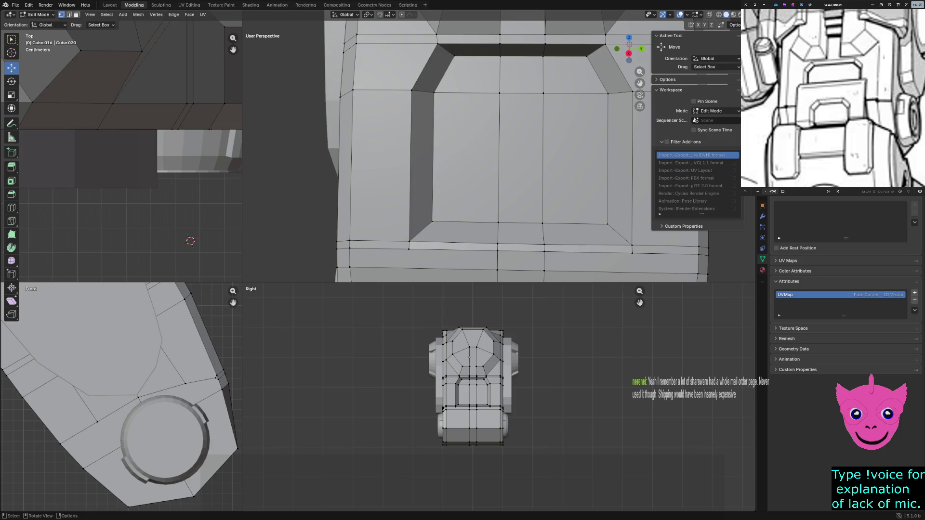
# Step: Select the edge loop on the left of the lower front plate and shift it slightly
pyautogui.keyDown('shift'); pyautogui.moveTo(507, 152); pyautogui.dragTo(500, 135, button='middle'); pyautogui.keyUp('shift')
pyautogui.scroll(1, 499, 155)
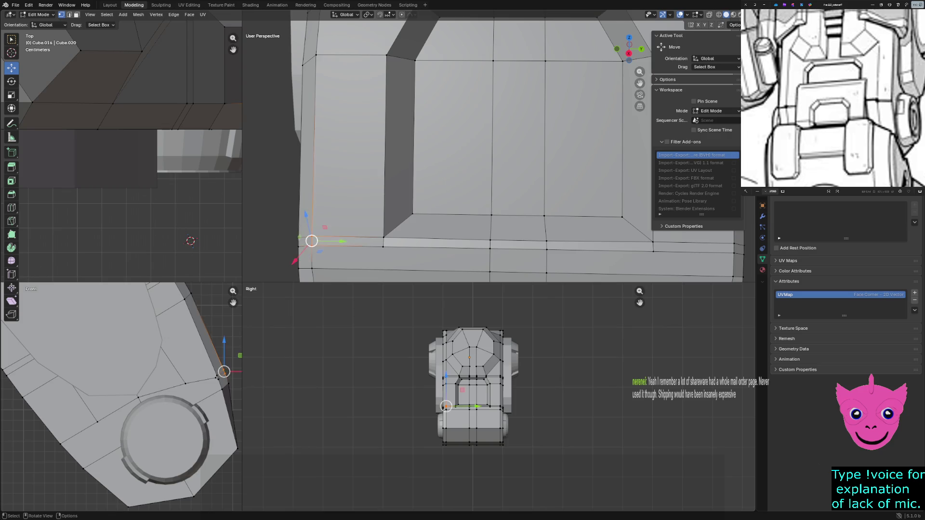
pyautogui.scroll(1, 310, 239)
pyautogui.keyDown('shift'); pyautogui.moveTo(506, 152); pyautogui.dragTo(528, 135, button='middle'); pyautogui.keyUp('shift')
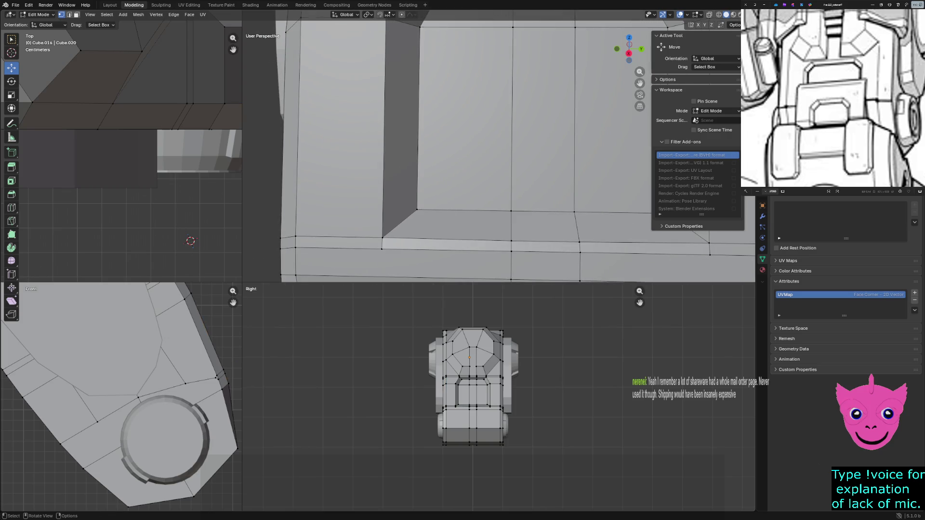
pyautogui.scroll(3, 499, 398)
pyautogui.scroll(4, 499, 397)
pyautogui.scroll(1, 500, 397)
pyautogui.scroll(2, 499, 397)
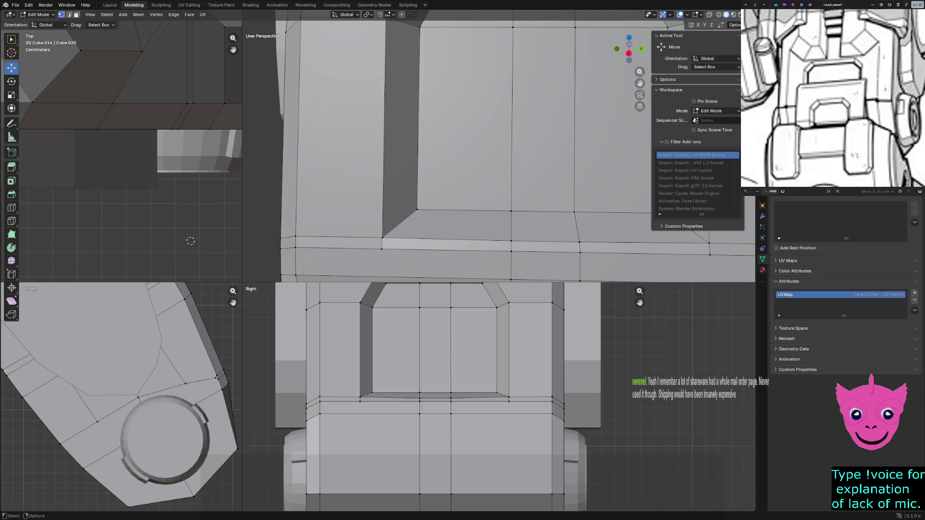
pyautogui.click(307, 376)
pyautogui.moveTo(306, 376); pyautogui.dragTo(307, 367)
pyautogui.hotkey('alt', 'a')
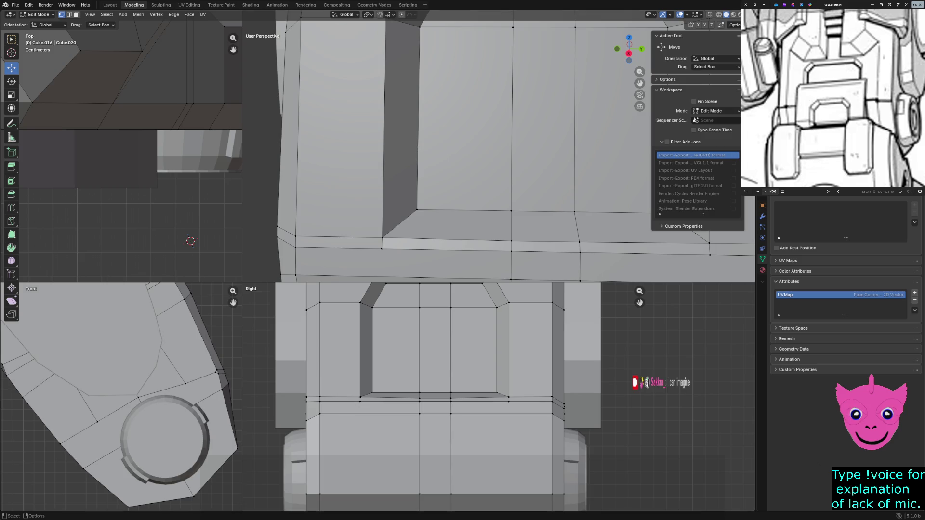
pyautogui.press('b')
# Step: Box-select the strip's end vertices and raise them about 0.056 m along Z
pyautogui.moveTo(564, 400); pyautogui.dragTo(573, 410)
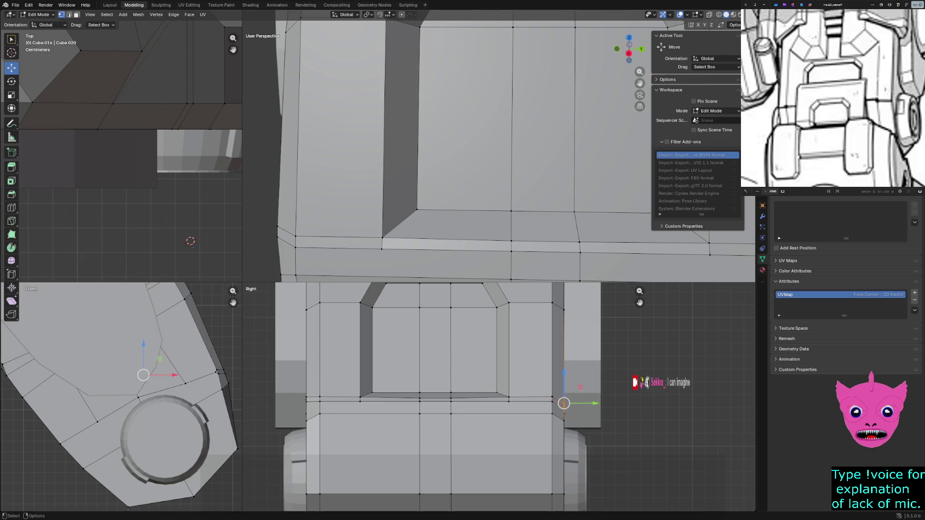
pyautogui.press('g')
pyautogui.press('z')
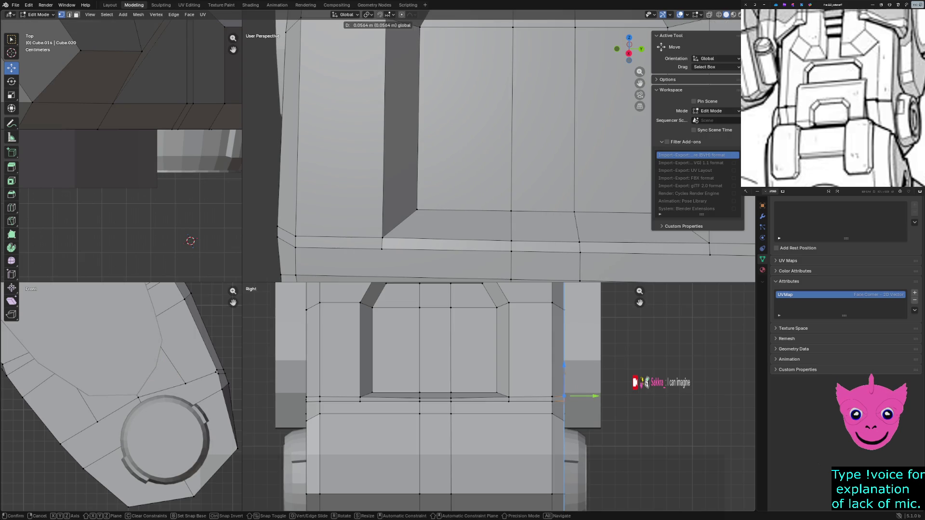
pyautogui.press('Return')
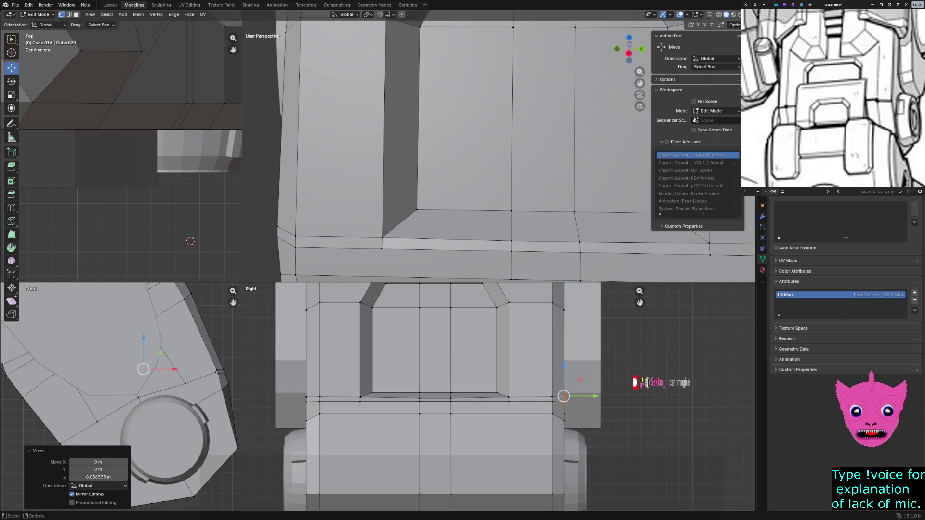
# Step: Switch to face selection and pick out the thin strip face along the lower front
pyautogui.click(320, 401)
pyautogui.click(307, 396)
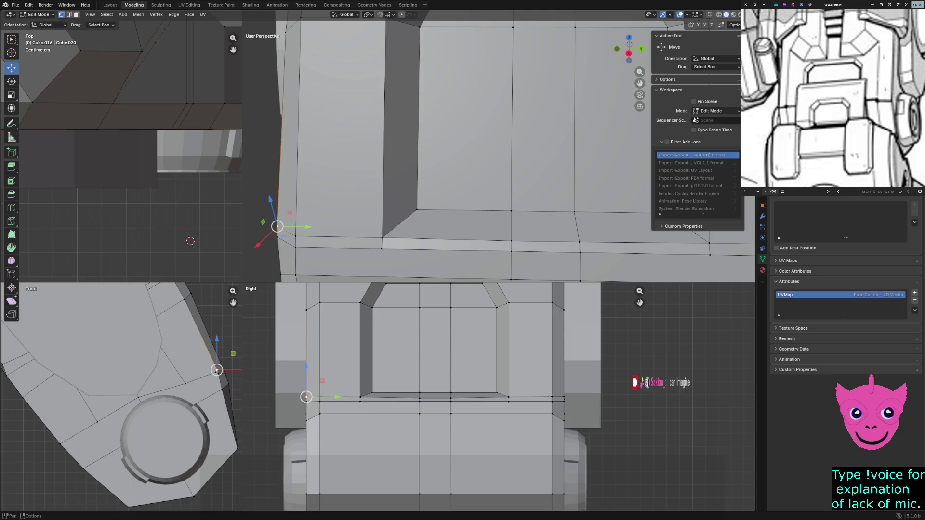
pyautogui.press('3')
pyautogui.click(286, 236)
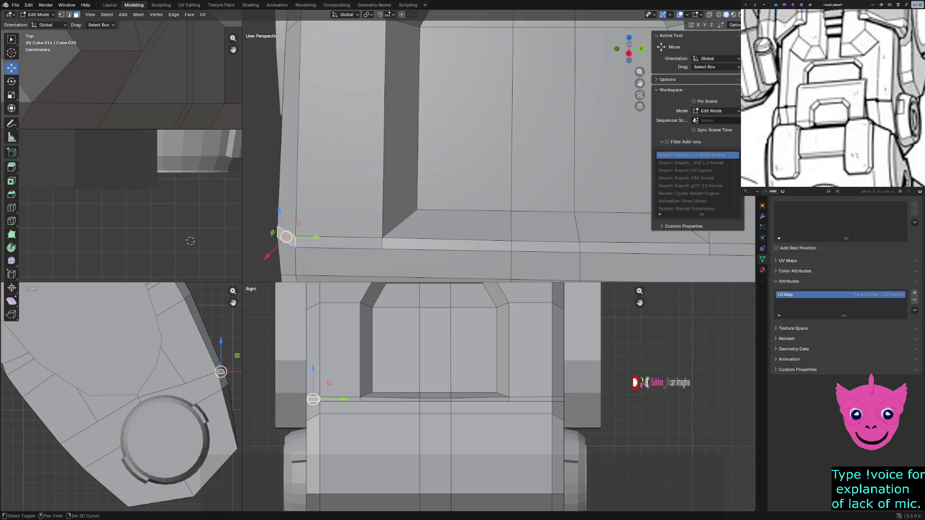
pyautogui.keyDown('shift'); pyautogui.click(340, 244); pyautogui.keyUp('shift')
pyautogui.keyDown('shift'); pyautogui.click(446, 244); pyautogui.keyUp('shift')
pyautogui.scroll(1, 499, 396)
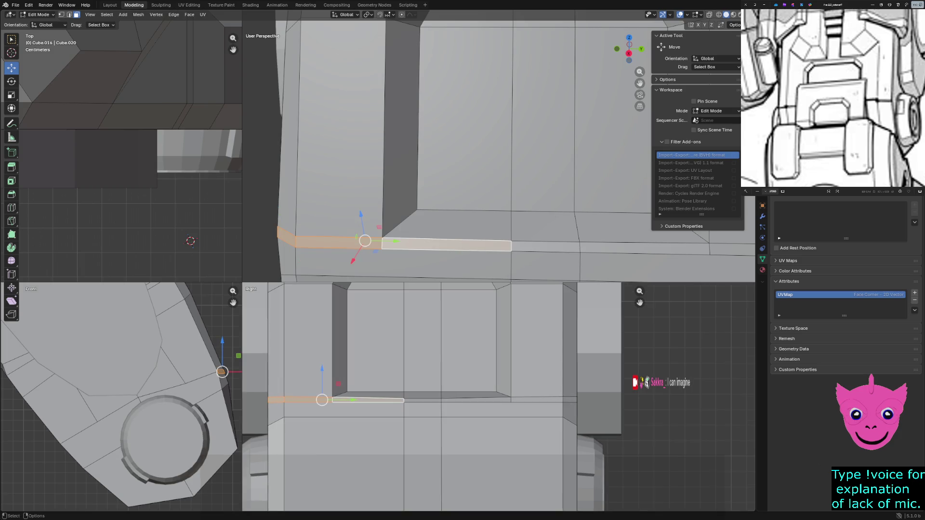
pyautogui.scroll(2, 499, 397)
pyautogui.click(545, 247)
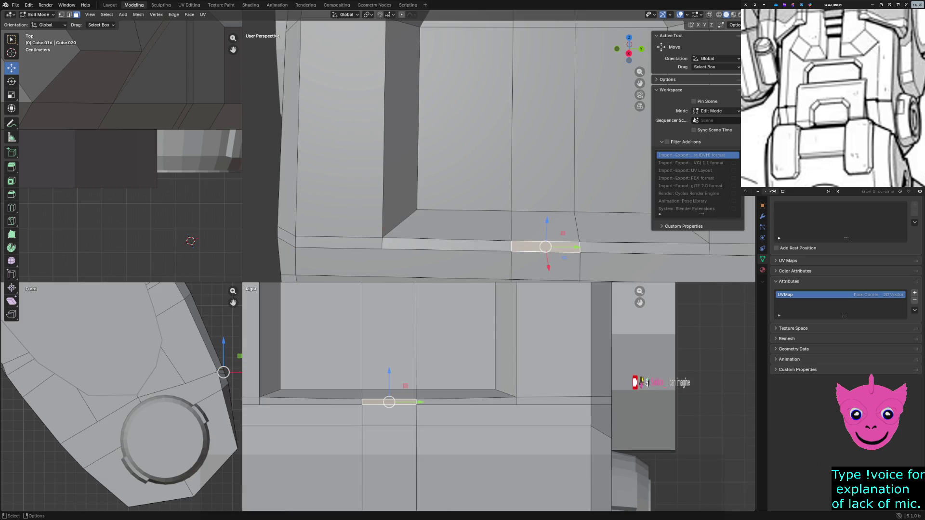
pyautogui.scroll(1, 499, 396)
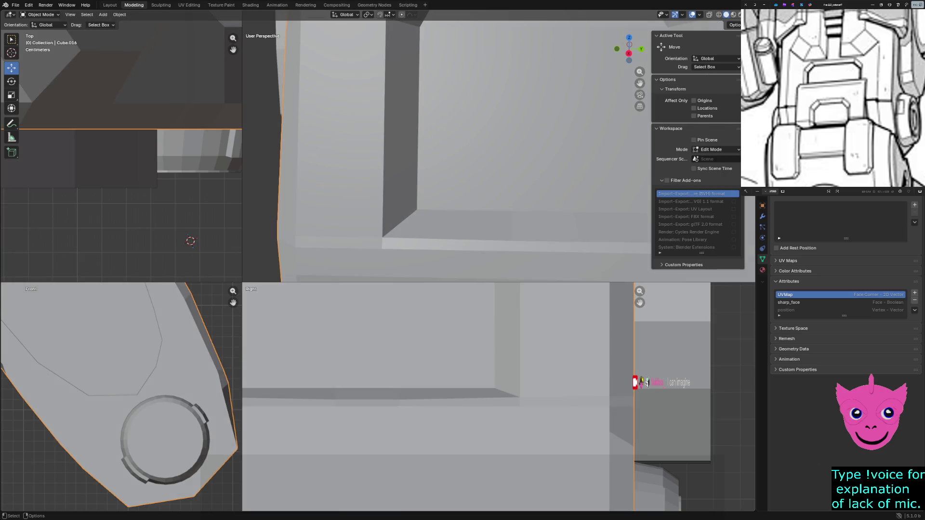
# Step: Raise the small bevel face above the strip about 4 mm along Z, then clear the selection
pyautogui.press('1')
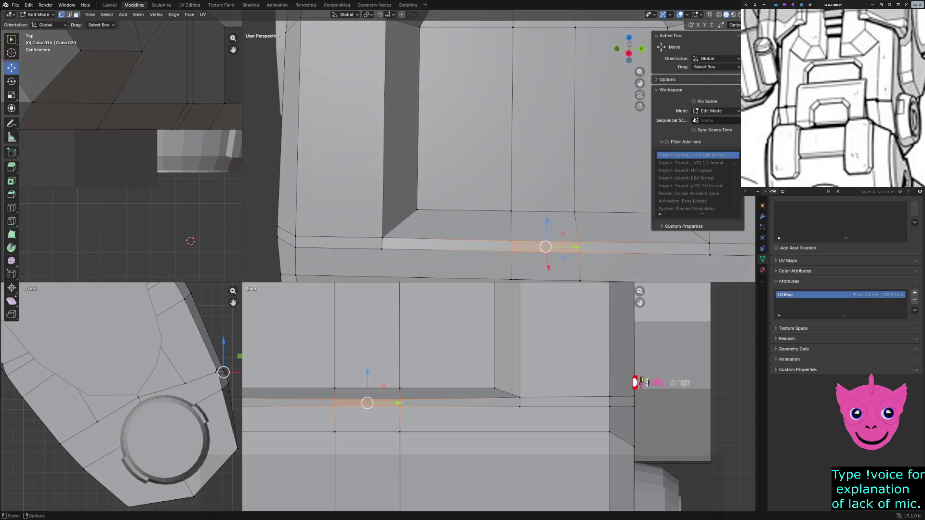
pyautogui.keyDown('alt'); pyautogui.click(544, 227); pyautogui.keyUp('alt')
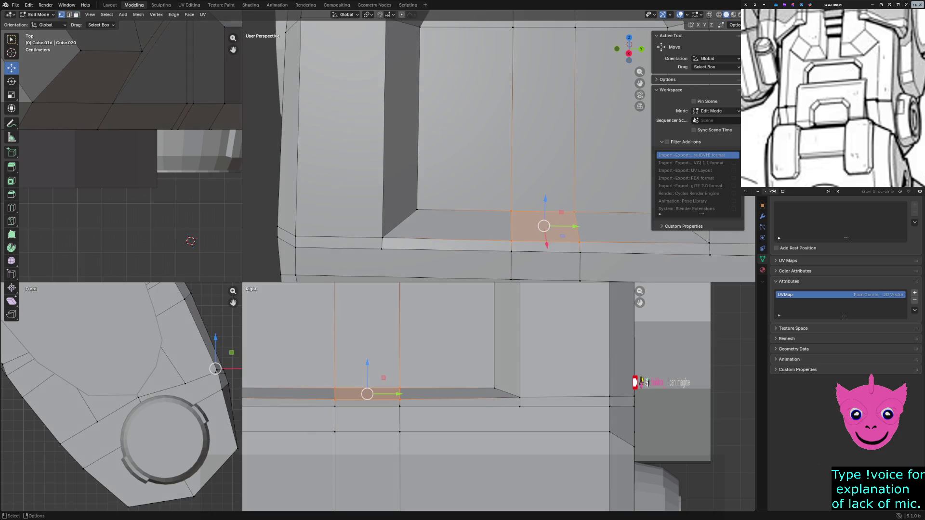
pyautogui.moveTo(367, 365); pyautogui.dragTo(367, 363)
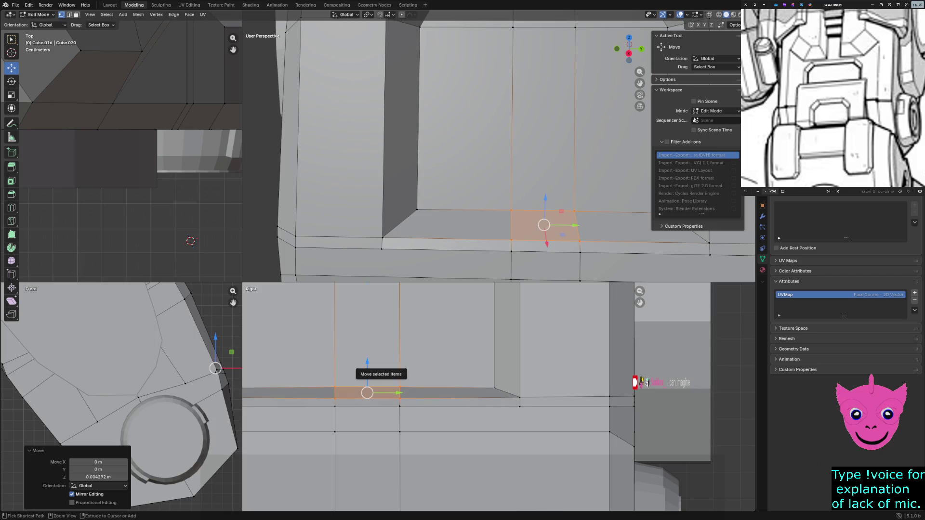
pyautogui.click(399, 387)
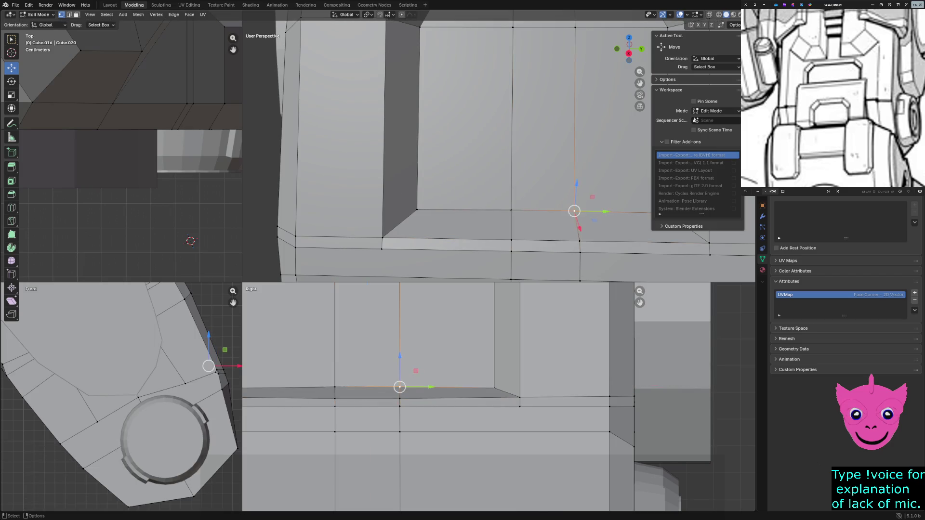
pyautogui.keyDown('shift'); pyautogui.moveTo(399, 388); pyautogui.dragTo(524, 389, button='middle'); pyautogui.keyUp('shift')
pyautogui.scroll(-1, 525, 389)
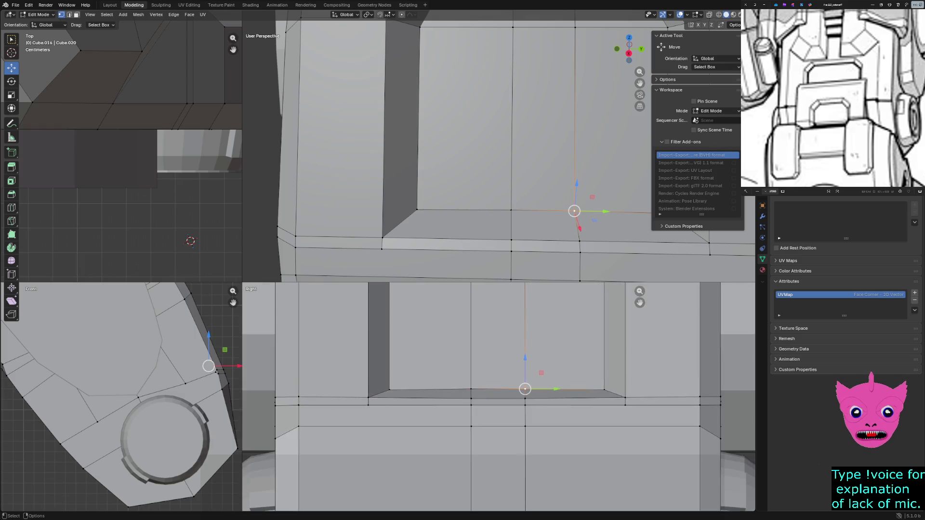
pyautogui.hotkey('alt', 'a')
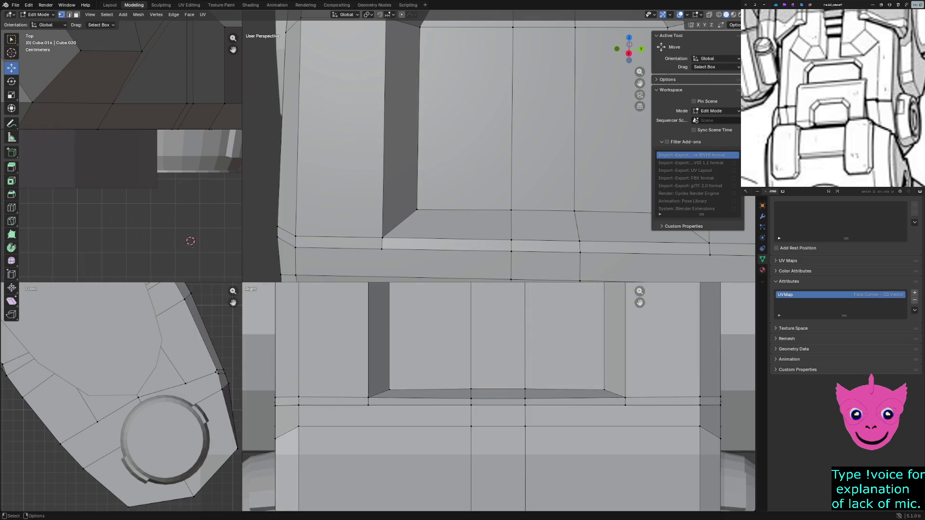
pyautogui.click(298, 405)
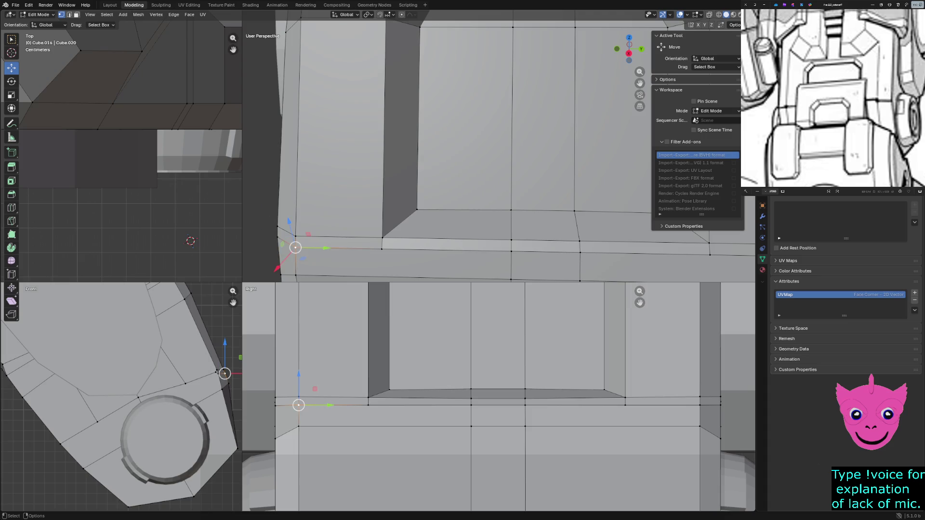
# Step: Raise the bottom corner vertices at the left and right ends of the front strip
pyautogui.keyDown('shift'); pyautogui.click(276, 404); pyautogui.keyUp('shift')
pyautogui.keyDown('shift'); pyautogui.click(471, 404); pyautogui.keyUp('shift')
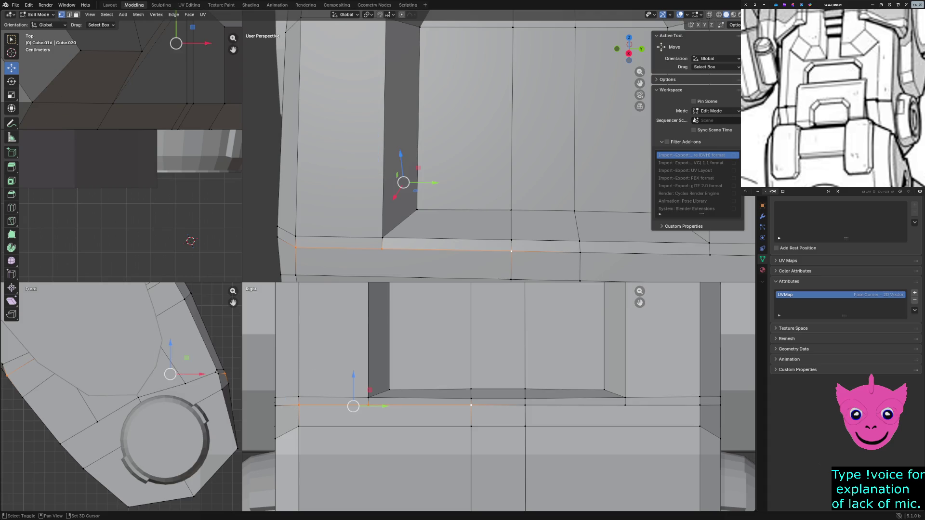
pyautogui.keyDown('shift'); pyautogui.click(524, 405); pyautogui.keyUp('shift')
pyautogui.keyDown('ctrl'); pyautogui.click(700, 405); pyautogui.keyUp('ctrl')
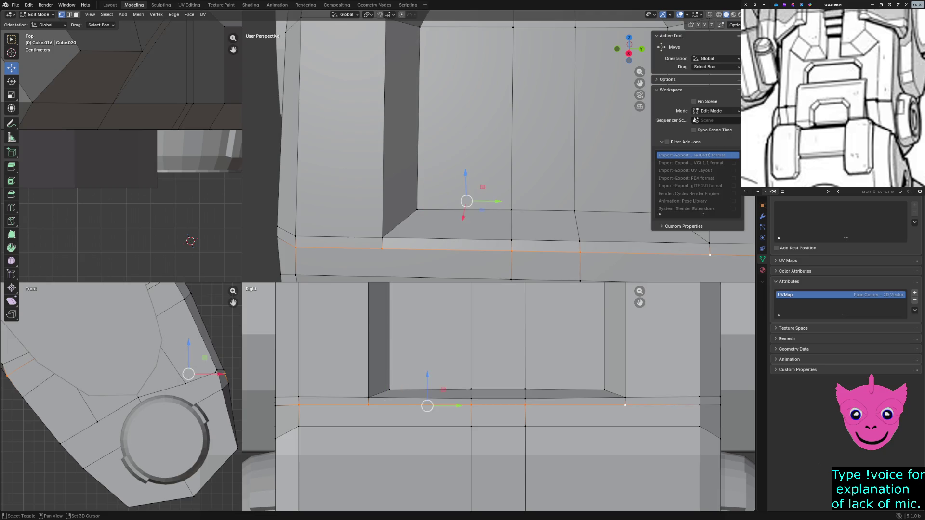
pyautogui.keyDown('shift'); pyautogui.click(720, 405); pyautogui.keyUp('shift')
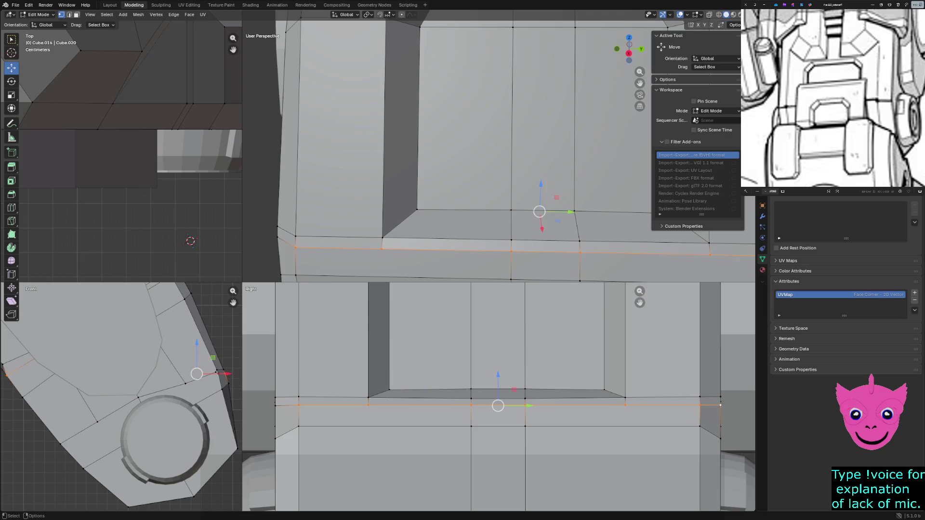
pyautogui.click(275, 404)
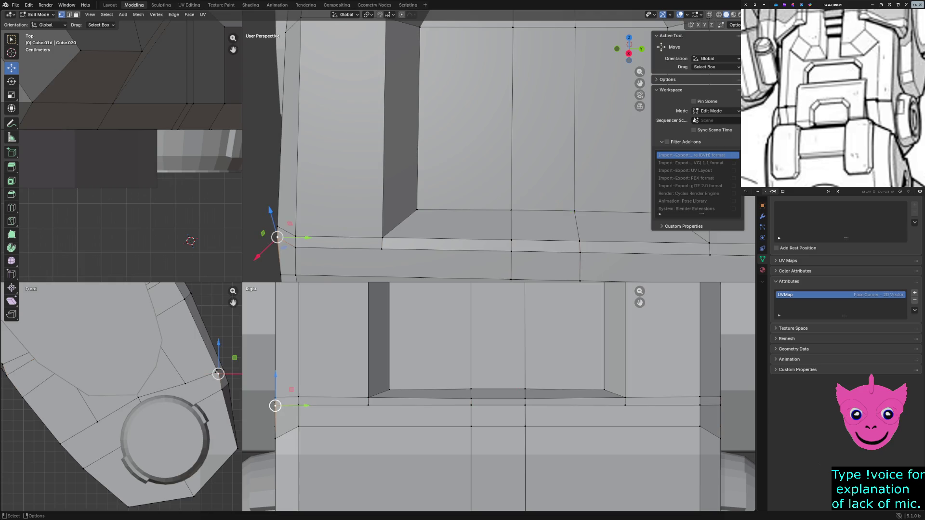
pyautogui.click(275, 426)
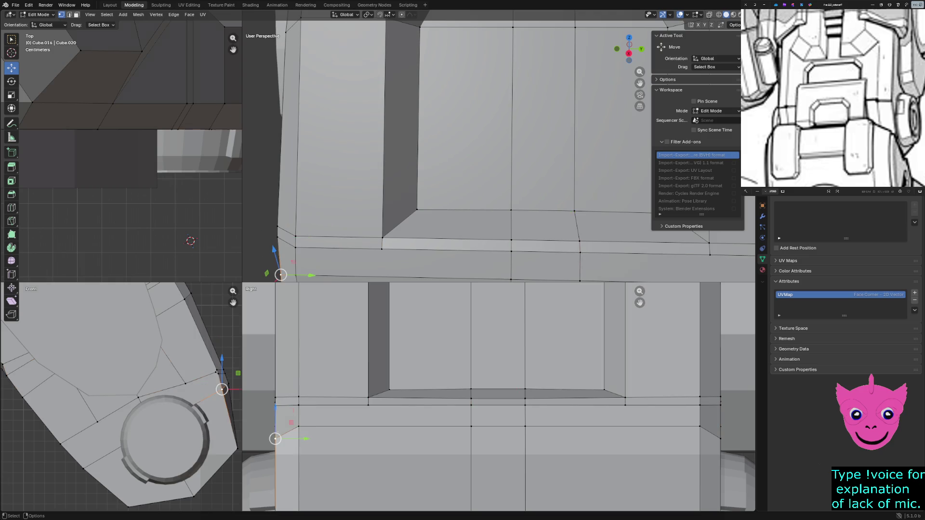
pyautogui.press('g')
pyautogui.click(307, 426)
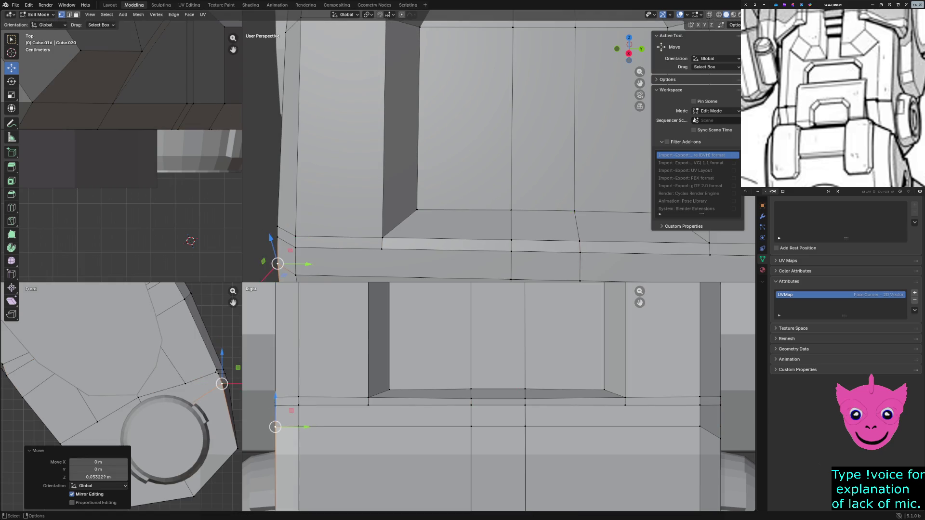
pyautogui.click(720, 430)
pyautogui.press('g')
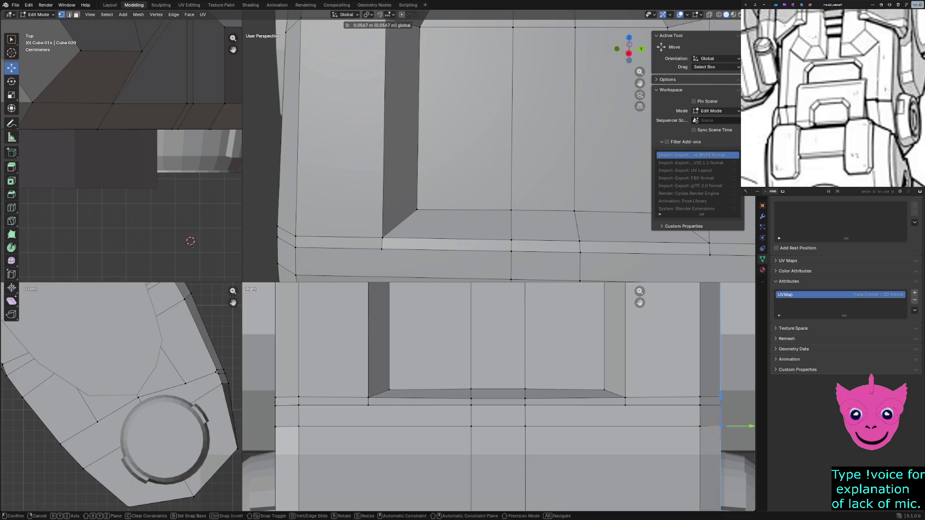
pyautogui.click(720, 420)
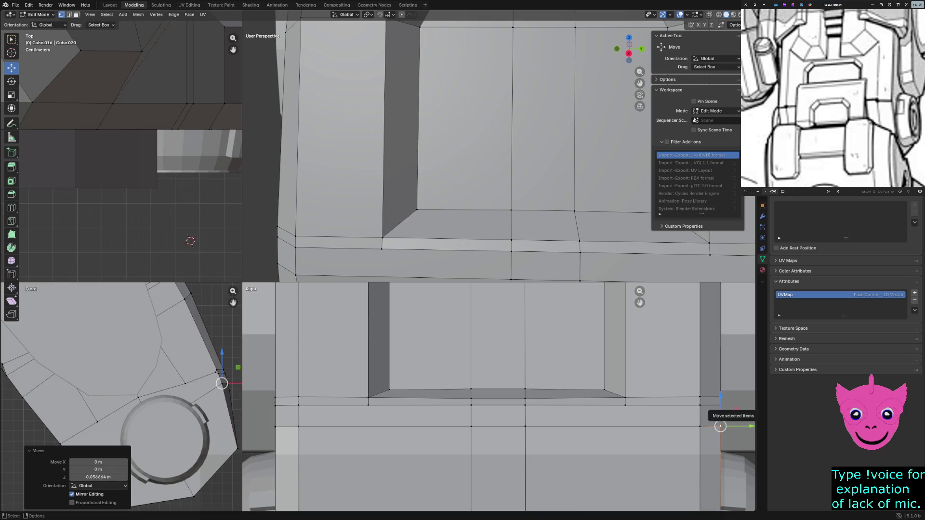
# Step: In edge mode, select the four short vertical edges crossing the strip
pyautogui.click(700, 427)
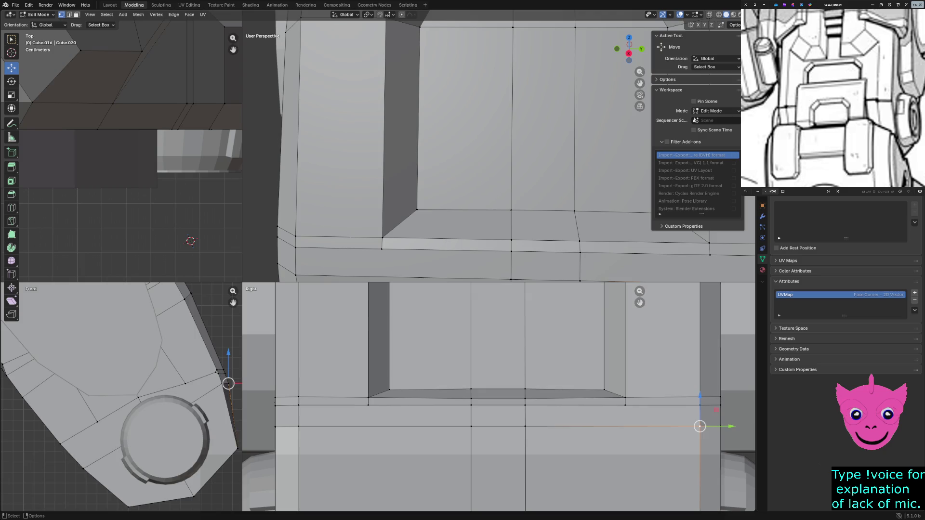
pyautogui.click(298, 427)
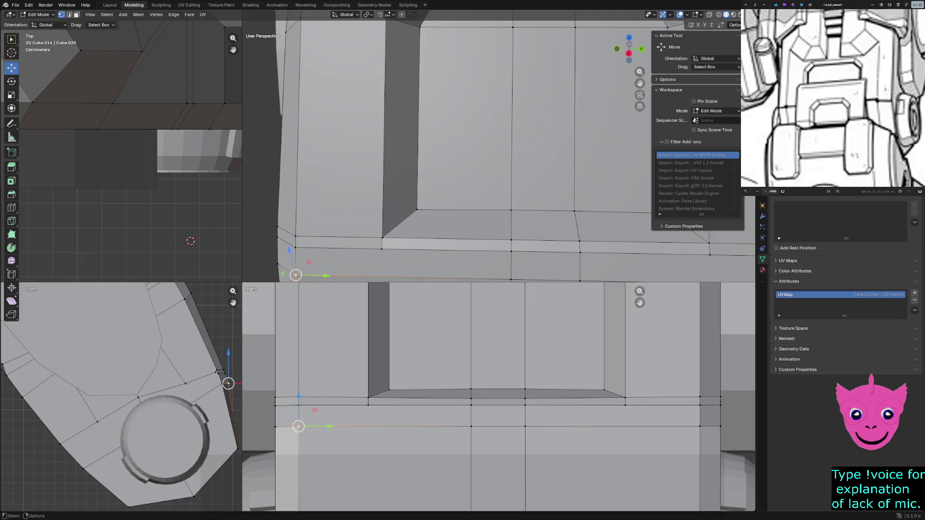
pyautogui.keyDown('ctrl'); pyautogui.click(275, 426); pyautogui.keyUp('ctrl')
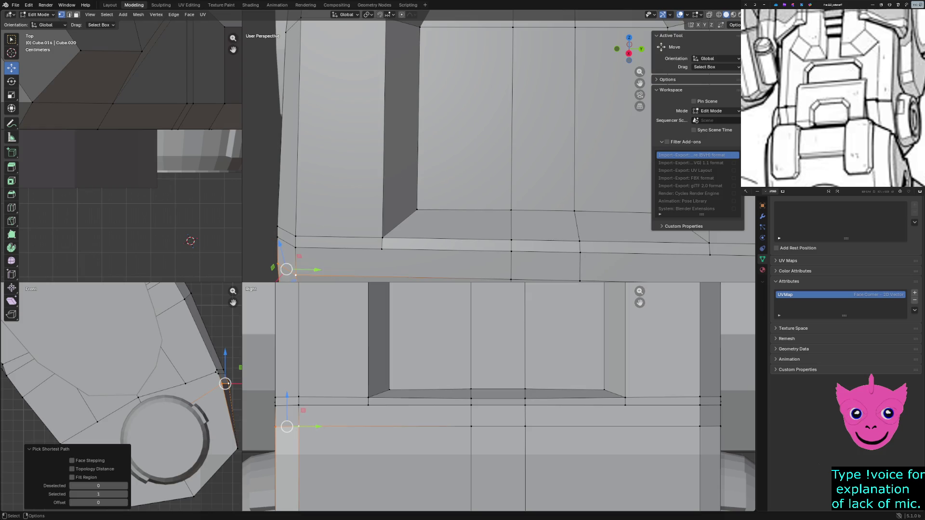
pyautogui.click(68, 15)
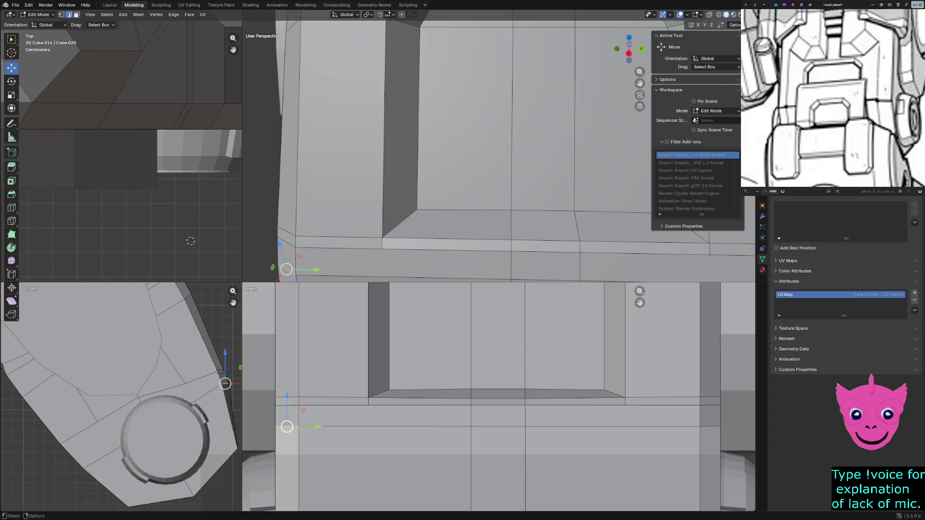
pyautogui.keyDown('shift'); pyautogui.click(275, 417); pyautogui.keyUp('shift')
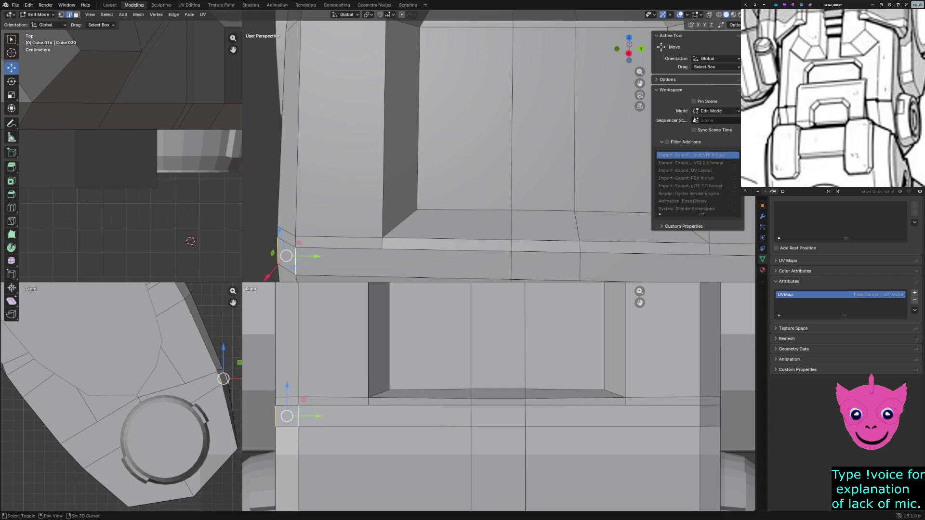
pyautogui.keyDown('shift'); pyautogui.click(470, 416); pyautogui.keyUp('shift')
pyautogui.keyDown('shift'); pyautogui.click(525, 417); pyautogui.keyUp('shift')
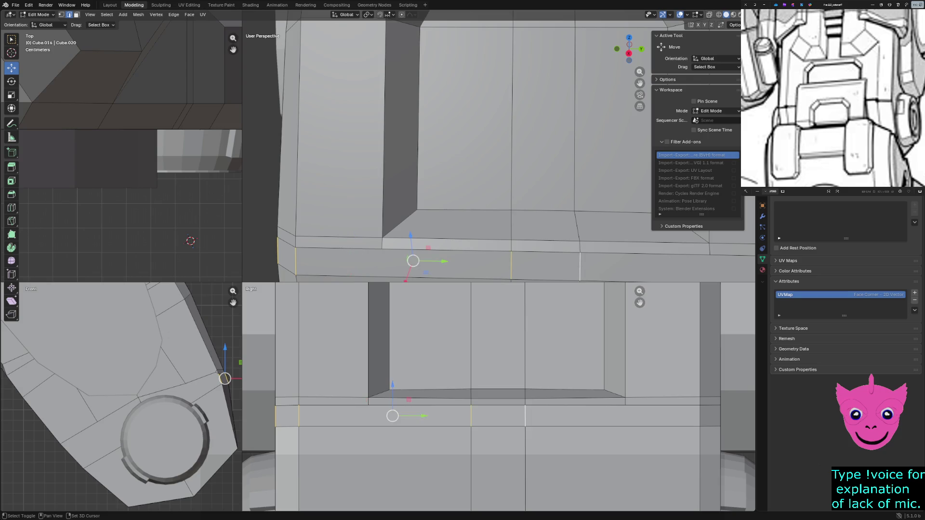
pyautogui.keyDown('shift'); pyautogui.click(700, 416); pyautogui.keyUp('shift')
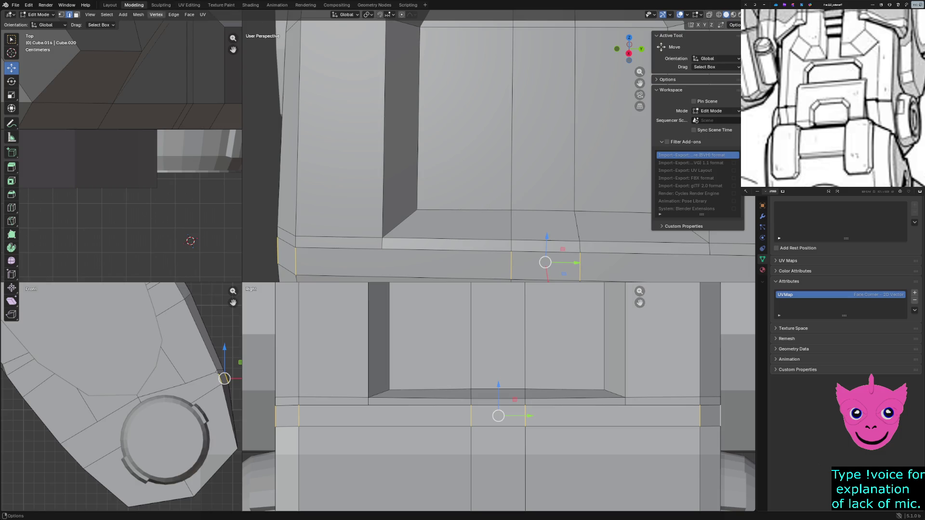
pyautogui.click(174, 15)
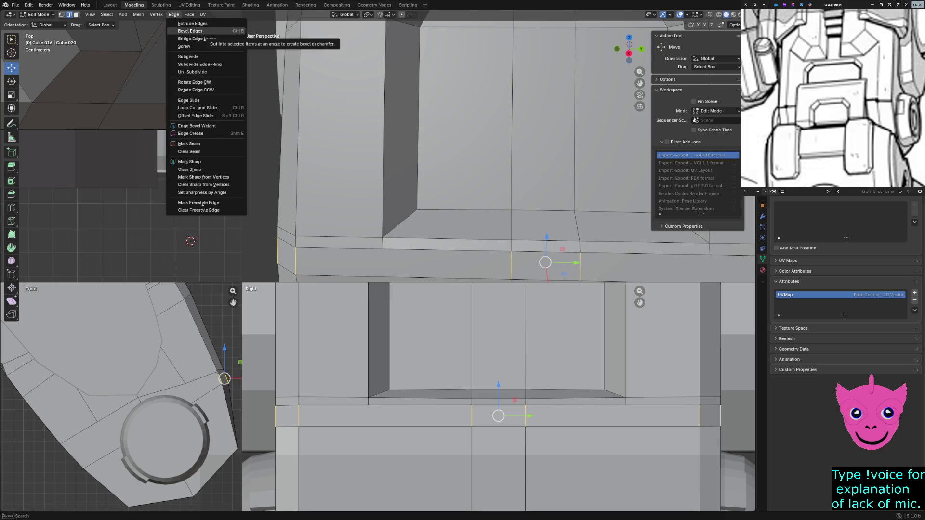
# Step: Subdivide the selected strip edges, then select the new horizontal edge loop and frame it
pyautogui.click(188, 57)
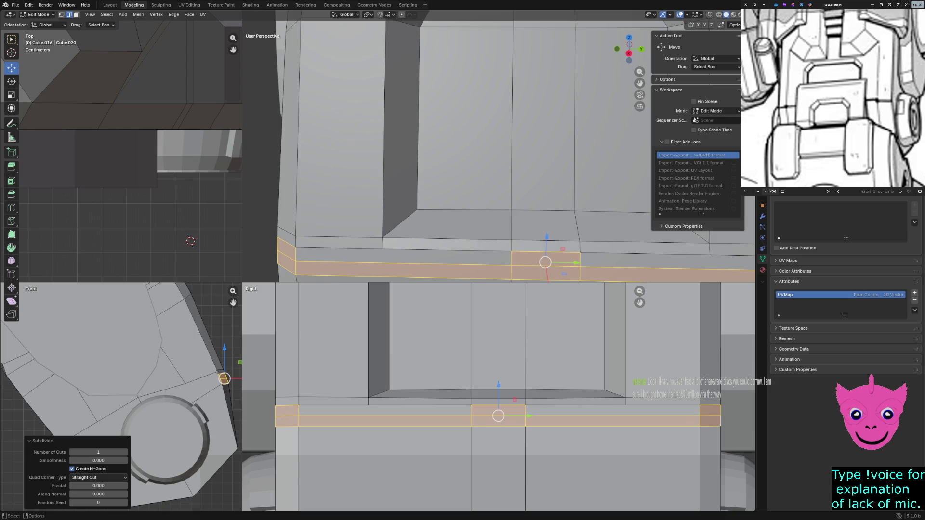
pyautogui.click(434, 276)
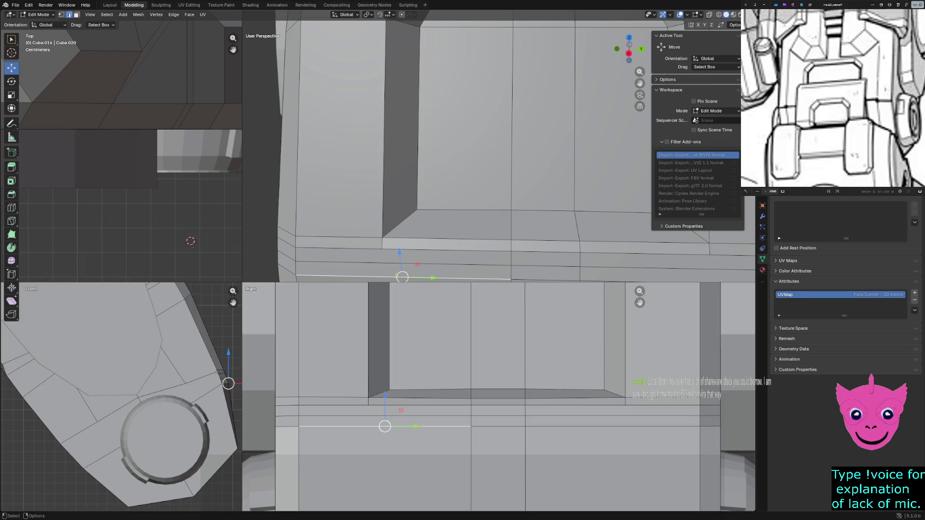
pyautogui.click(433, 264)
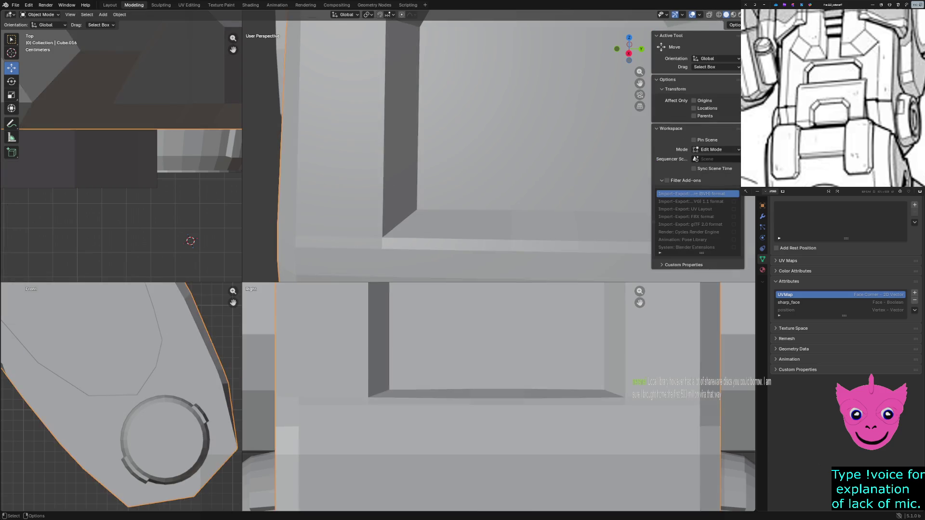
pyautogui.click(286, 270)
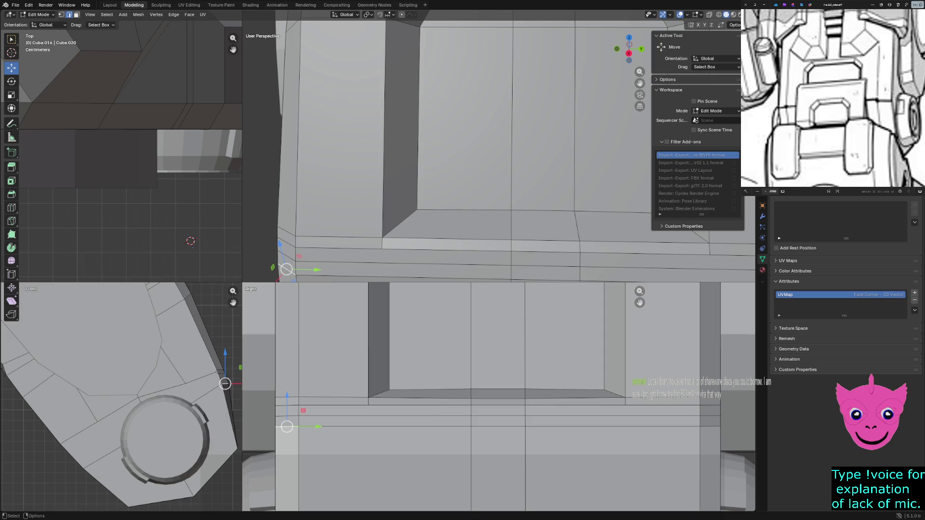
pyautogui.click(287, 256)
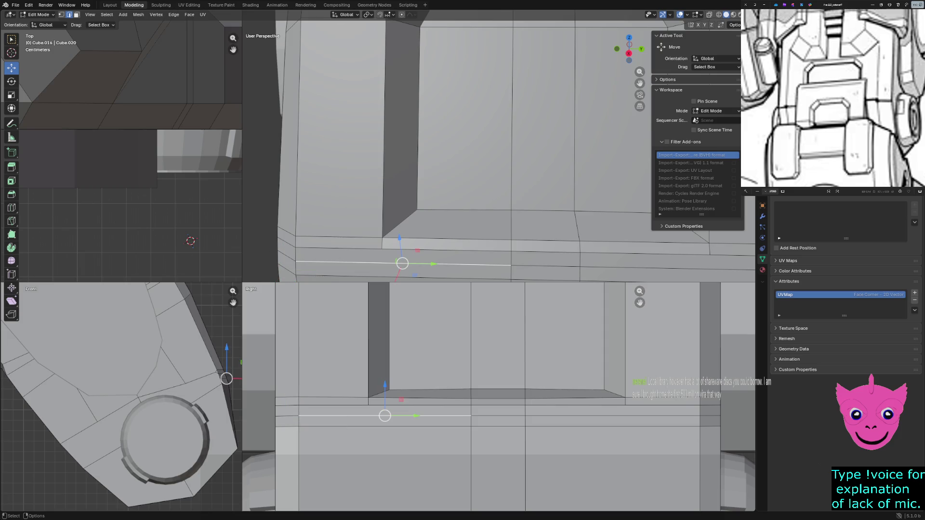
pyautogui.click(296, 269)
pyautogui.press('1')
pyautogui.keyDown('alt'); pyautogui.click(361, 265); pyautogui.keyUp('alt')
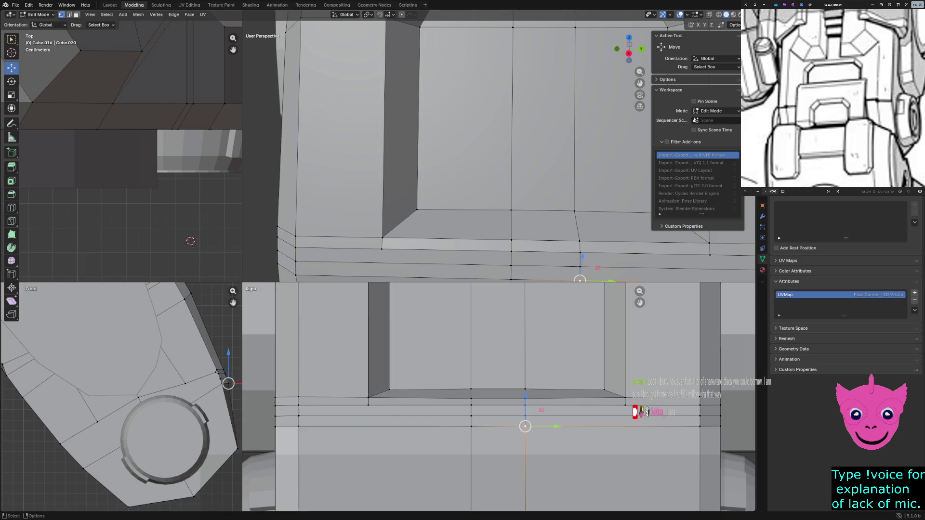
pyautogui.press('KP_Decimal')
pyautogui.scroll(1, 639, 302)
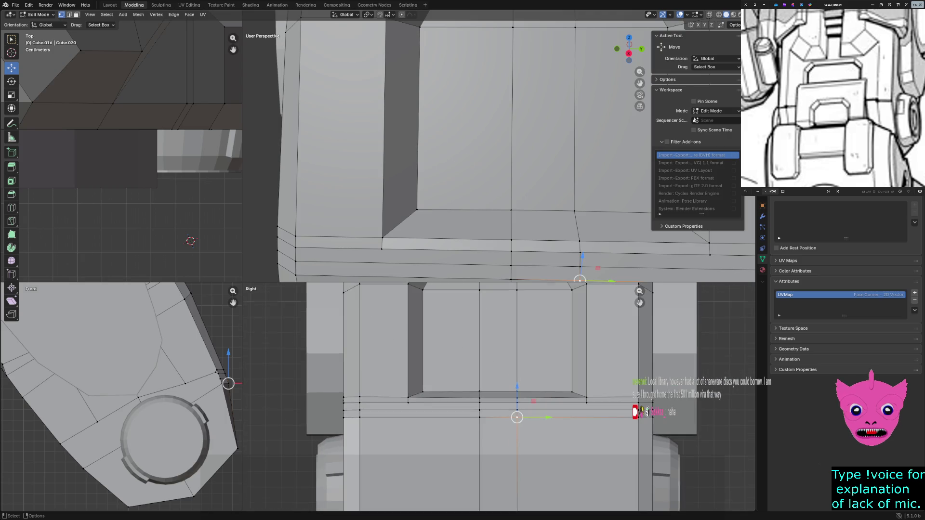
# Step: In face mode, select the whole strip of faces across the torso's lower front
pyautogui.press('3')
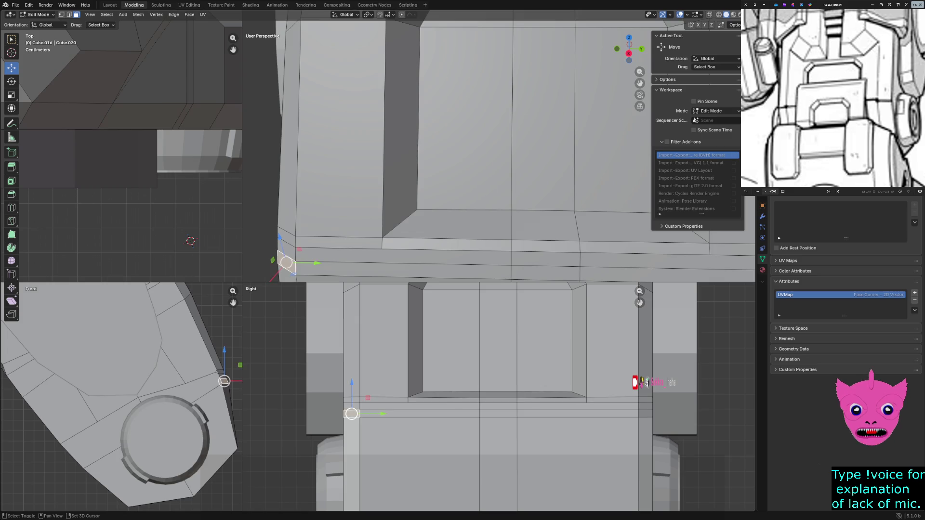
pyautogui.keyDown('ctrl'); pyautogui.click(491, 270); pyautogui.keyUp('ctrl')
pyautogui.keyDown('ctrl'); pyautogui.click(542, 273); pyautogui.keyUp('ctrl')
pyautogui.keyDown('ctrl'); pyautogui.click(564, 463); pyautogui.keyUp('ctrl')
pyautogui.hotkey('ctrl', 'z')
pyautogui.keyDown('ctrl'); pyautogui.click(665, 274); pyautogui.keyUp('ctrl')
pyautogui.keyDown('ctrl'); pyautogui.click(645, 413); pyautogui.keyUp('ctrl')
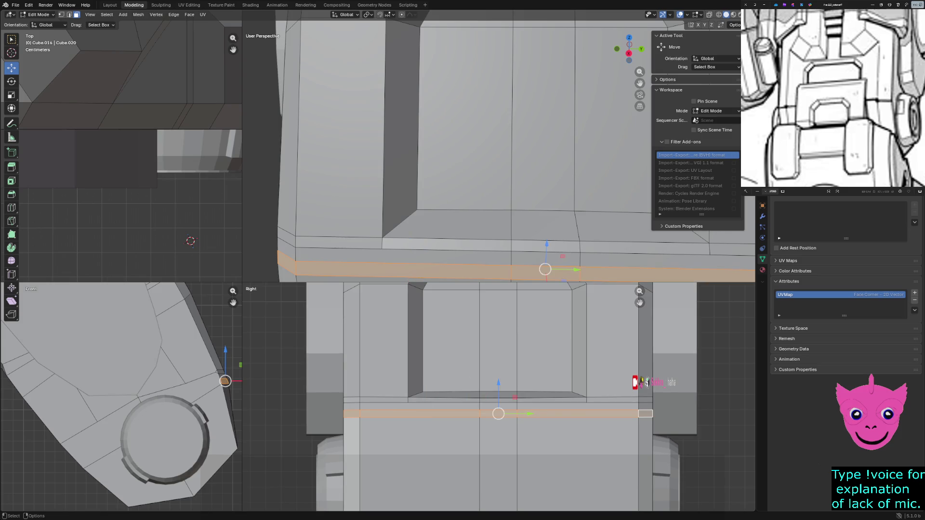
pyautogui.scroll(1, 122, 397)
# Step: Extrude the face strip outward about 0.049 m along X into a protruding ledge
pyautogui.press('e')
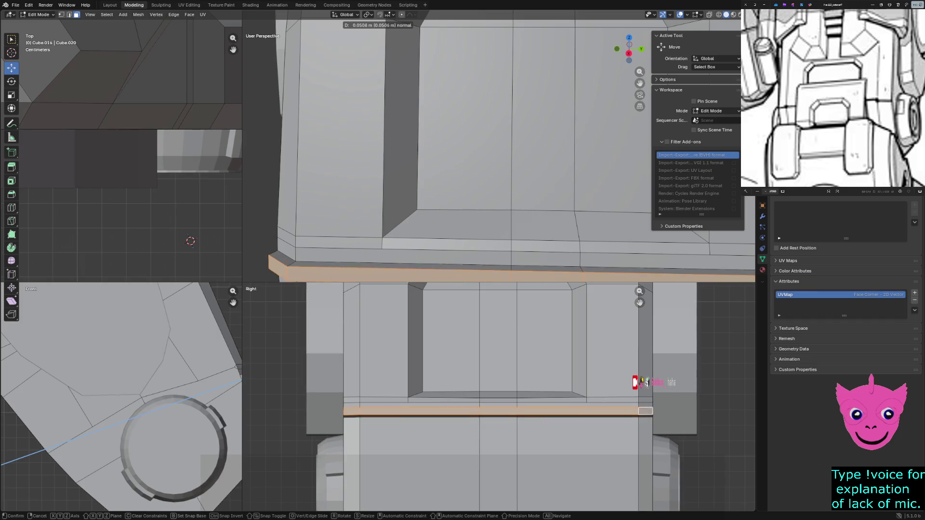
pyautogui.press('y')
pyautogui.press('x')
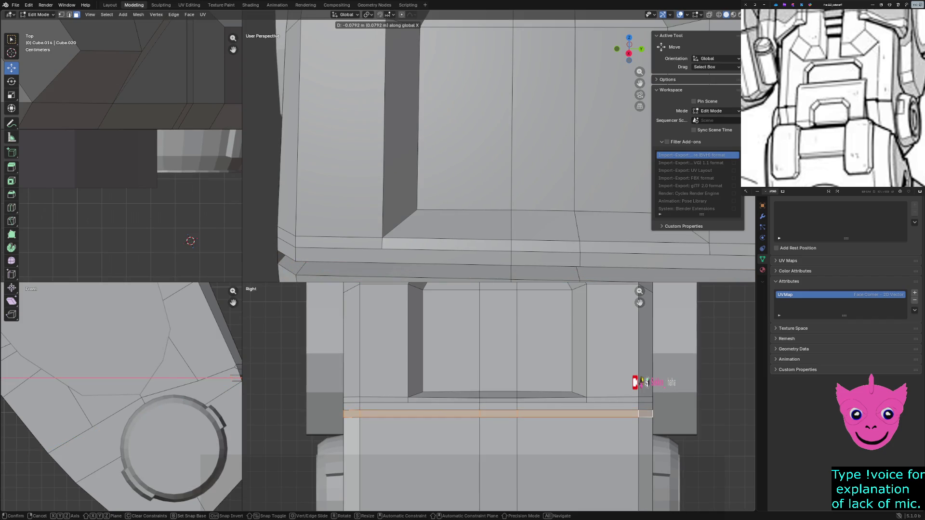
pyautogui.press('Return')
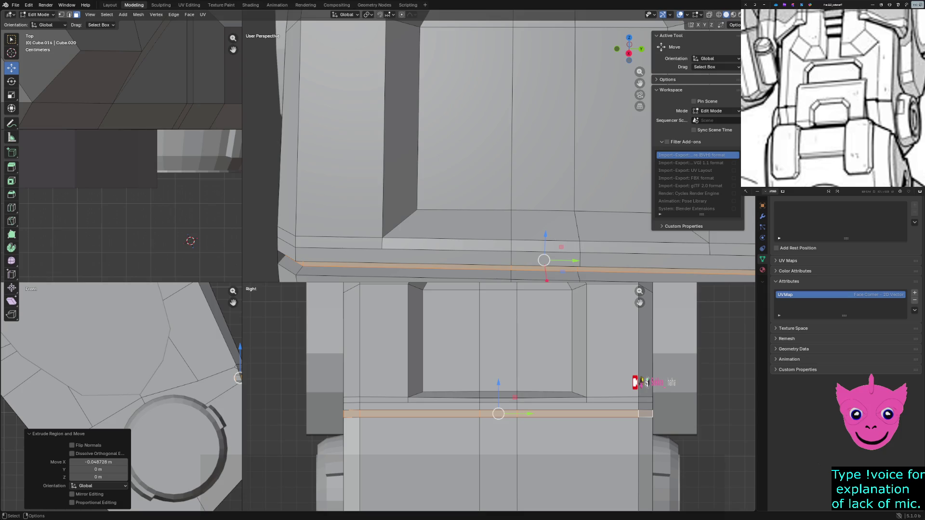
pyautogui.hotkey('alt', 'a')
pyautogui.moveTo(499, 144); pyautogui.dragTo(499, 188, button='middle')
pyautogui.moveTo(498, 145)
pyautogui.mouseDown(button='middle')
pyautogui.moveTo(448, 166)
pyautogui.moveTo(463, 145)
pyautogui.moveTo(506, 144)
pyautogui.mouseUp(button='middle')
# Step: Nudge the ledge's left corner vertex along Y, undoing and redoing the move
pyautogui.click(346, 248)
pyautogui.press('g')
pyautogui.press('y')
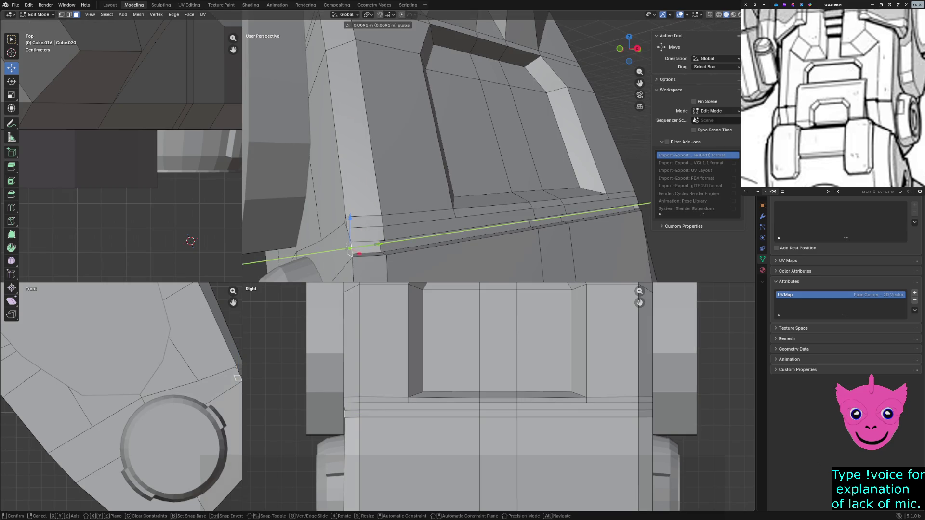
pyautogui.press('Return')
pyautogui.hotkey('ctrl', 'z')
pyautogui.moveTo(449, 145); pyautogui.dragTo(462, 145, button='middle')
pyautogui.press('g')
pyautogui.press('y')
pyautogui.press('Return')
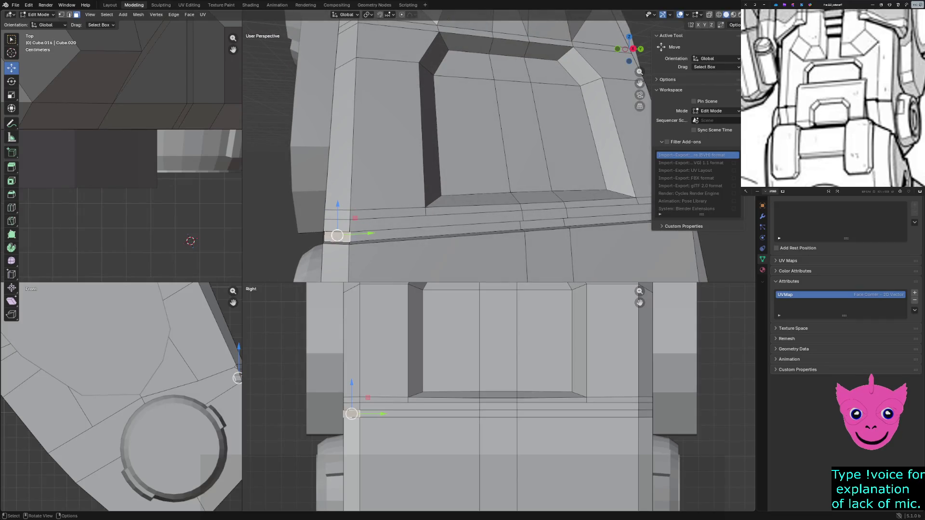
pyautogui.moveTo(321, 239); pyautogui.dragTo(376, 217, button='middle')
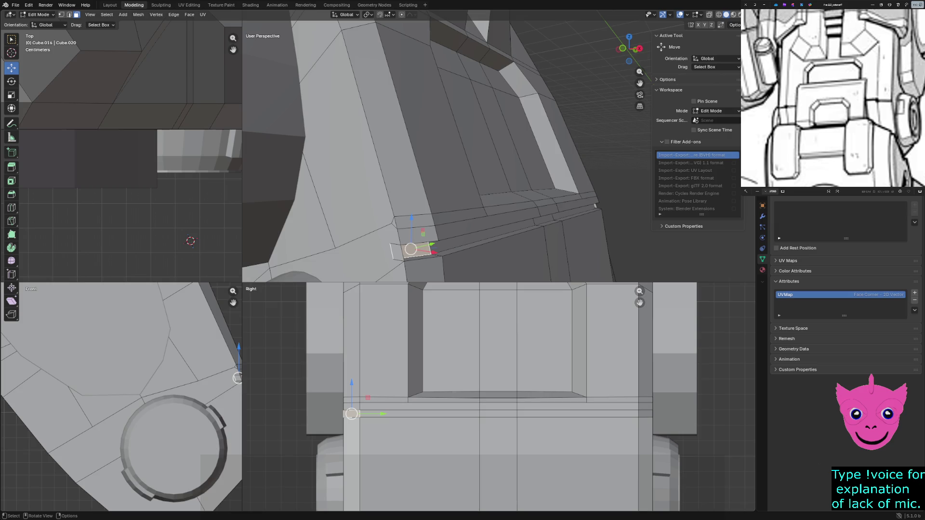
# Step: Shift the thin vertical edge at the ledge end along Y
pyautogui.click(339, 255)
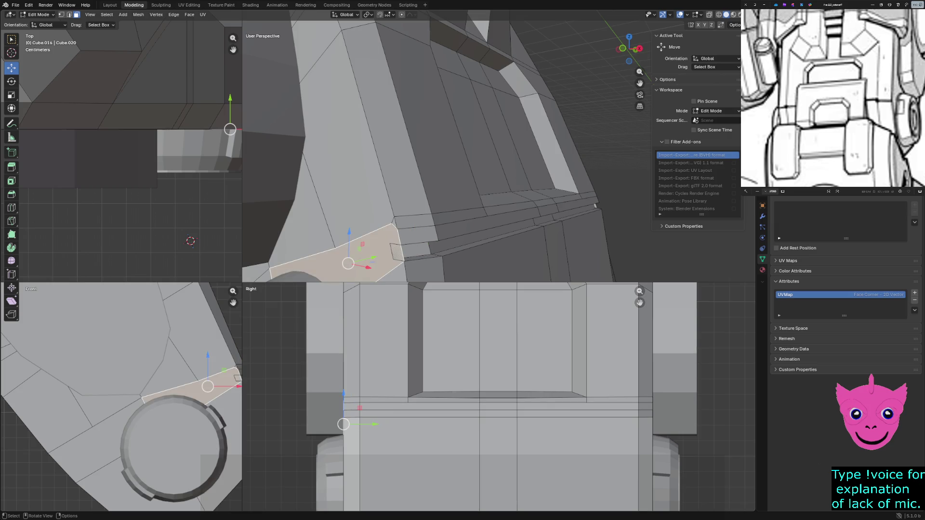
pyautogui.keyDown('shift'); pyautogui.click(340, 254); pyautogui.keyUp('shift')
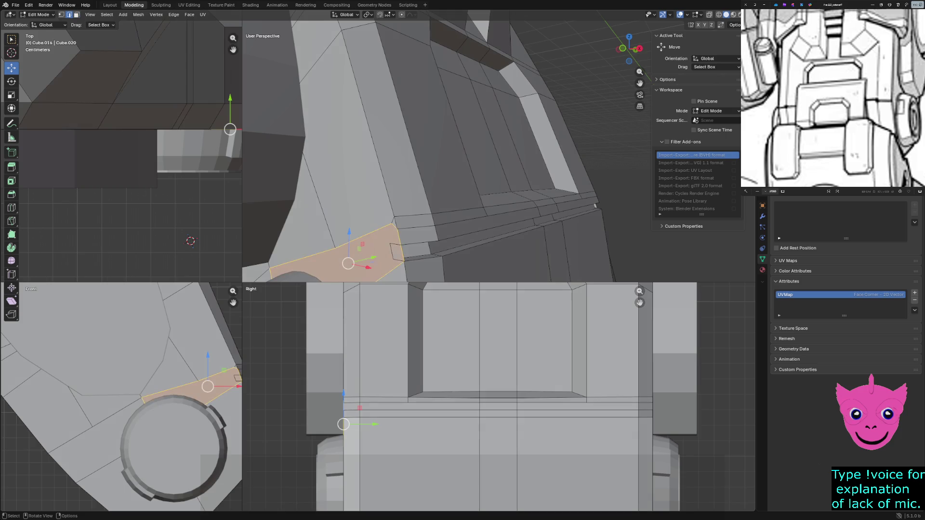
pyautogui.click(391, 236)
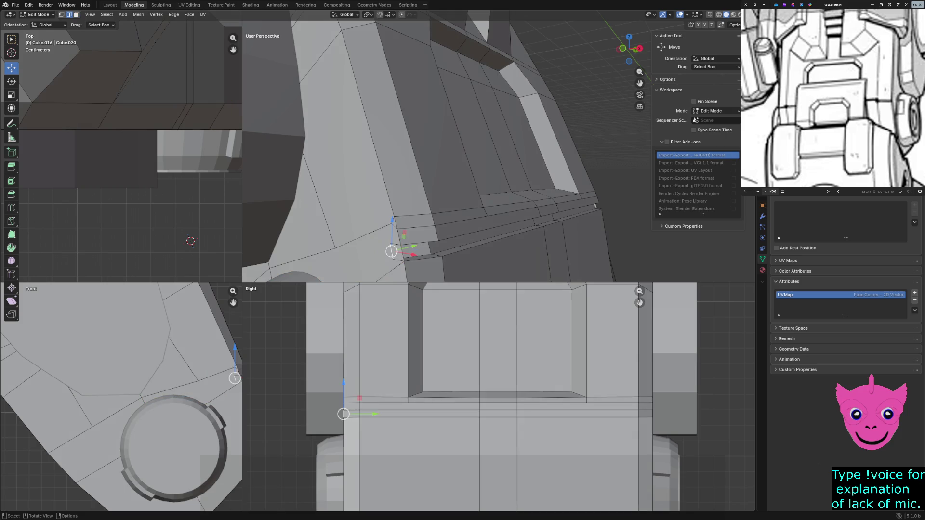
pyautogui.moveTo(374, 415); pyautogui.dragTo(376, 415)
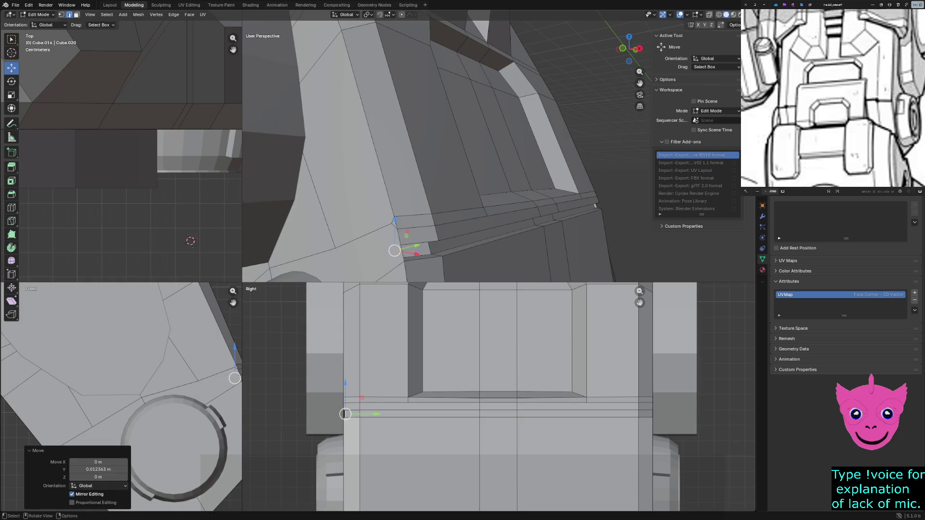
pyautogui.moveTo(499, 145); pyautogui.dragTo(499, 210, button='middle')
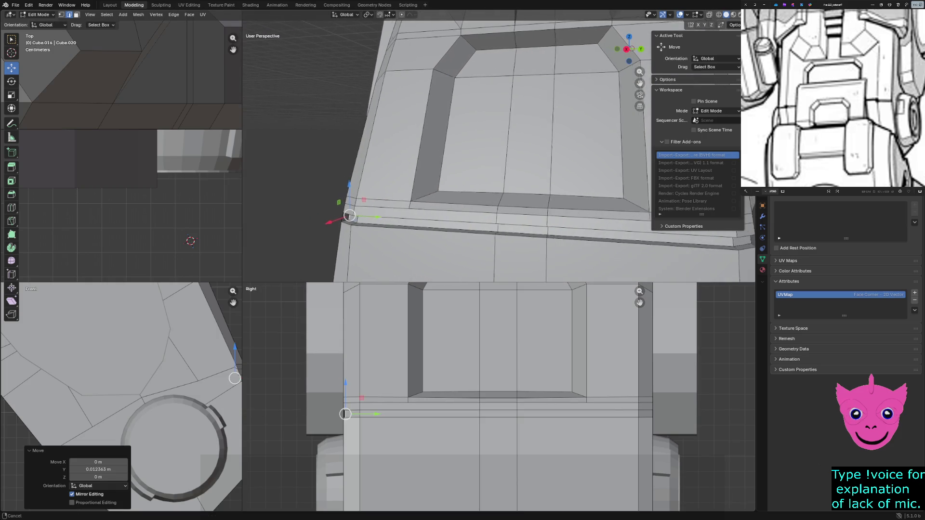
pyautogui.moveTo(500, 210); pyautogui.dragTo(506, 180, button='middle')
# Step: Move the ledge's right end vertex along Y and return to Object Mode
pyautogui.click(499, 177)
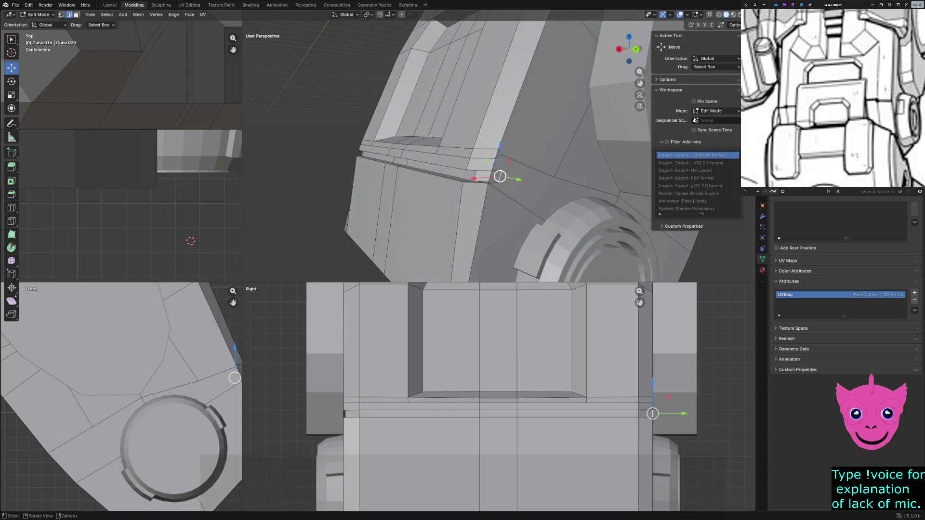
pyautogui.press('g')
pyautogui.press('y')
pyautogui.click(491, 177)
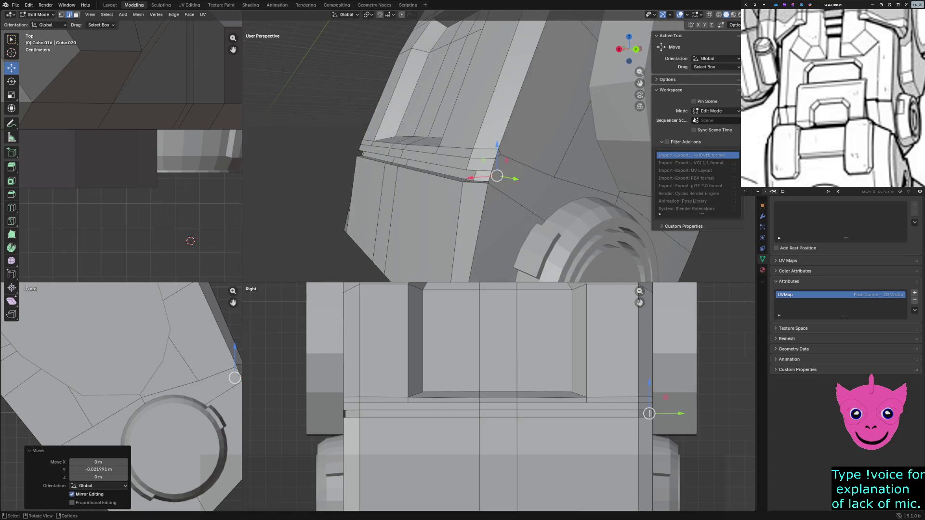
pyautogui.moveTo(492, 177); pyautogui.dragTo(562, 159, button='middle')
pyautogui.click(424, 225)
pyautogui.moveTo(424, 224)
pyautogui.mouseDown(button='middle')
pyautogui.moveTo(509, 213)
pyautogui.moveTo(499, 195)
pyautogui.moveTo(504, 174)
pyautogui.moveTo(520, 173)
pyautogui.moveTo(491, 174)
pyautogui.mouseUp(button='middle')
pyautogui.press('Tab')
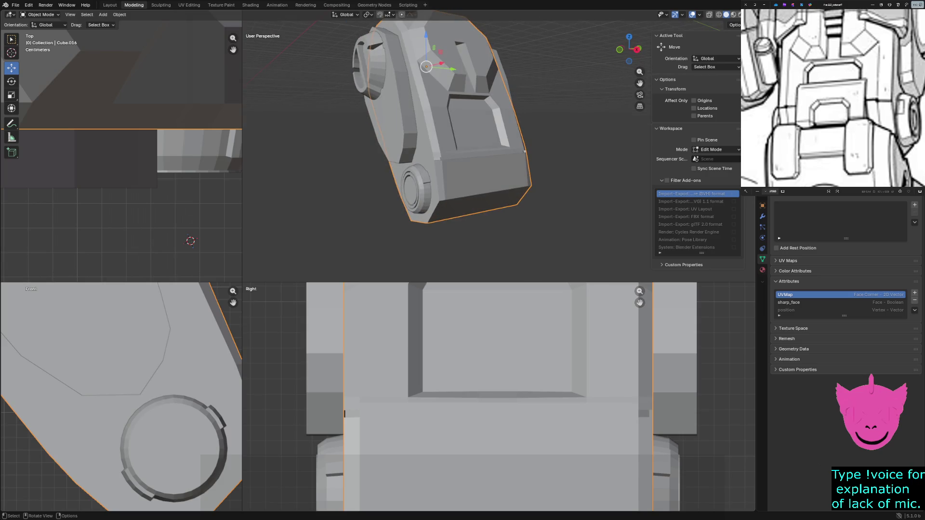
pyautogui.moveTo(491, 174); pyautogui.dragTo(492, 144, button='middle')
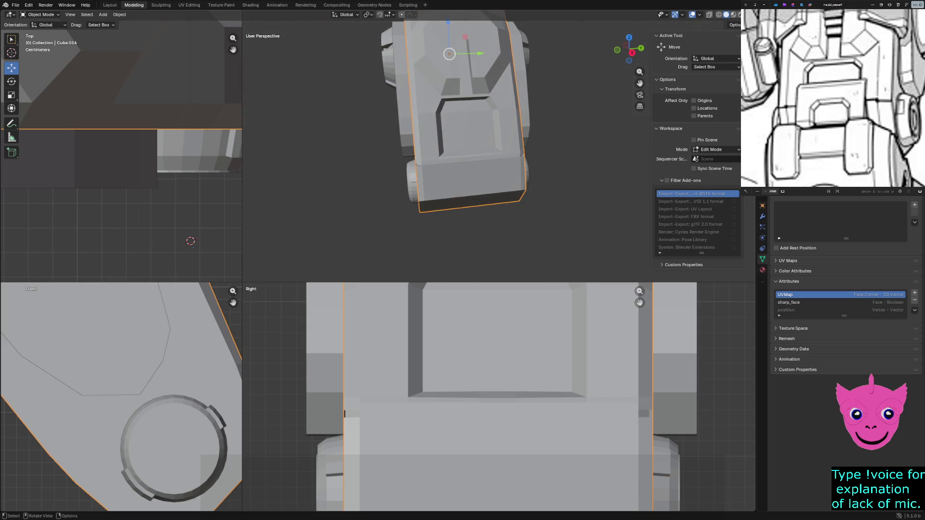
pyautogui.scroll(4, 448, 145)
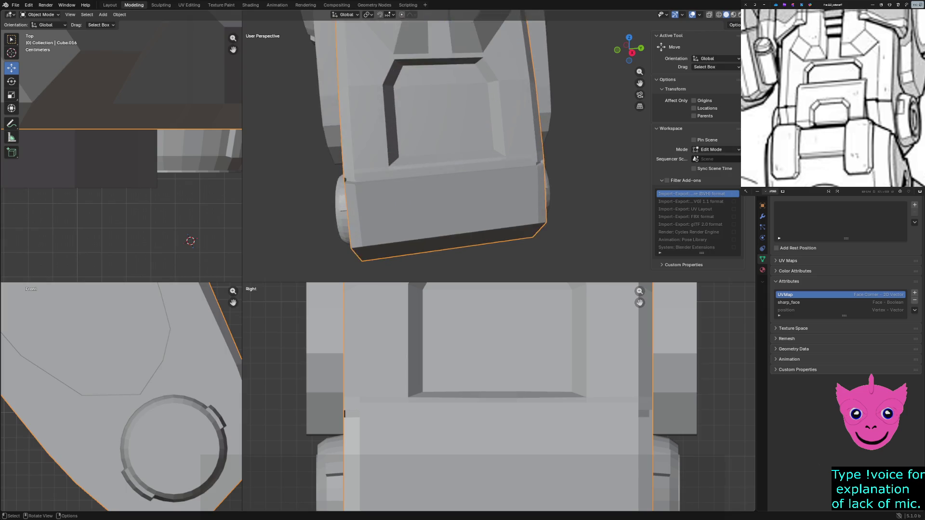
pyautogui.moveTo(448, 145); pyautogui.dragTo(477, 130, button='middle')
pyautogui.scroll(-3, 542, 154)
pyautogui.moveTo(542, 154)
pyautogui.mouseDown(button='middle')
pyautogui.moveTo(524, 151)
pyautogui.moveTo(535, 138)
pyautogui.moveTo(526, 137)
pyautogui.mouseUp(button='middle')
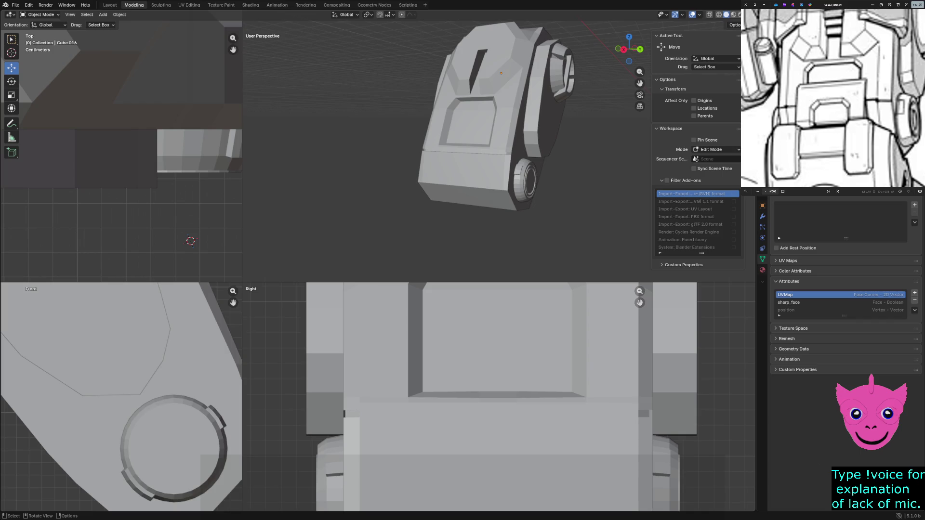
pyautogui.moveTo(526, 138); pyautogui.dragTo(506, 137, button='middle')
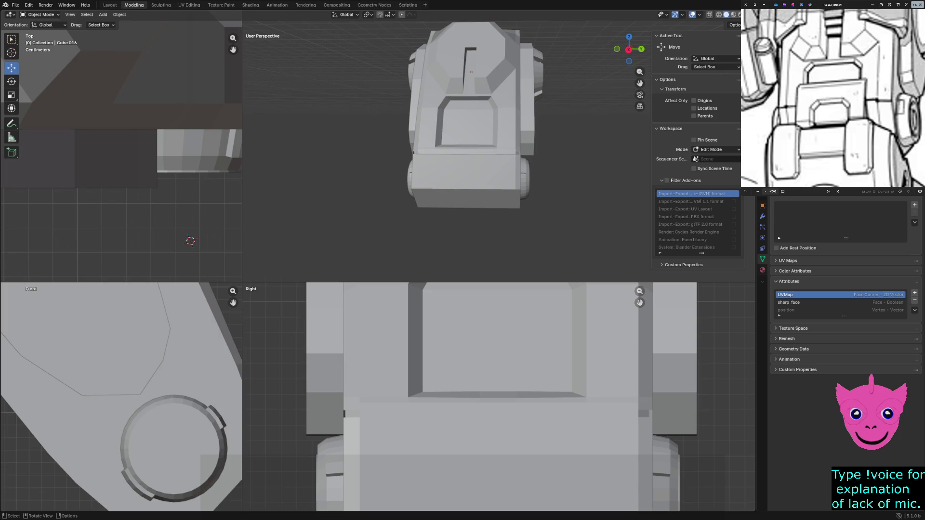
pyautogui.moveTo(506, 138)
pyautogui.mouseDown(button='middle')
pyautogui.moveTo(463, 174)
pyautogui.moveTo(507, 123)
pyautogui.mouseUp(button='middle')
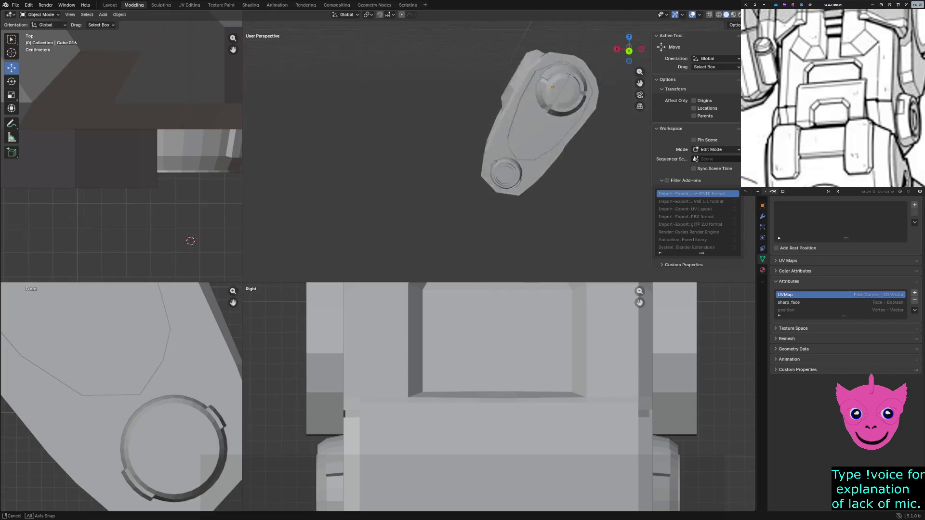
pyautogui.moveTo(506, 123); pyautogui.dragTo(484, 116, button='middle')
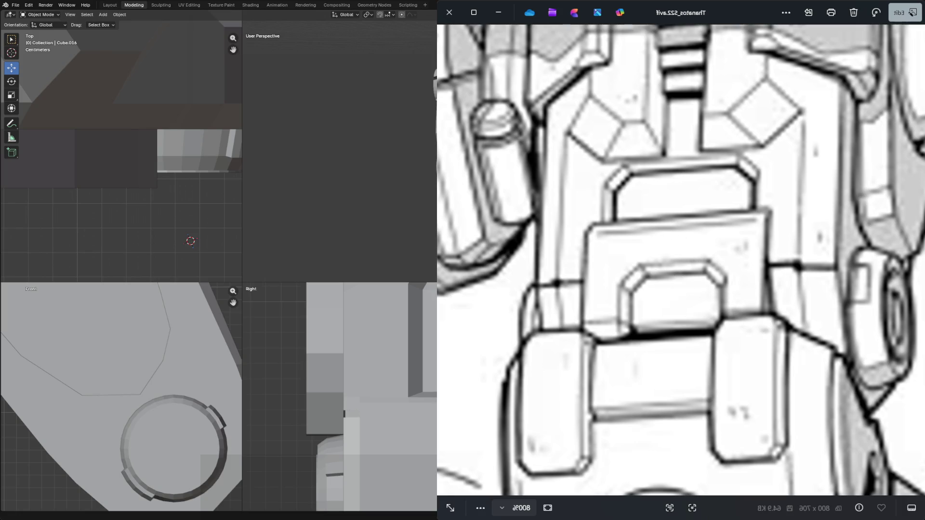
# Step: Shrink the Photos reference window into a small window at the top-right of the screen
pyautogui.moveTo(437, 517)
pyautogui.mouseDown()
pyautogui.moveTo(778, 149)
pyautogui.moveTo(771, 164)
pyautogui.mouseUp()
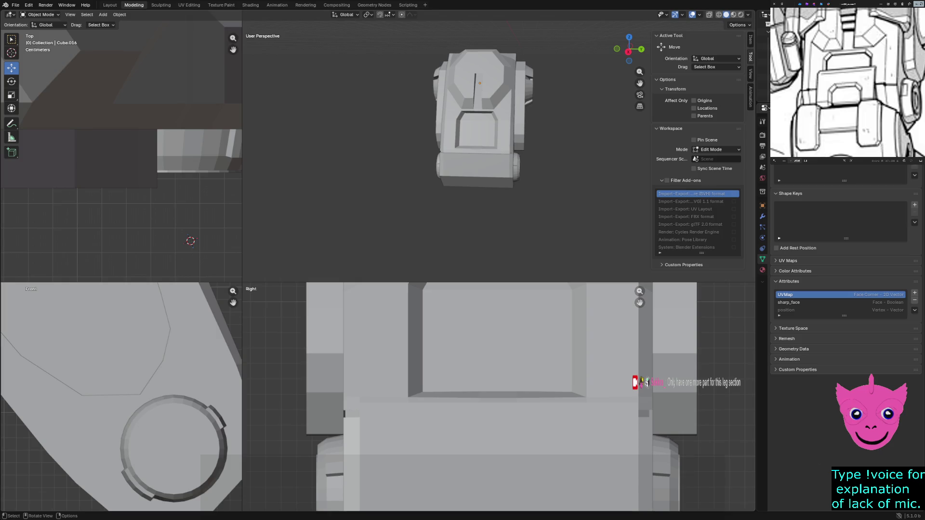
pyautogui.scroll(-1, 499, 145)
pyautogui.scroll(-2, 121, 145)
pyautogui.scroll(-6, 499, 398)
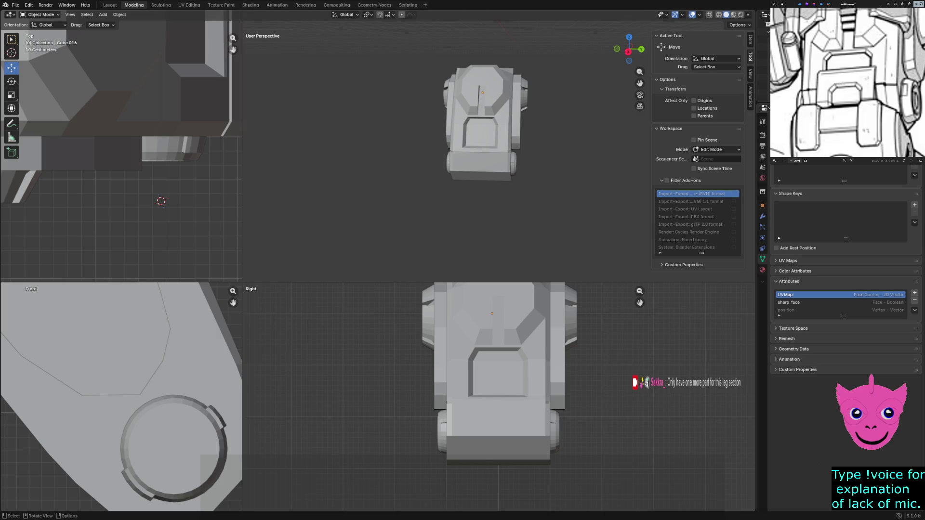
# Step: Add a new cube mesh and move it along Y onto the front of the torso
pyautogui.click(102, 14)
pyautogui.moveTo(115, 24)
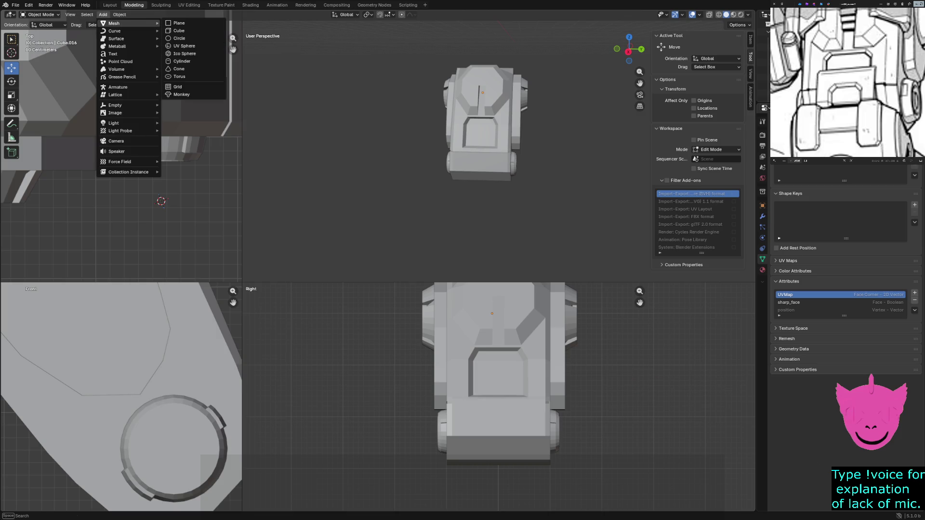
pyautogui.click(179, 31)
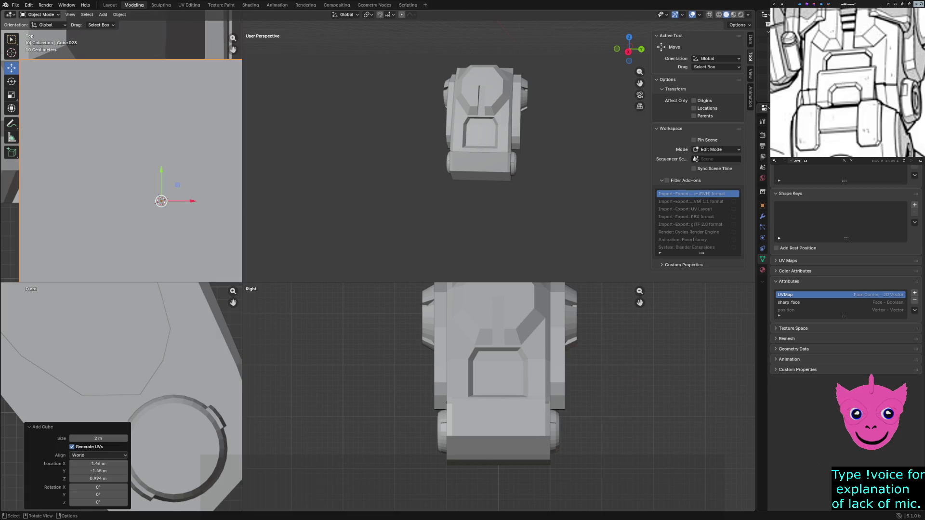
pyautogui.scroll(-4, 122, 152)
pyautogui.scroll(-4, 122, 152)
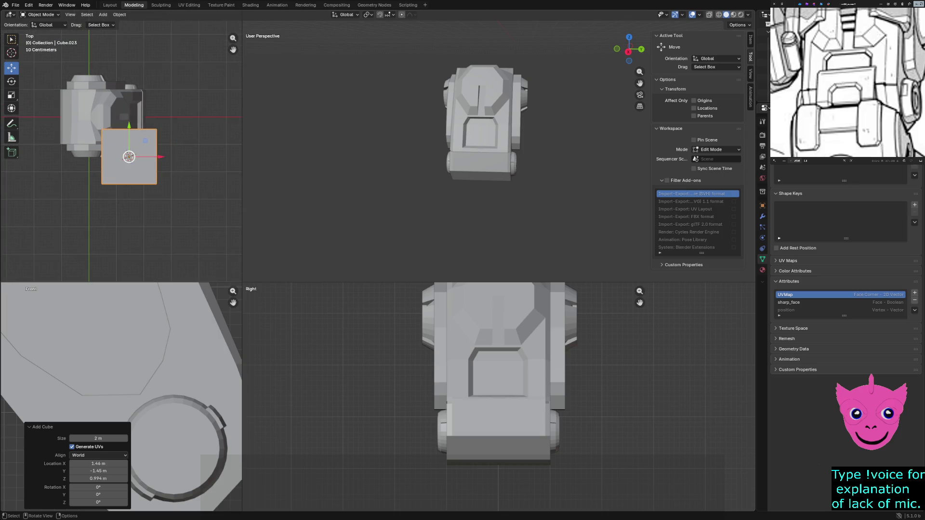
pyautogui.scroll(-2, 122, 398)
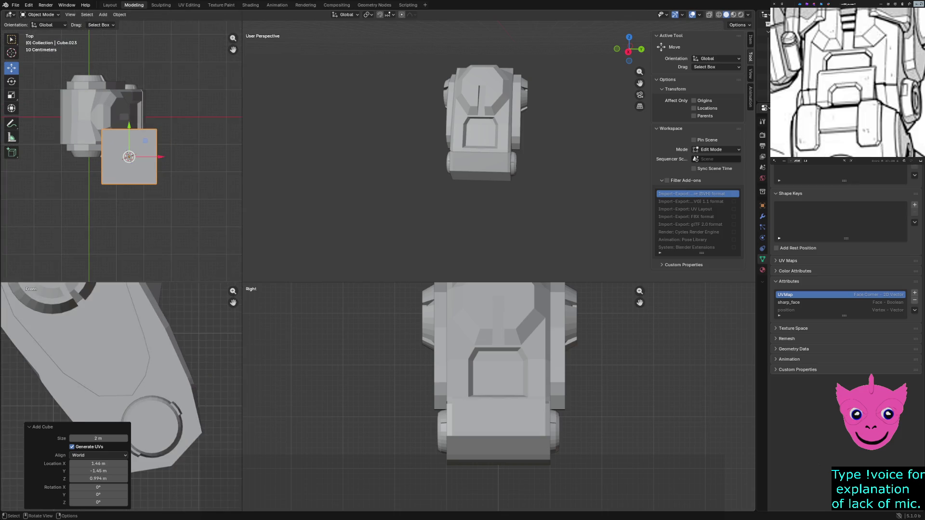
pyautogui.scroll(-2, 499, 398)
pyautogui.scroll(-3, 499, 397)
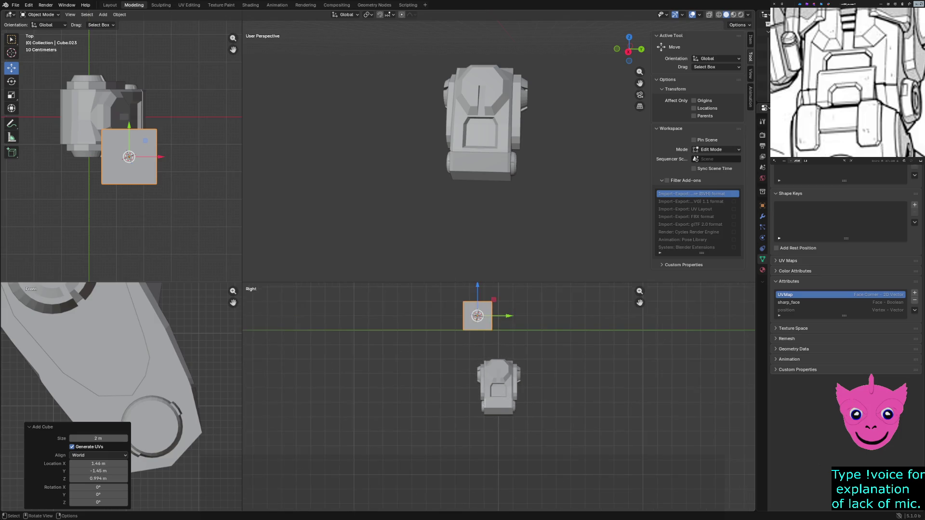
pyautogui.moveTo(477, 315)
pyautogui.mouseDown()
pyautogui.moveTo(468, 394)
pyautogui.moveTo(453, 395)
pyautogui.mouseUp()
pyautogui.moveTo(233, 302); pyautogui.dragTo(189, 290)
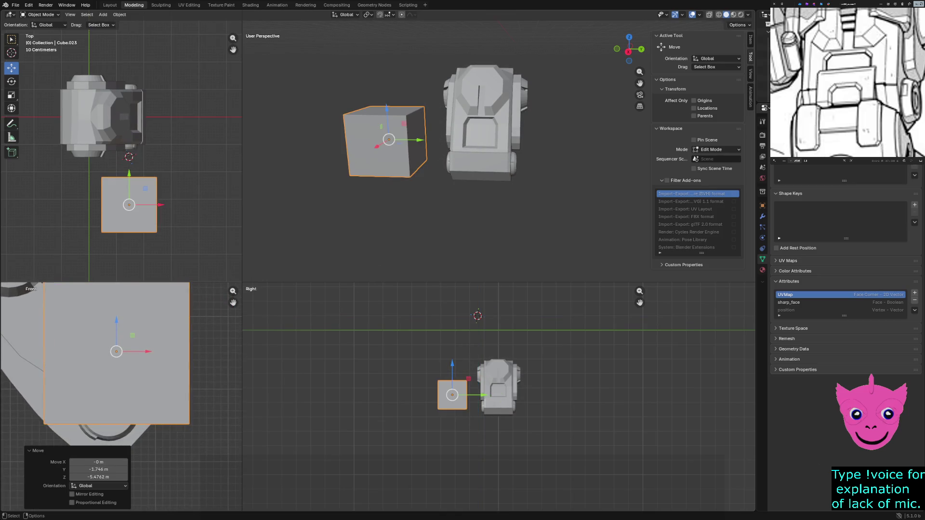
pyautogui.scroll(2, 448, 145)
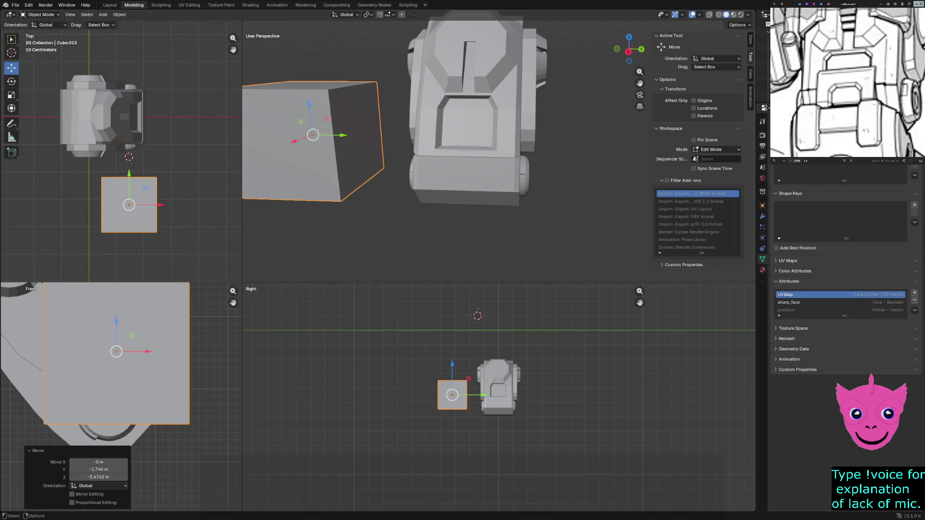
pyautogui.press('g')
pyautogui.press('y')
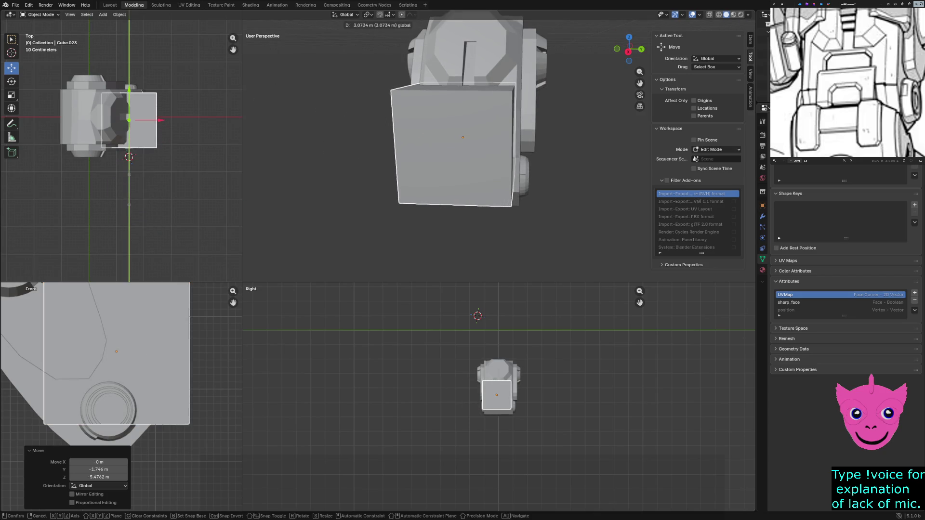
pyautogui.press('Return')
pyautogui.scroll(3, 121, 151)
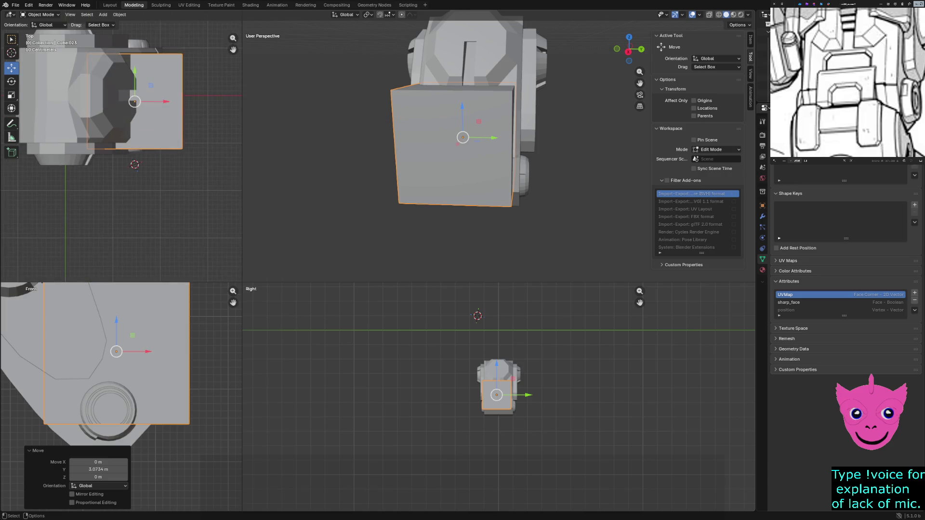
pyautogui.scroll(2, 496, 395)
pyautogui.scroll(4, 497, 395)
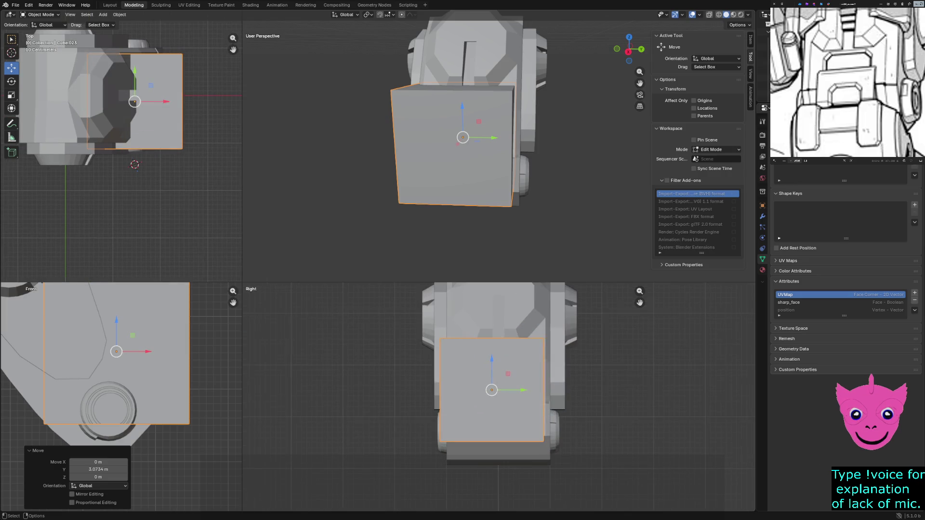
# Step: In wireframe edit mode, slide the cube into the torso front and scale it to about 0.578
pyautogui.keyDown('shift'); pyautogui.moveTo(497, 395); pyautogui.dragTo(404, 391, button='middle'); pyautogui.keyUp('shift')
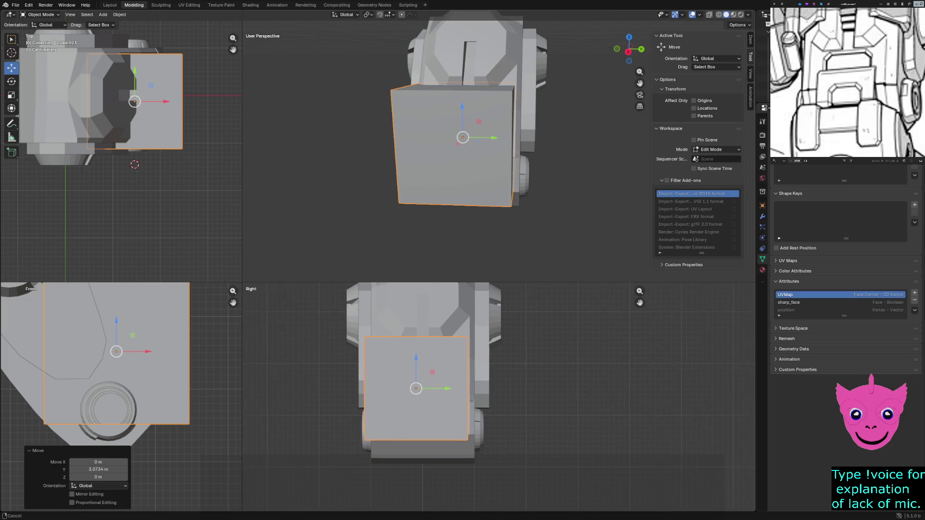
pyautogui.press('Tab')
pyautogui.press('Tab')
pyautogui.hotkey('shift', 'z')
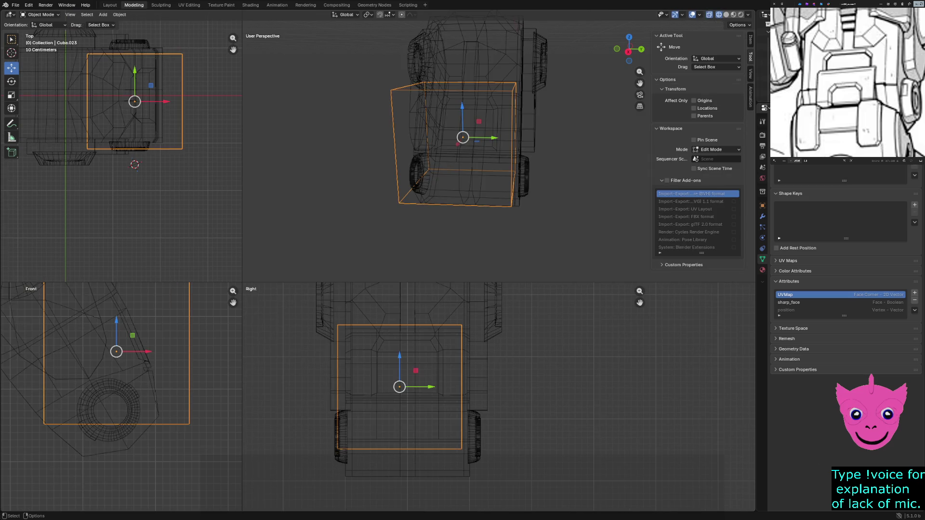
pyautogui.moveTo(426, 387); pyautogui.dragTo(438, 387)
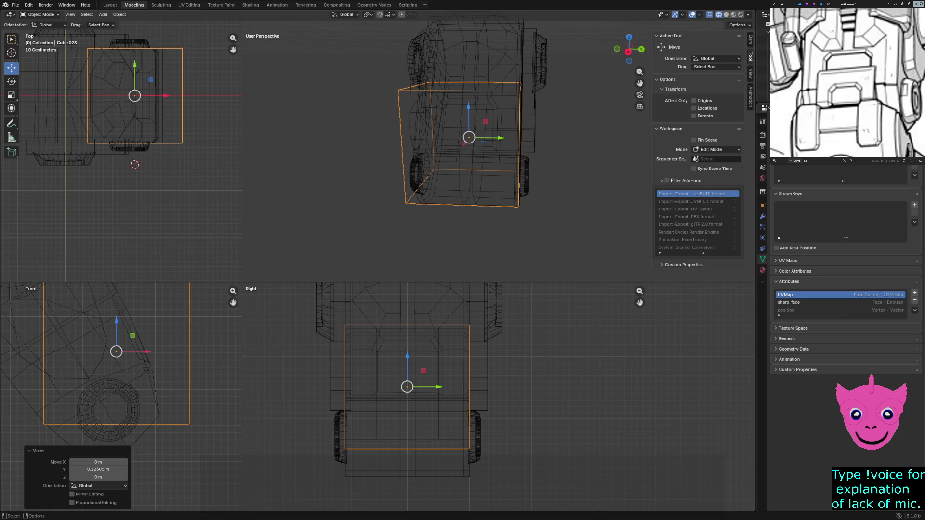
pyautogui.press('s')
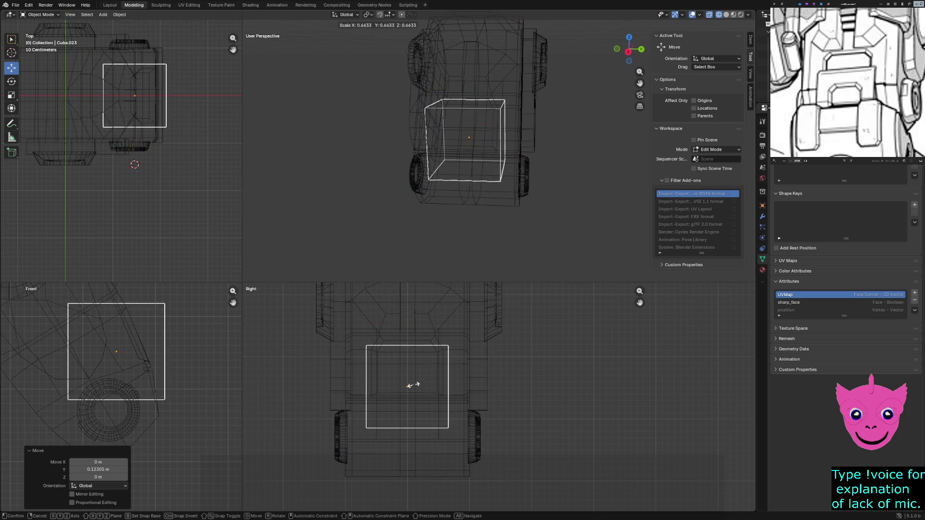
pyautogui.click(412, 384)
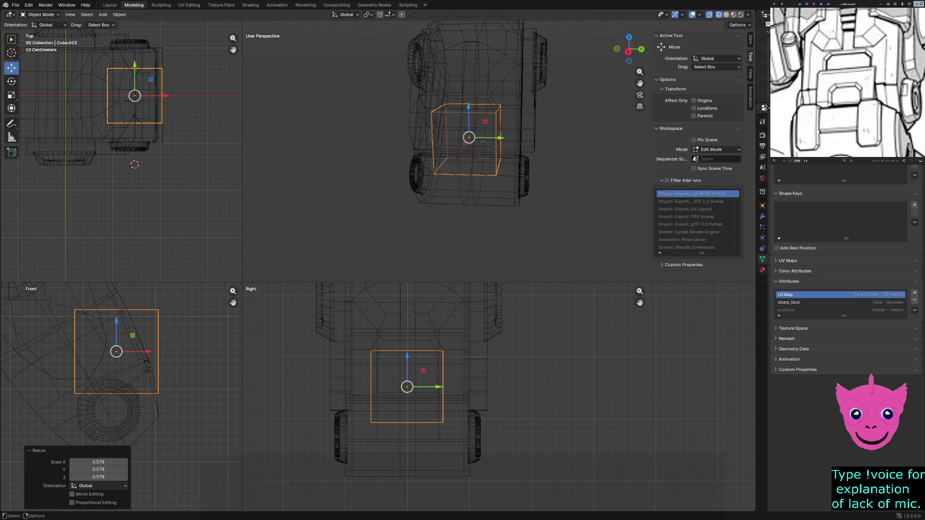
# Step: Orbit to check the cube's placement and return the viewports to solid shading
pyautogui.moveTo(506, 181); pyautogui.dragTo(535, 166, button='middle')
pyautogui.moveTo(474, 136); pyautogui.dragTo(528, 138, button='middle')
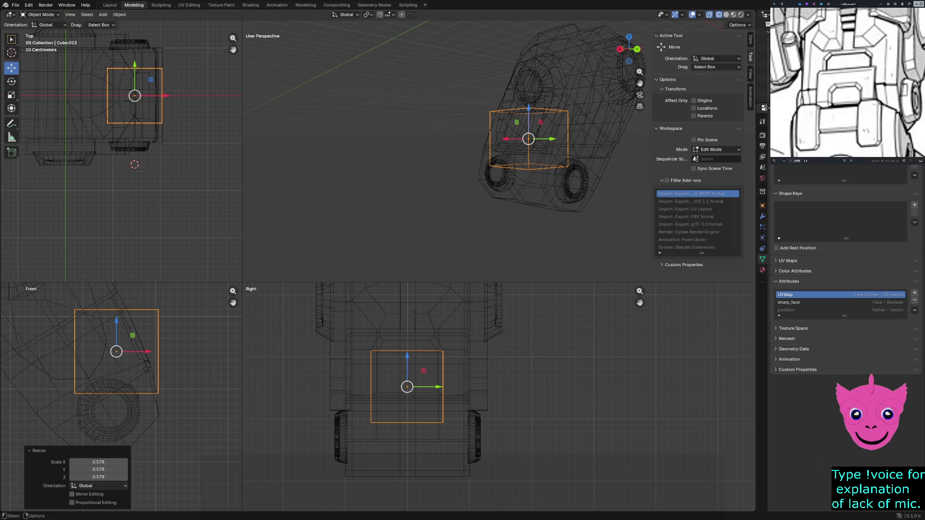
pyautogui.scroll(1, 499, 397)
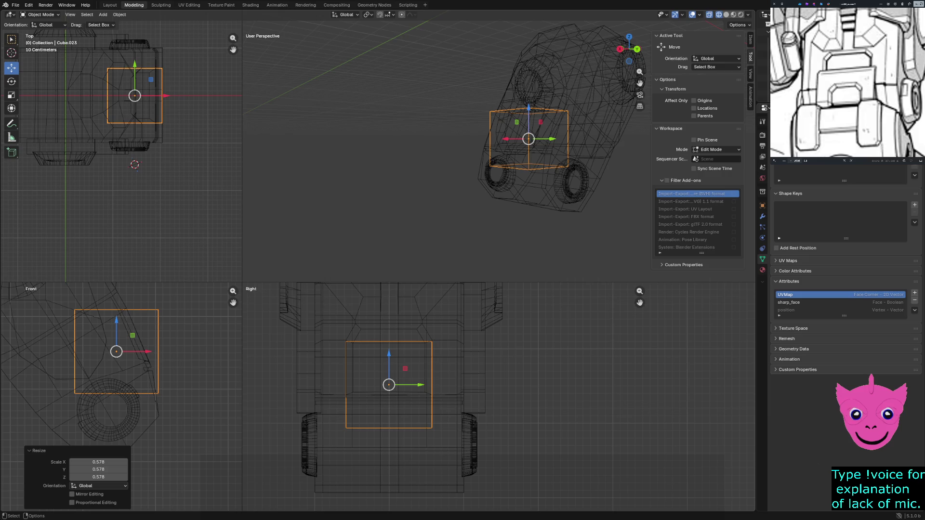
pyautogui.press('z')
pyautogui.press('6')
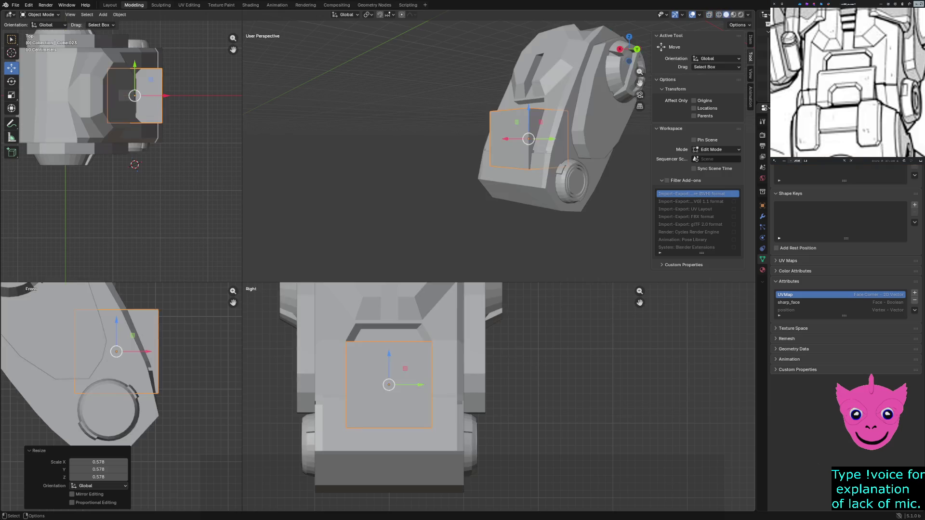
# Step: In wireframe vertex editing, lower the cube's top vertices along Z to flatten it
pyautogui.press('x')
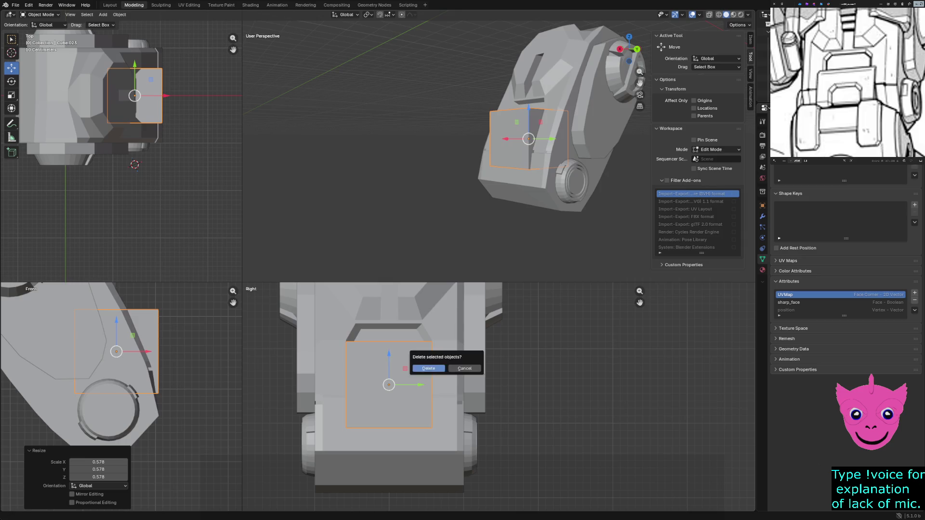
pyautogui.press('Escape')
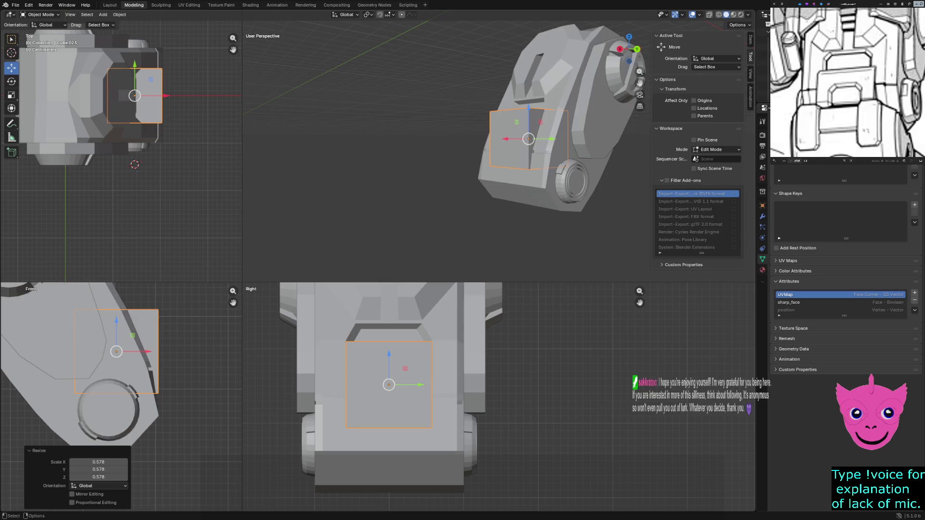
pyautogui.press('Tab')
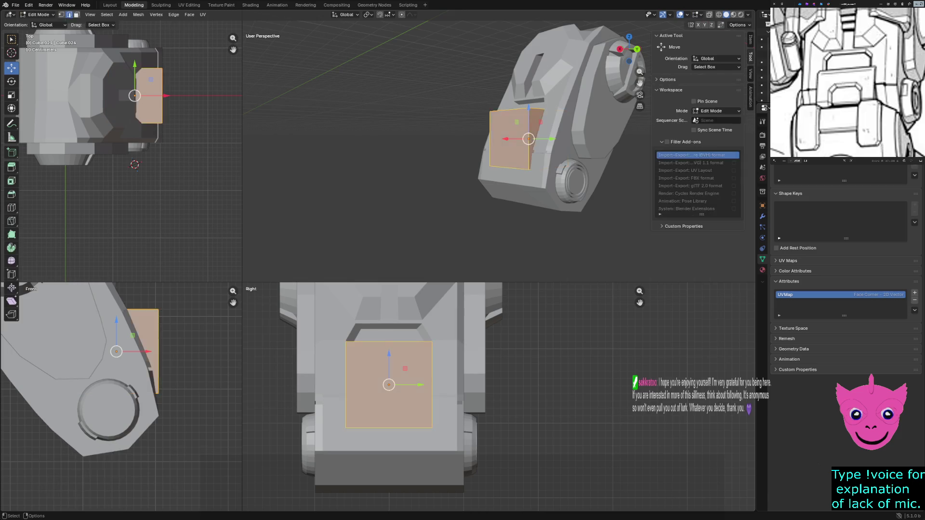
pyautogui.press('1')
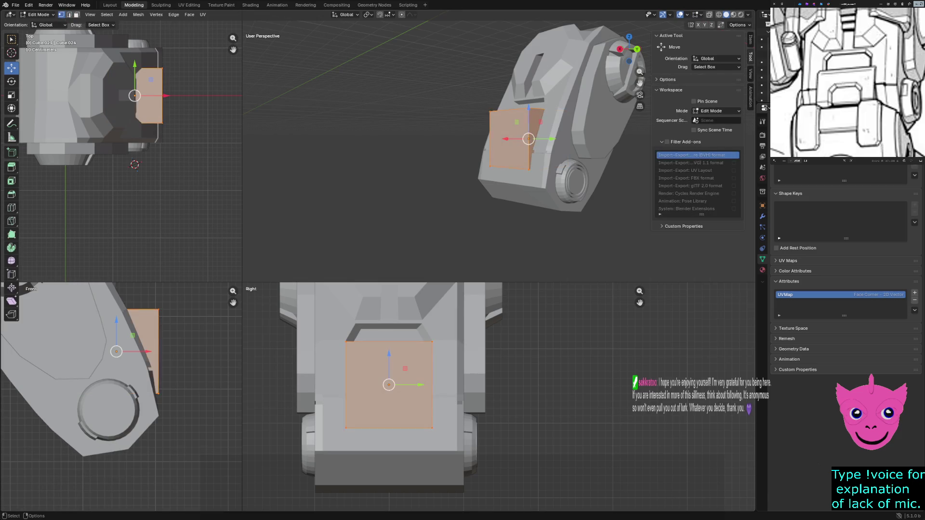
pyautogui.moveTo(320, 329); pyautogui.dragTo(469, 360)
pyautogui.press('z')
pyautogui.click(386, 355)
pyautogui.moveTo(306, 315); pyautogui.dragTo(462, 372)
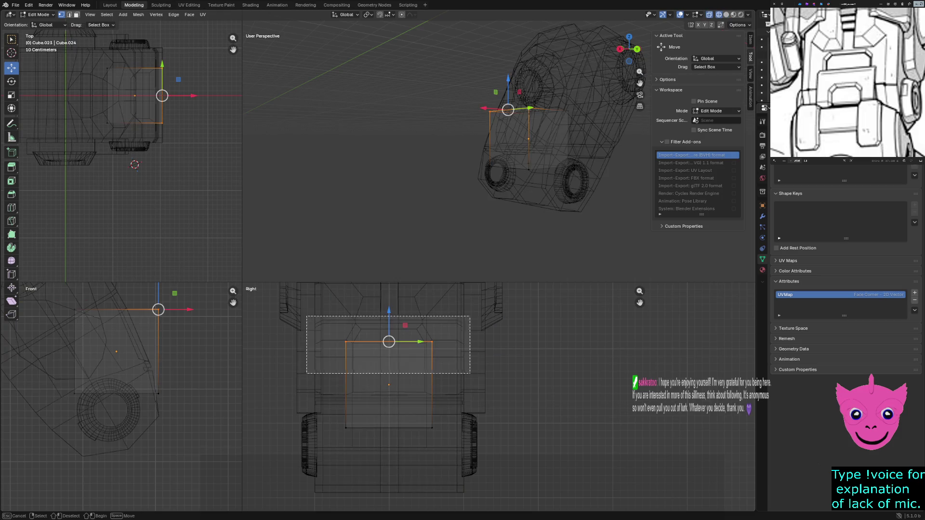
pyautogui.press('g')
pyautogui.press('z')
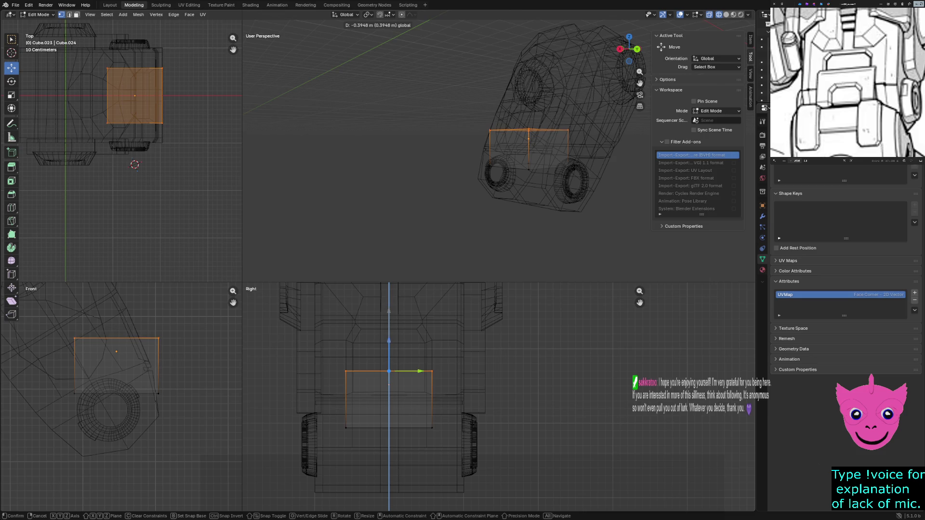
pyautogui.press('Return')
# Step: Push the front face toward the torso, then slide the plate face sideways along Y and deselect
pyautogui.moveTo(334, 363); pyautogui.dragTo(368, 431)
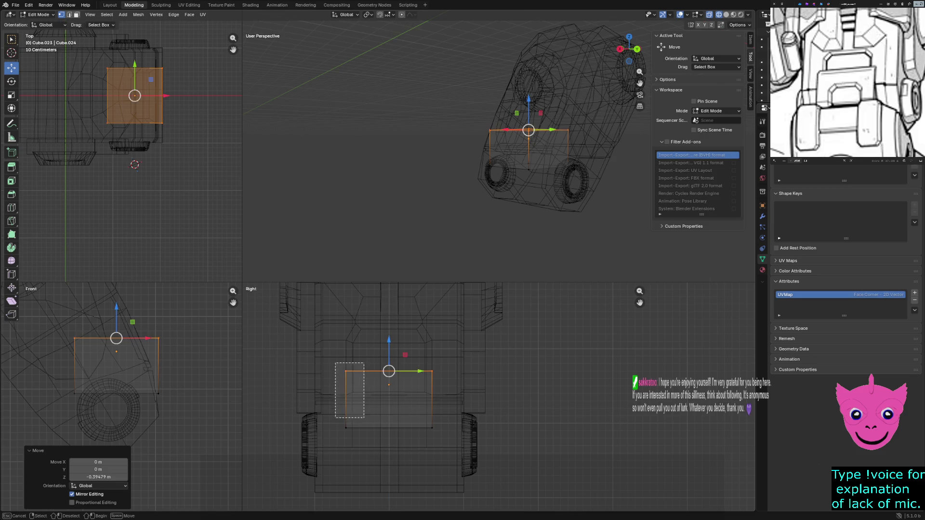
pyautogui.moveTo(377, 399); pyautogui.dragTo(372, 399)
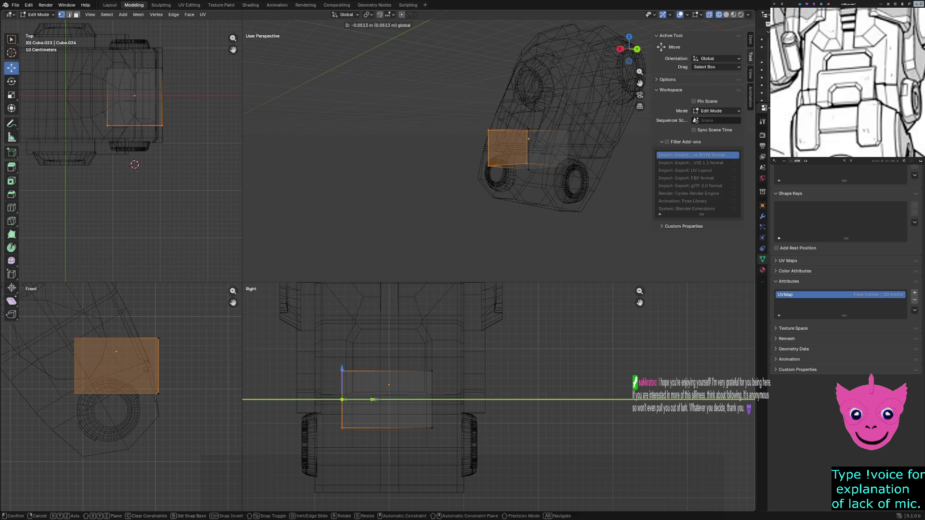
pyautogui.press('Return')
pyautogui.hotkey('ctrl', 'z')
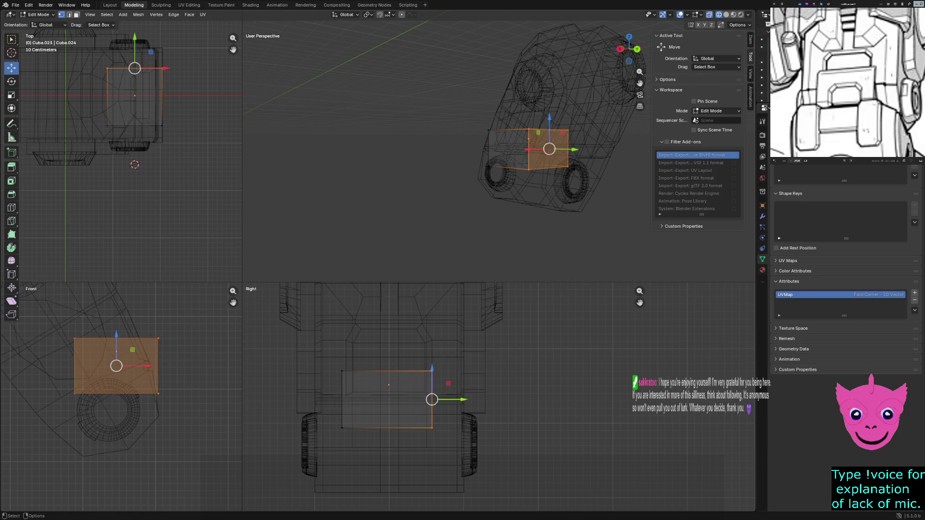
pyautogui.moveTo(456, 399); pyautogui.dragTo(470, 399)
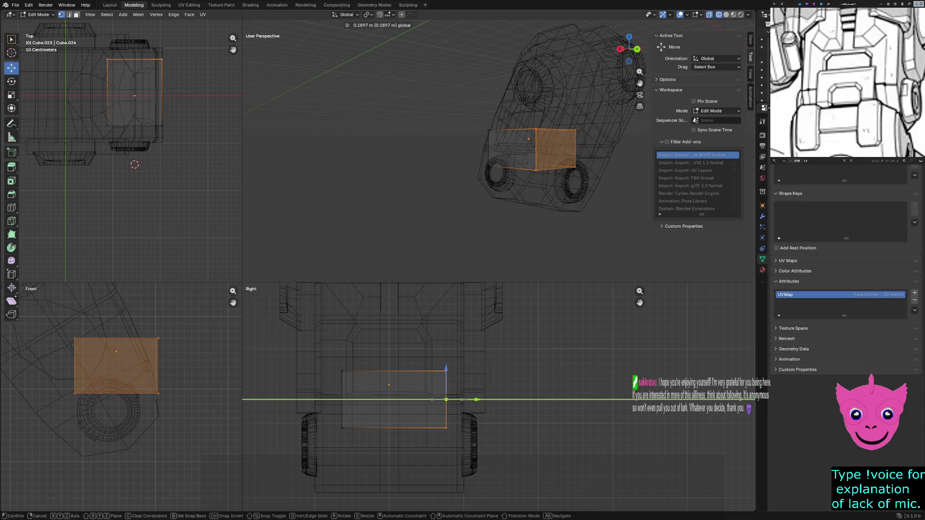
pyautogui.moveTo(477, 399); pyautogui.dragTo(466, 400)
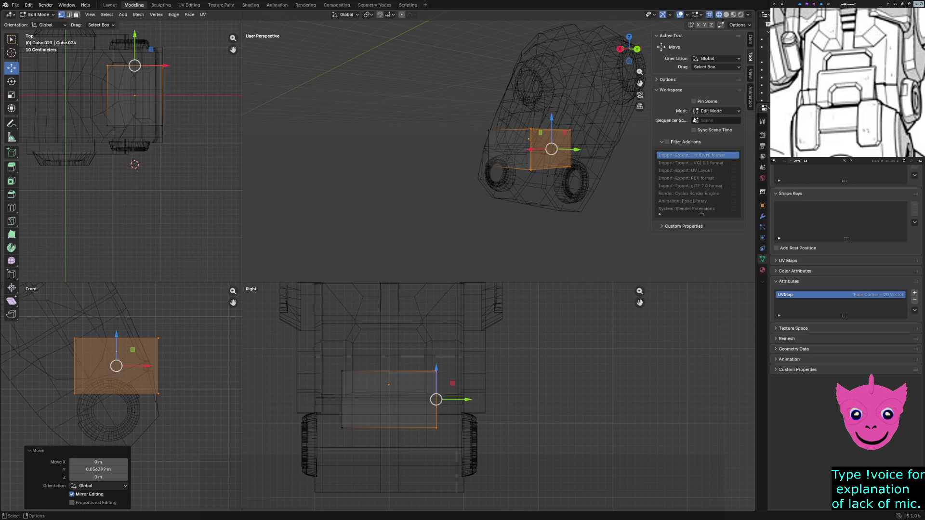
pyautogui.hotkey('alt', 'a')
pyautogui.press('z')
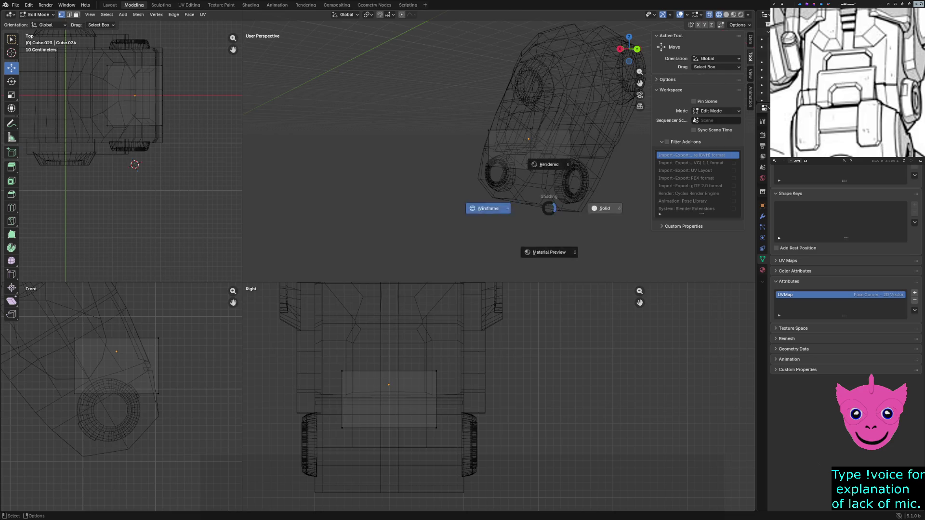
# Step: Show the views in solid shading and leave the plate's mesh editing for object mode
pyautogui.click(600, 207)
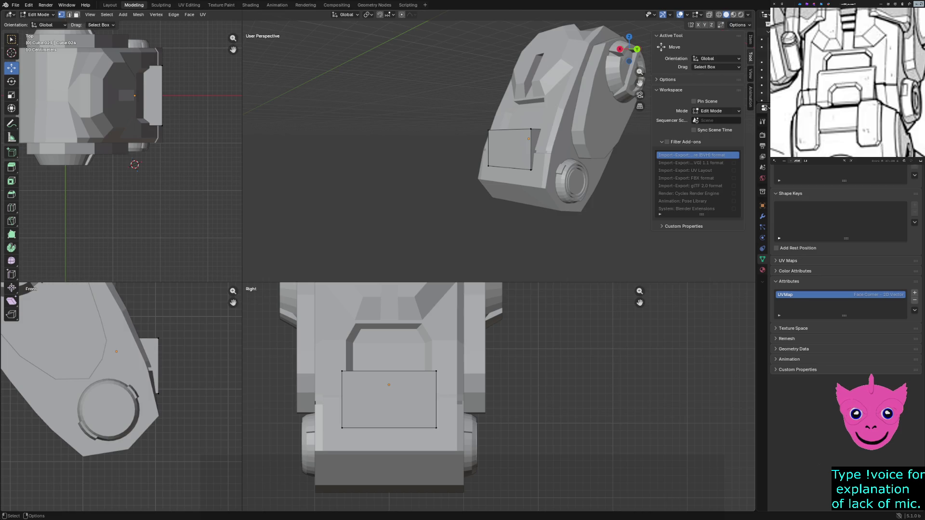
pyautogui.press('z')
pyautogui.press('z')
pyautogui.press('z')
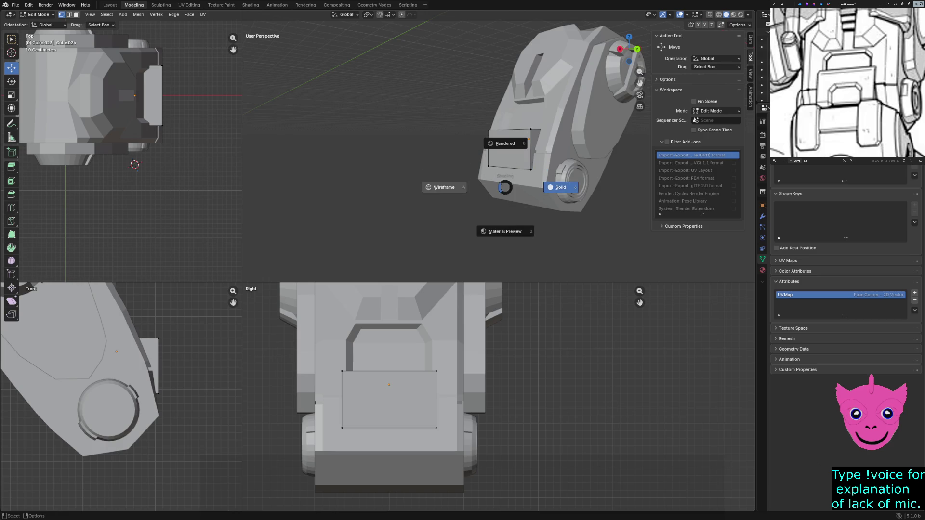
pyautogui.click(505, 232)
pyautogui.moveTo(505, 232); pyautogui.dragTo(463, 146, button='middle')
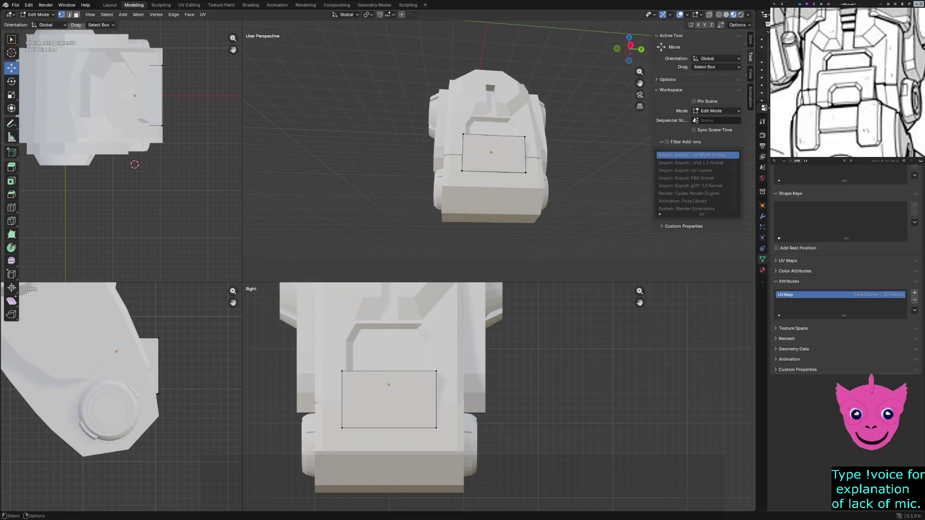
pyautogui.press('a')
pyautogui.press('Tab')
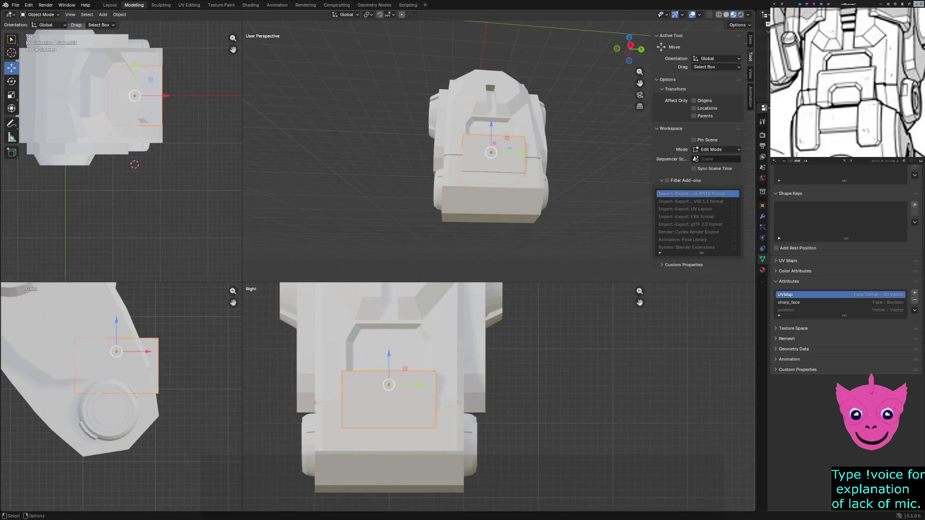
# Step: Edit the main body, select its lower front edges beside the plate and subdivide them
pyautogui.click(478, 390)
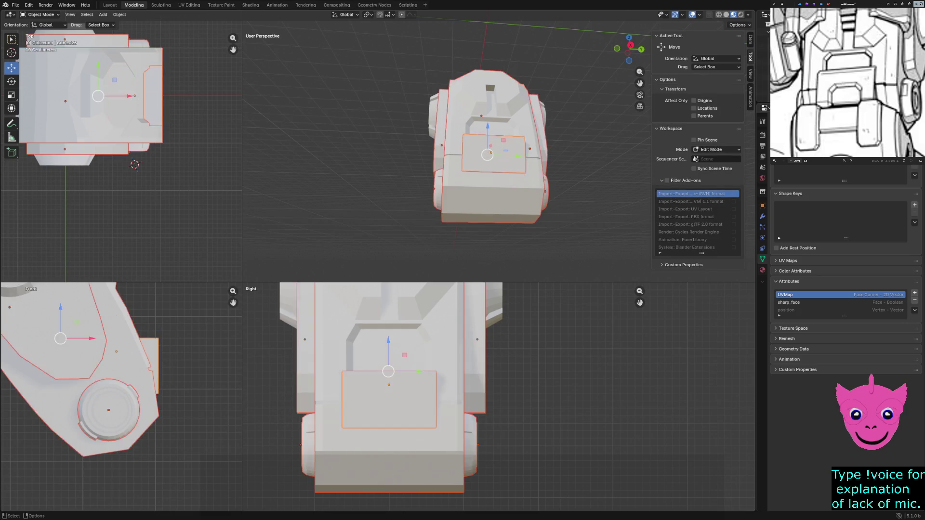
pyautogui.press('Tab')
pyautogui.press('Tab')
pyautogui.press('Tab')
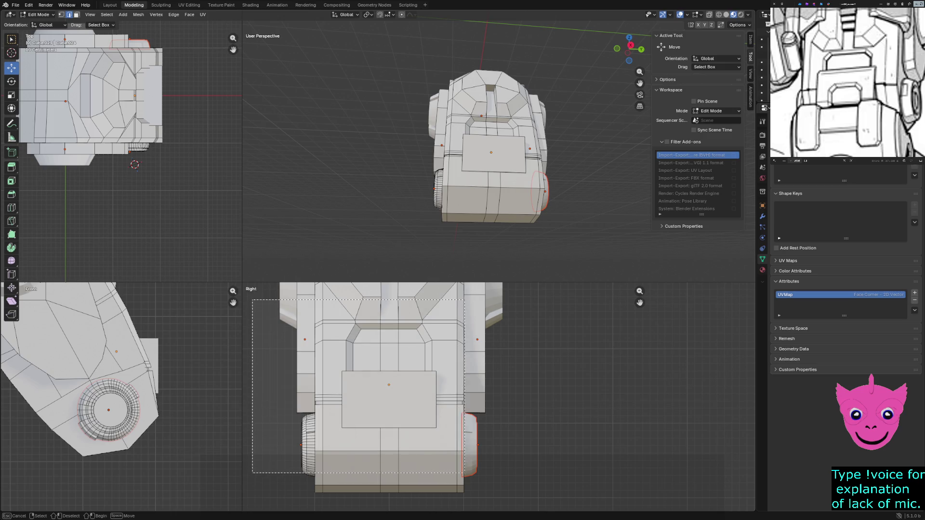
pyautogui.moveTo(252, 300); pyautogui.dragTo(485, 473)
pyautogui.click(389, 428)
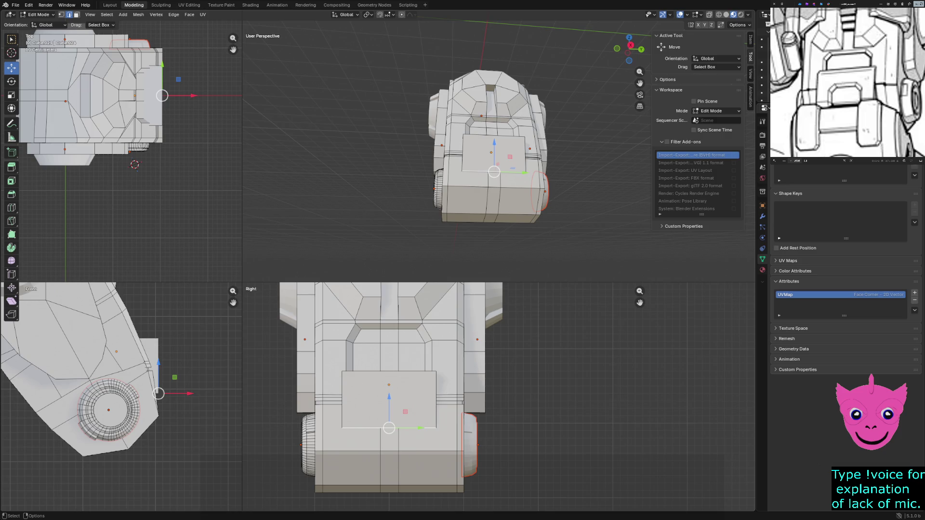
pyautogui.click(452, 400)
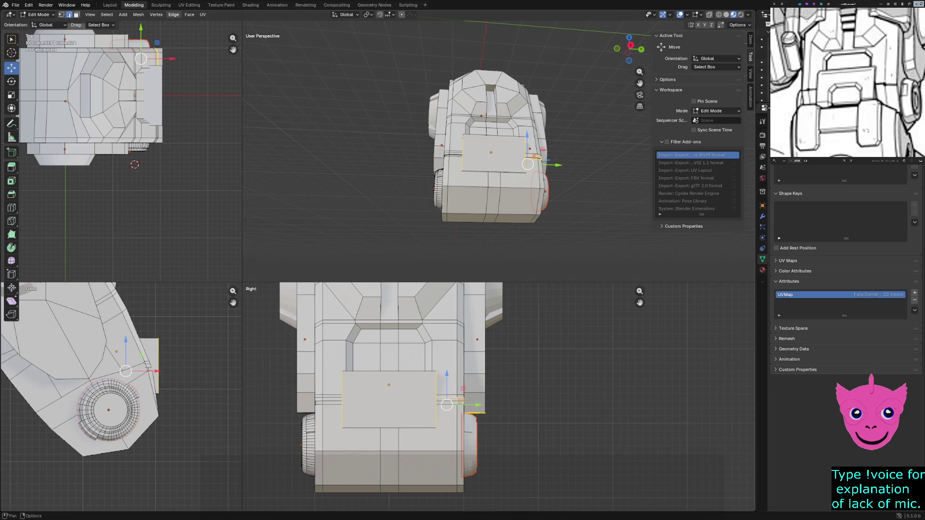
pyautogui.click(173, 15)
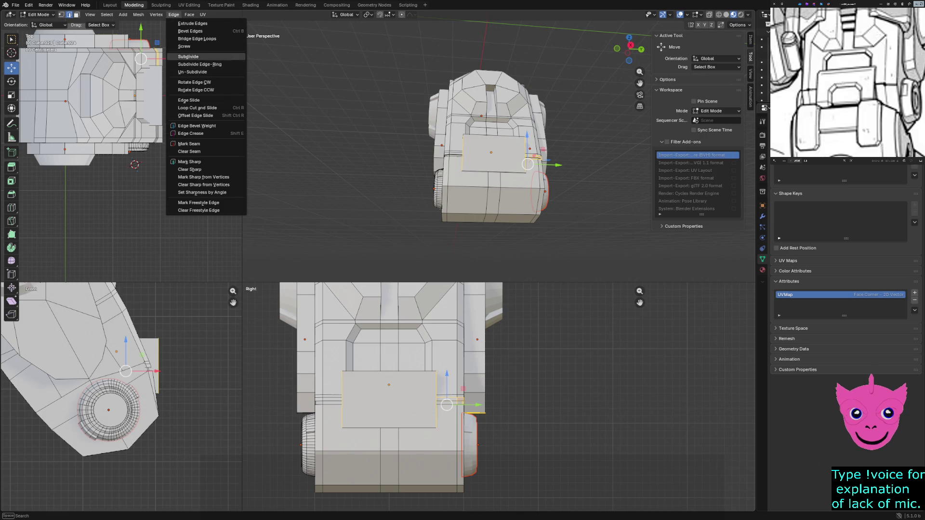
pyautogui.click(189, 57)
pyautogui.hotkey('alt', 'a')
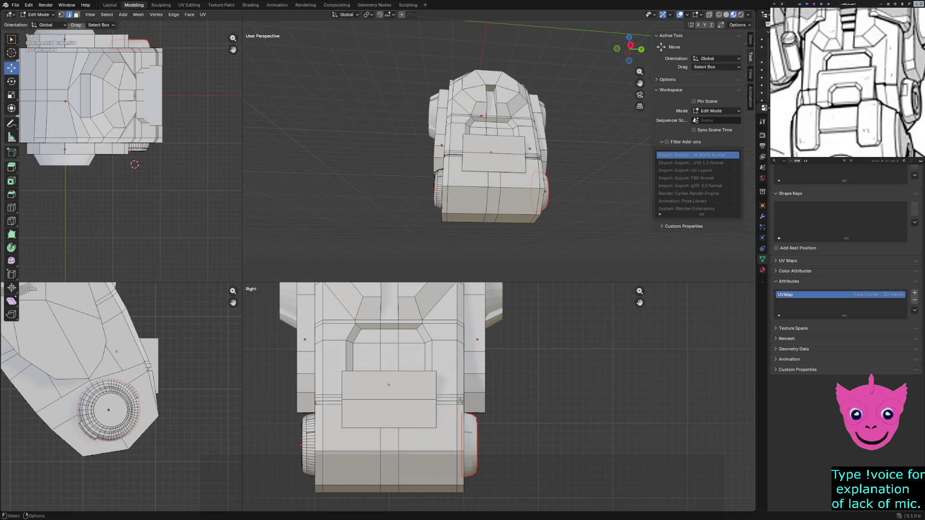
# Step: Undo the trial body subdivision back to the plate object
pyautogui.hotkey('ctrl', 'z')
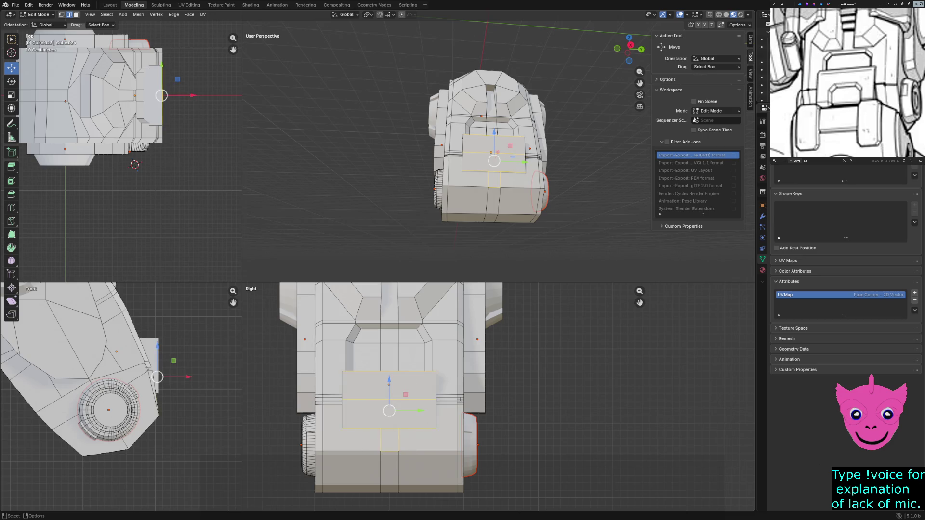
pyautogui.hotkey('ctrl', 'z')
pyautogui.hotkey('ctrl', 'z')
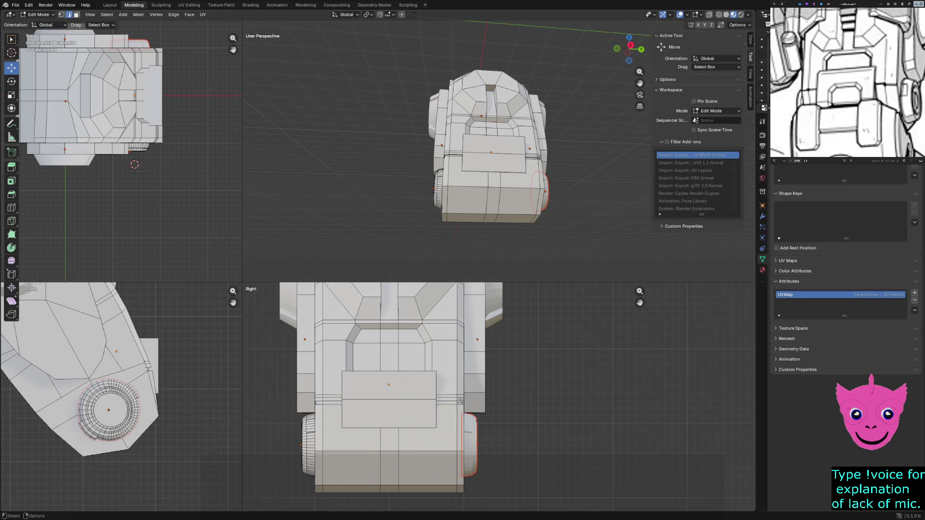
pyautogui.hotkey('ctrl', 'z')
pyautogui.hotkey('ctrl', 'z')
pyautogui.hotkey('ctrl', 'z')
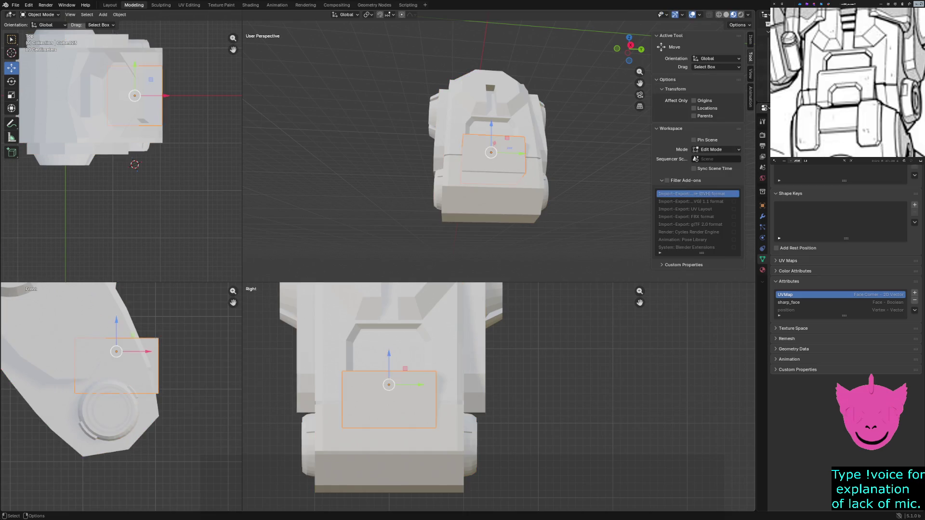
pyautogui.hotkey('ctrl', 'z')
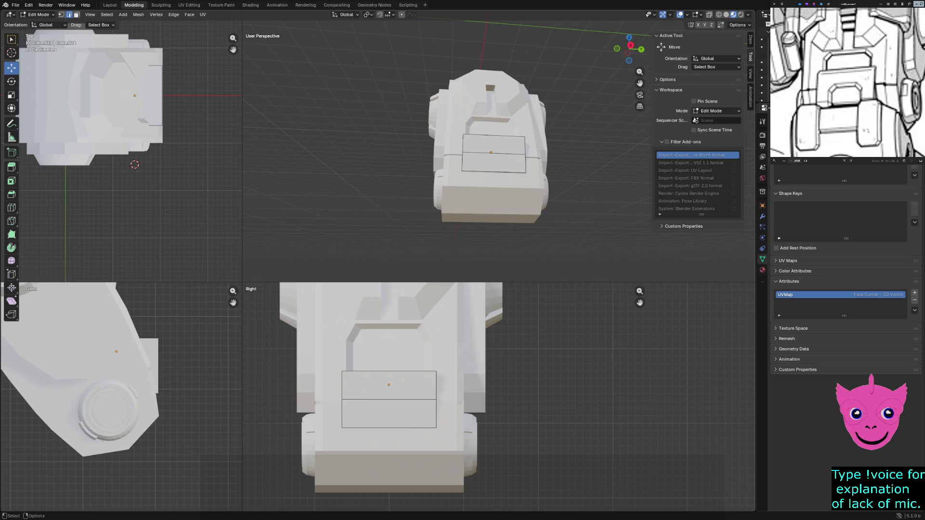
# Step: Box-select the plate and subdivide it into four panel sections
pyautogui.moveTo(389, 335); pyautogui.dragTo(402, 419)
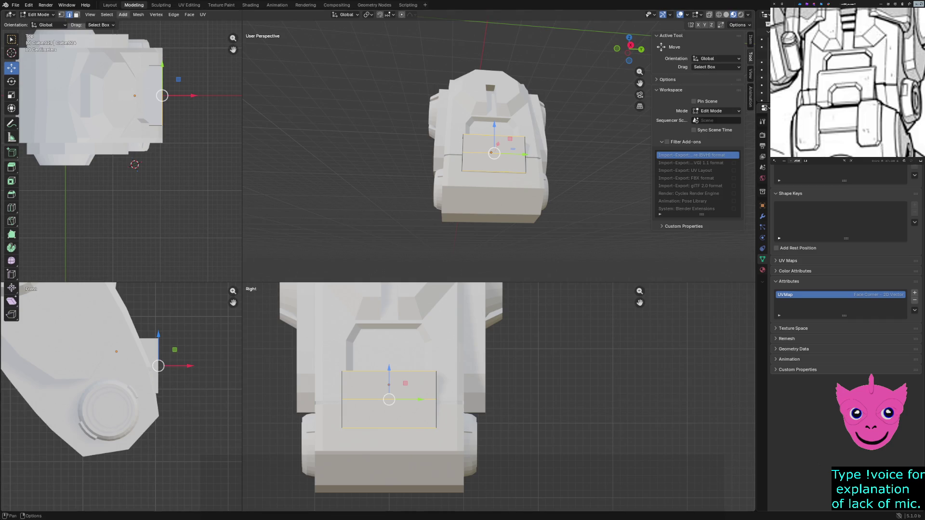
pyautogui.click(138, 15)
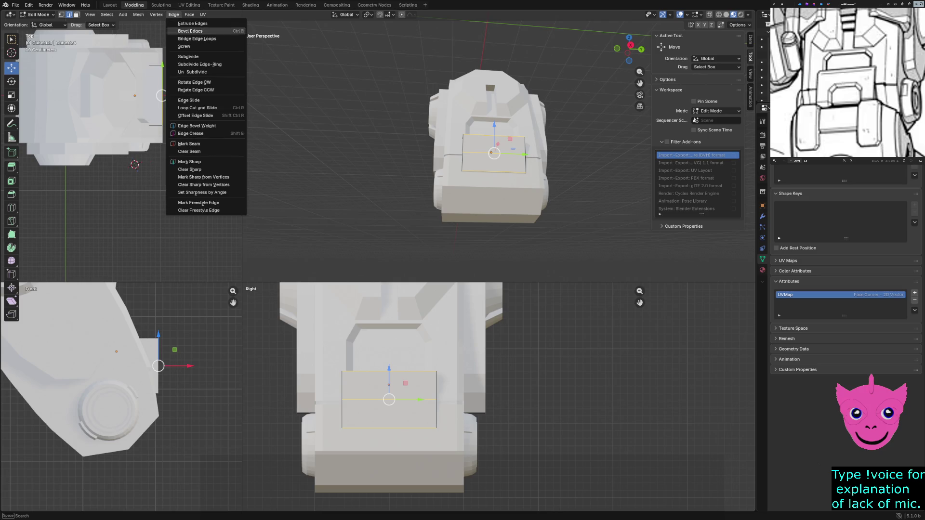
pyautogui.click(192, 65)
pyautogui.hotkey('alt', 'a')
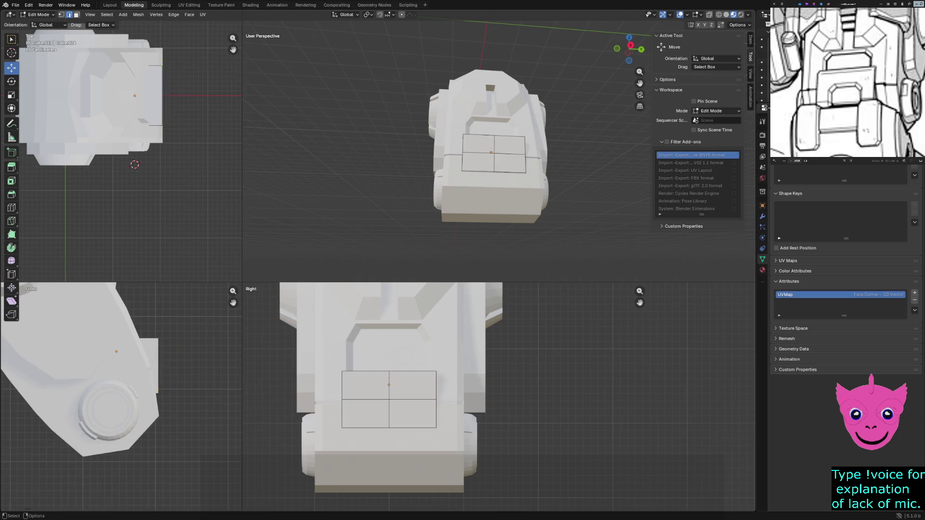
pyautogui.scroll(1, 492, 399)
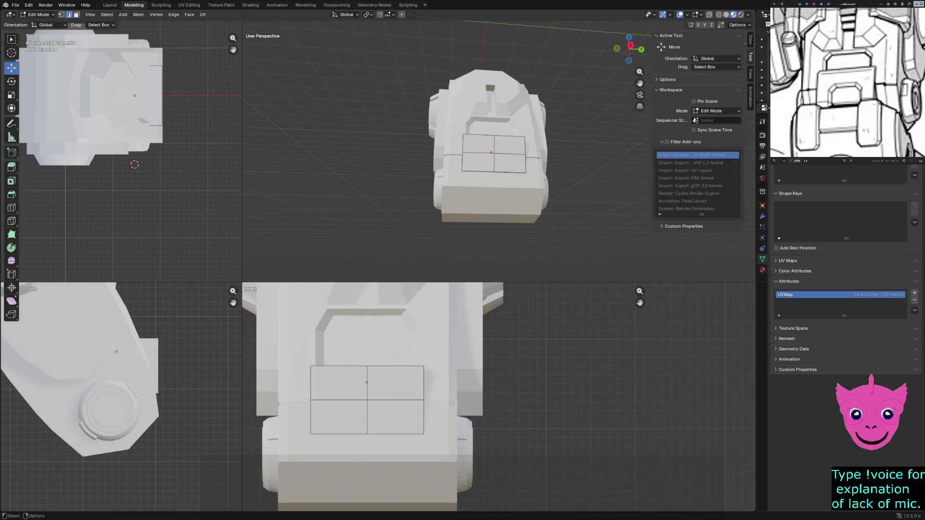
# Step: Select the plate's top-left edge and centre vertex, cancelling a trial Y move, ready for edge operations
pyautogui.press('a')
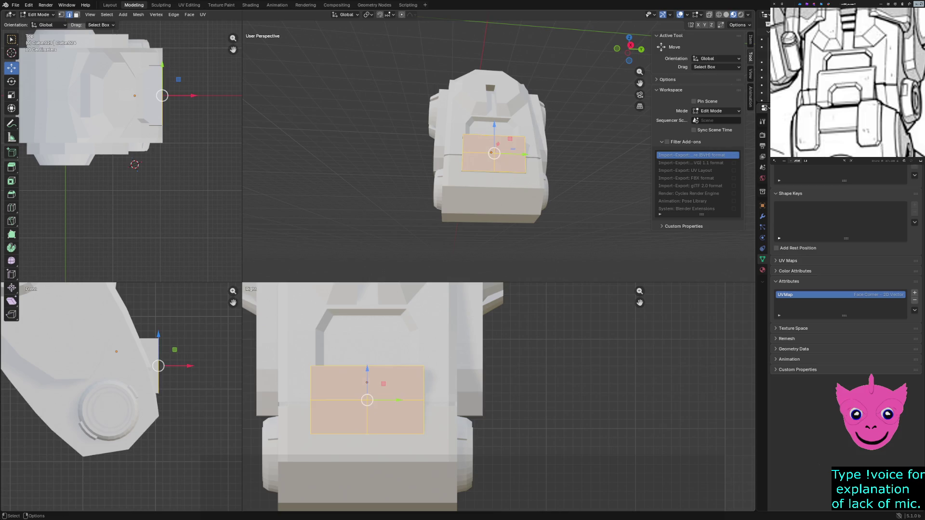
pyautogui.click(338, 367)
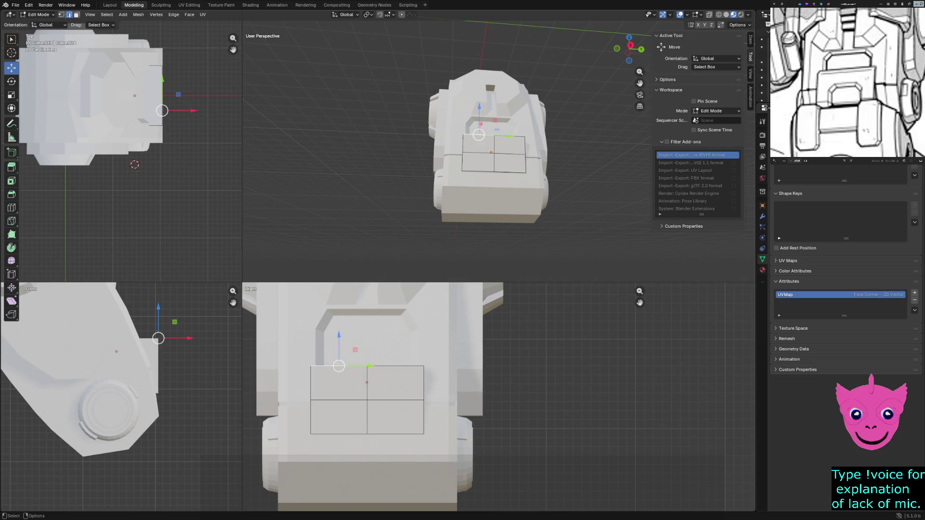
pyautogui.press('g')
pyautogui.press('y')
pyautogui.press('Escape')
pyautogui.click(367, 400)
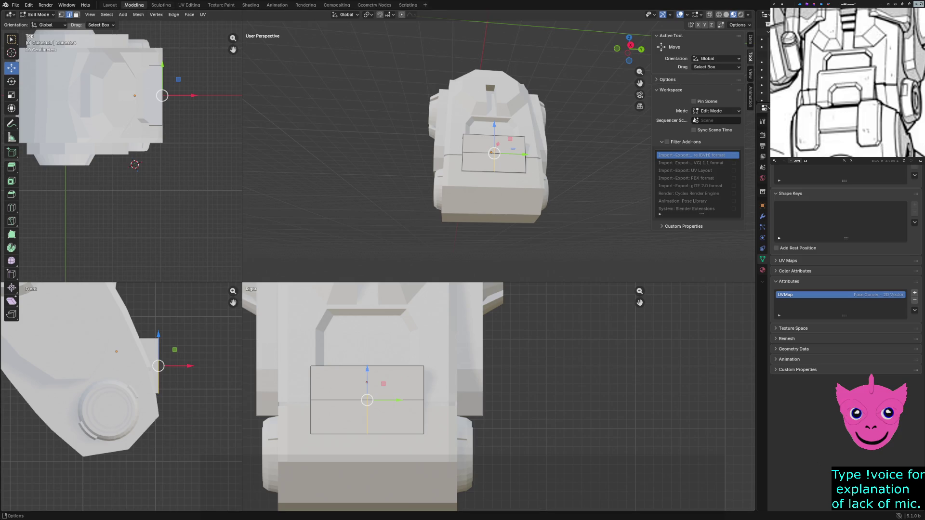
pyautogui.click(174, 14)
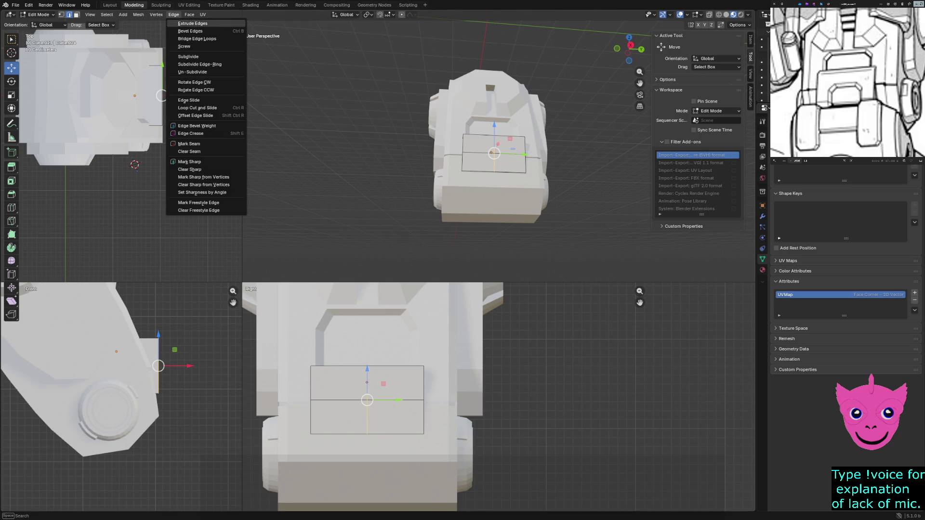